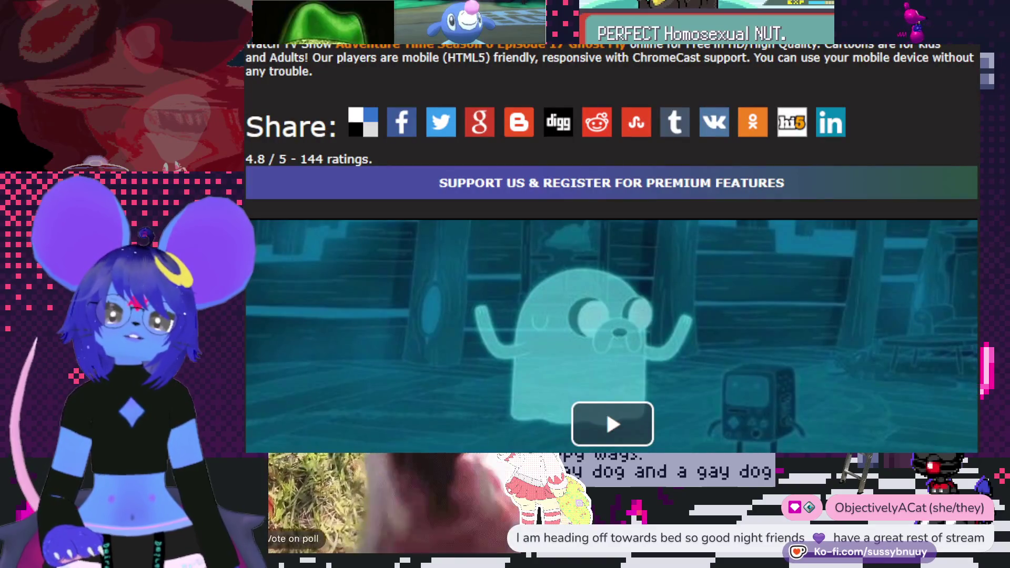
Step: Scroll the episode page down until the Adventure Time video player sits at the top
scroll(612, 247, "down", 3)
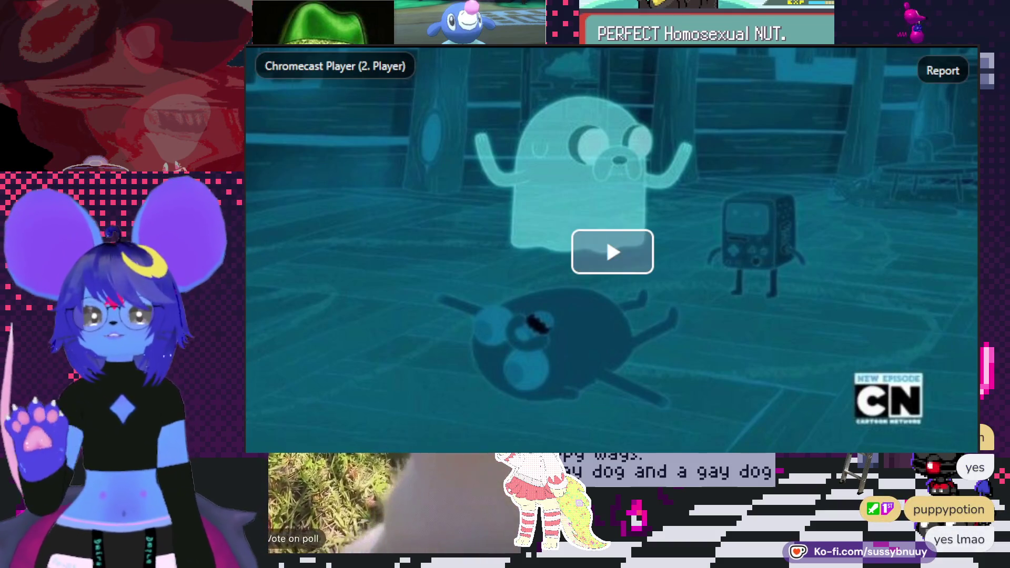
Step: Play the Adventure Time episode and pause it once the end credits are rolling
left_click(672, 259)
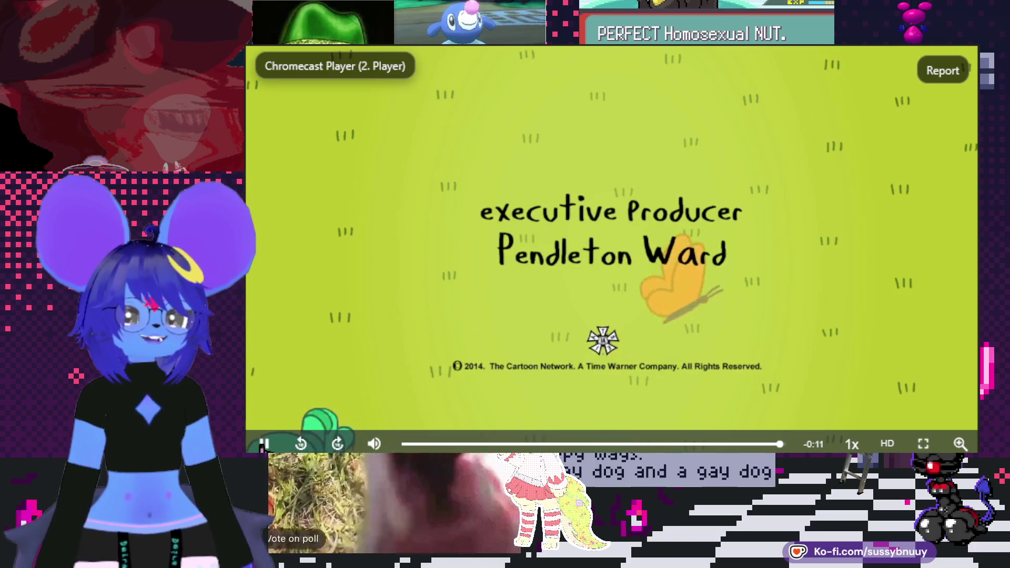
left_click(263, 444)
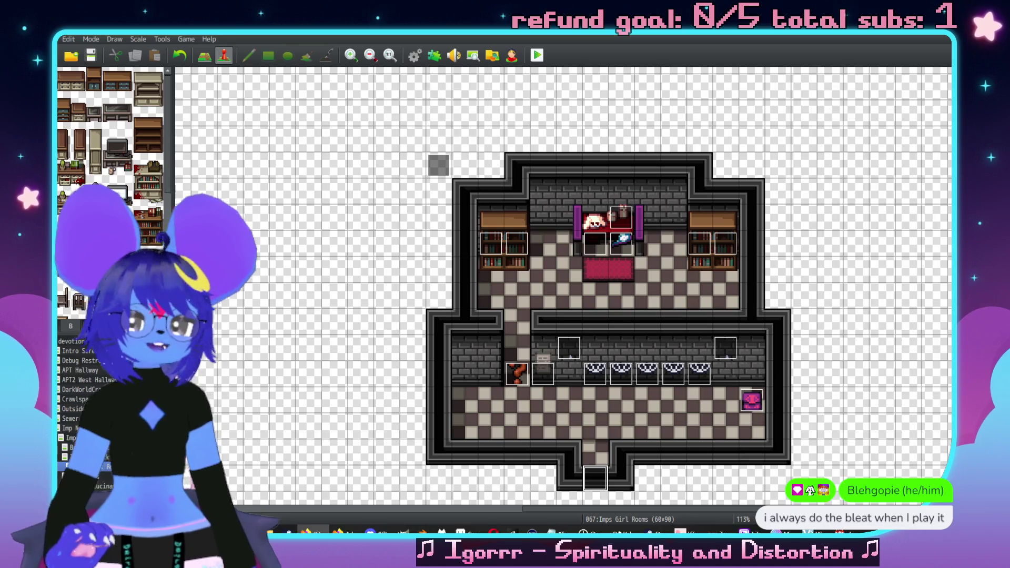
Step: Scroll the map to the pink room and open event EV032 below it in the Event Editor
scroll(717, 357, "down", 10)
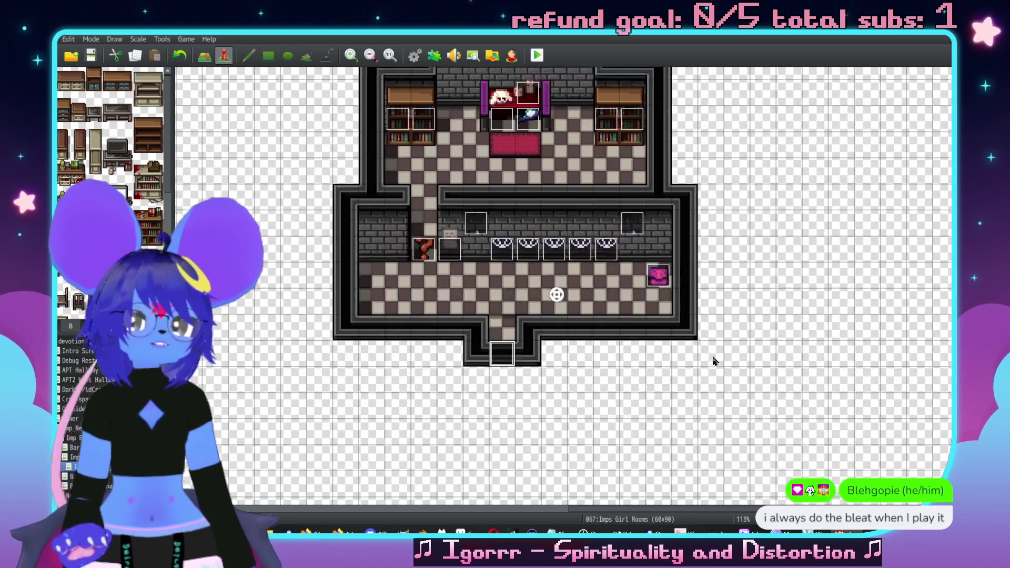
scroll(701, 294, "right", 3)
scroll(694, 219, "down", 5)
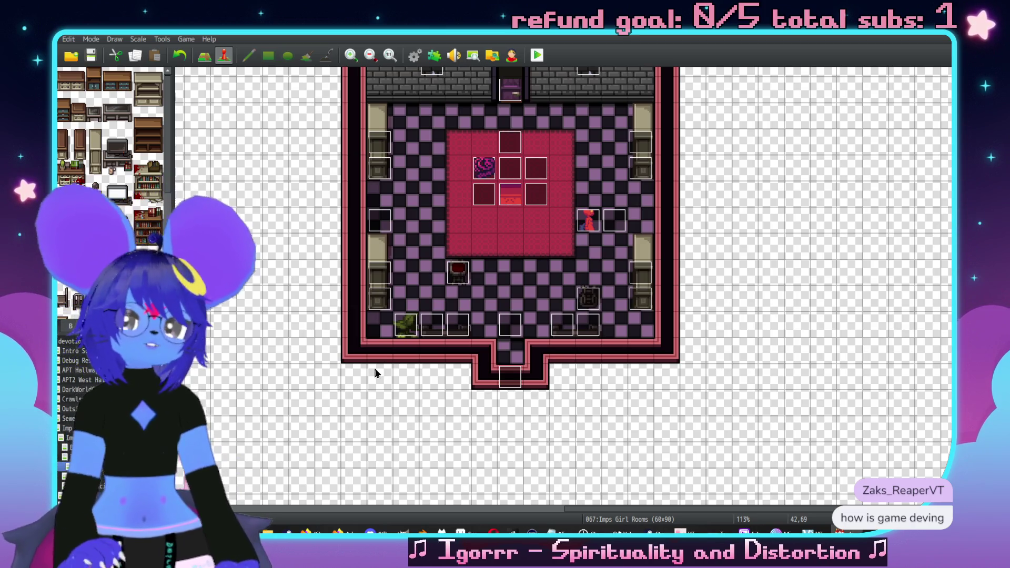
double_click(515, 330)
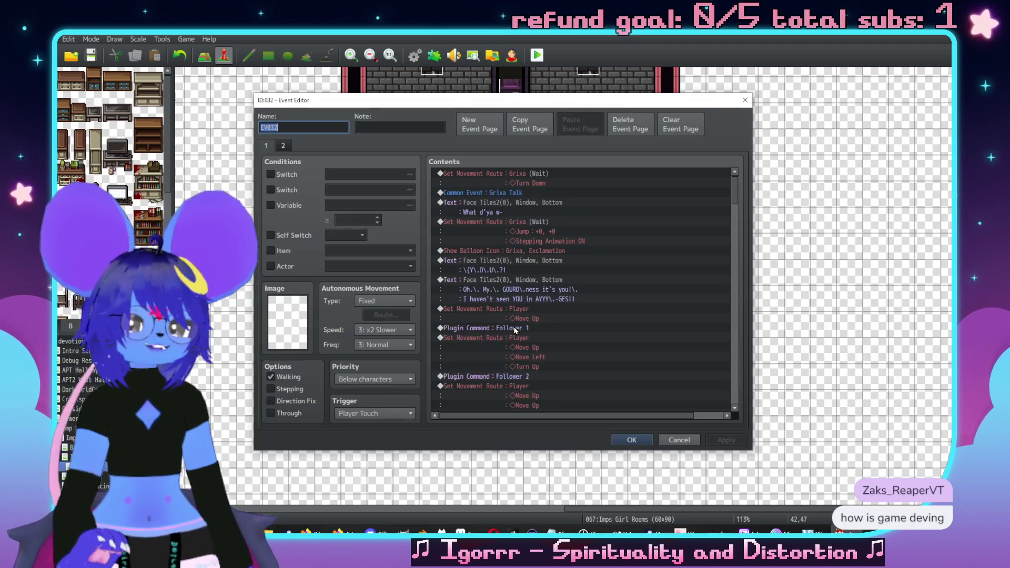
Step: Cut the Follower 0 plugin command and paste it above the 30-frame wait
mouse_move(636, 94)
left_mouse_down()
mouse_move(636, 256)
mouse_move(777, 445)
mouse_move(675, 120)
mouse_move(635, 111)
left_mouse_up()
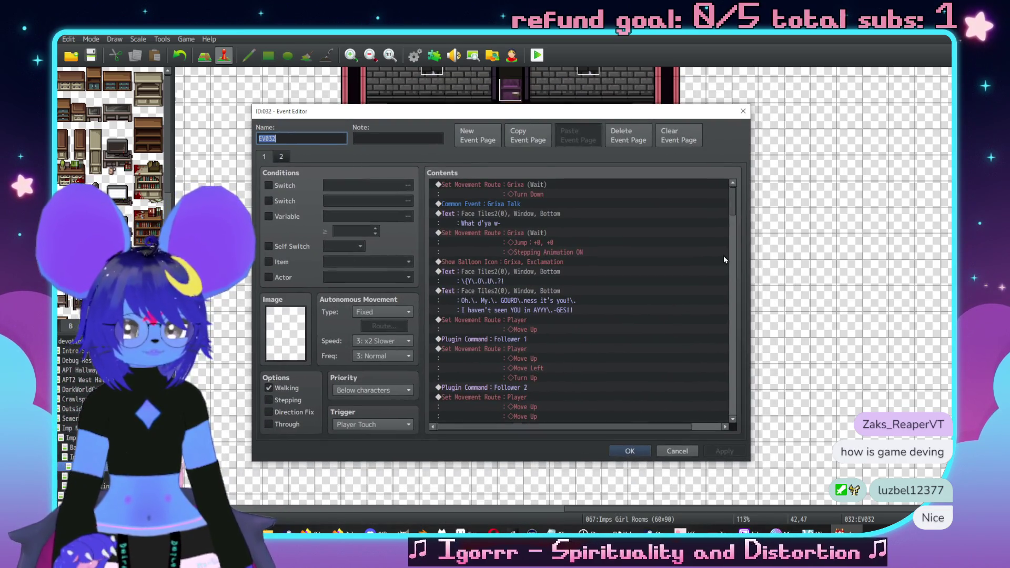
left_click_drag(733, 209, 731, 419)
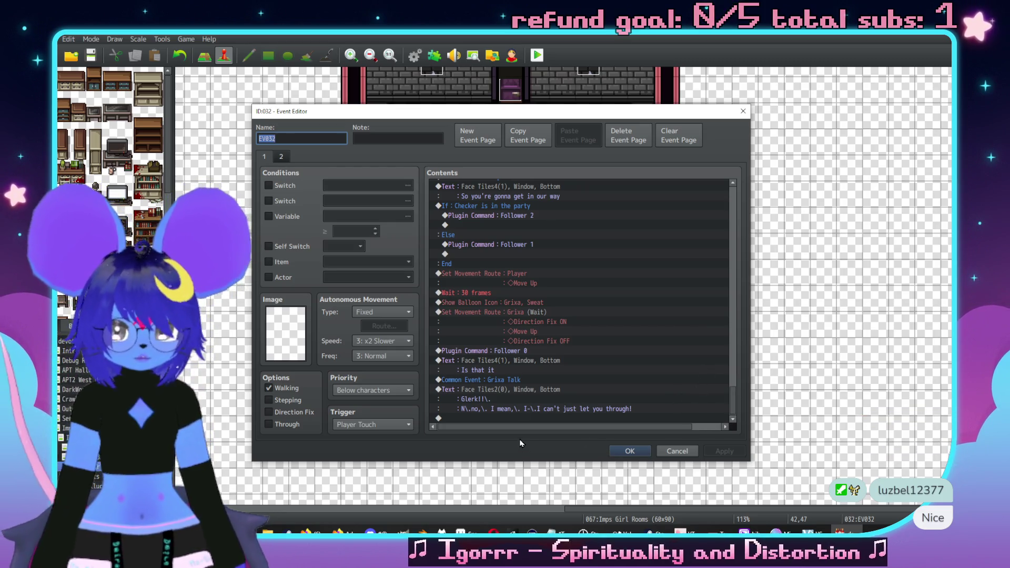
scroll(515, 261, "up", 1)
left_click(506, 228)
scroll(497, 288, "down", 1)
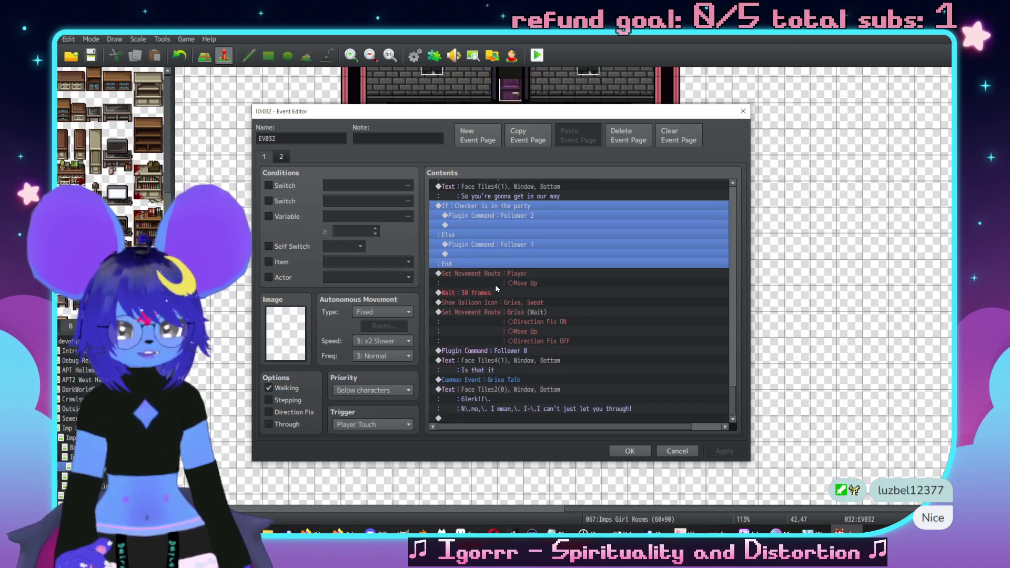
left_click(521, 351)
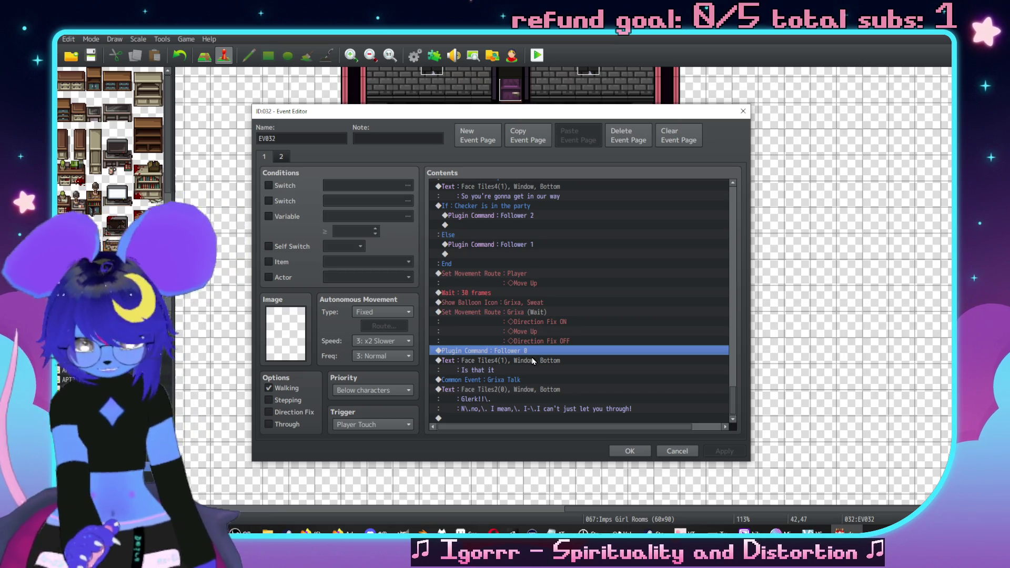
key("ctrl+x")
left_click(505, 302)
key("ctrl+v")
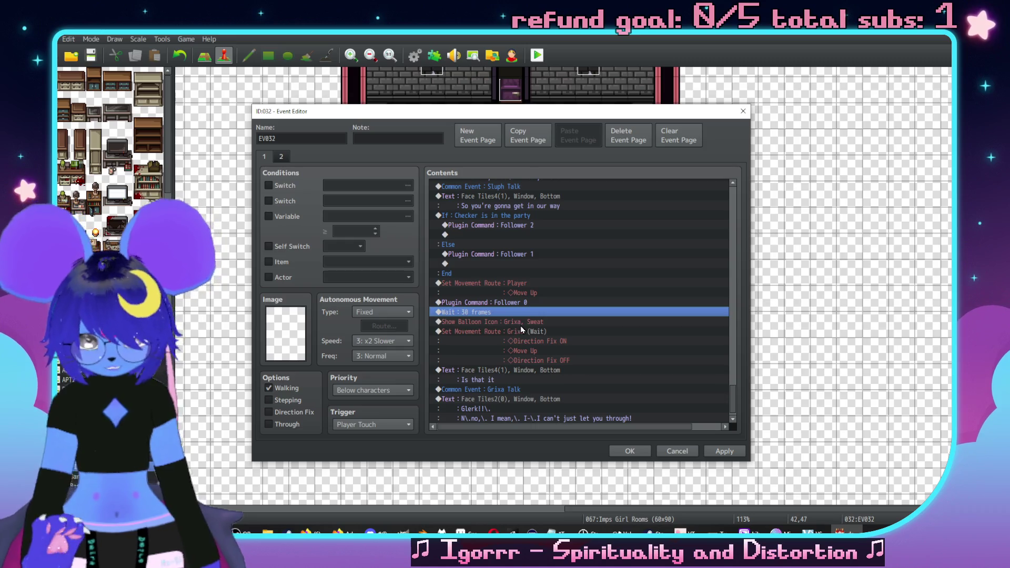
Step: Reposition the 30-frame wait so it sits above the Show Balloon Icon command
key("Delete")
left_click(524, 364)
key("ctrl+v")
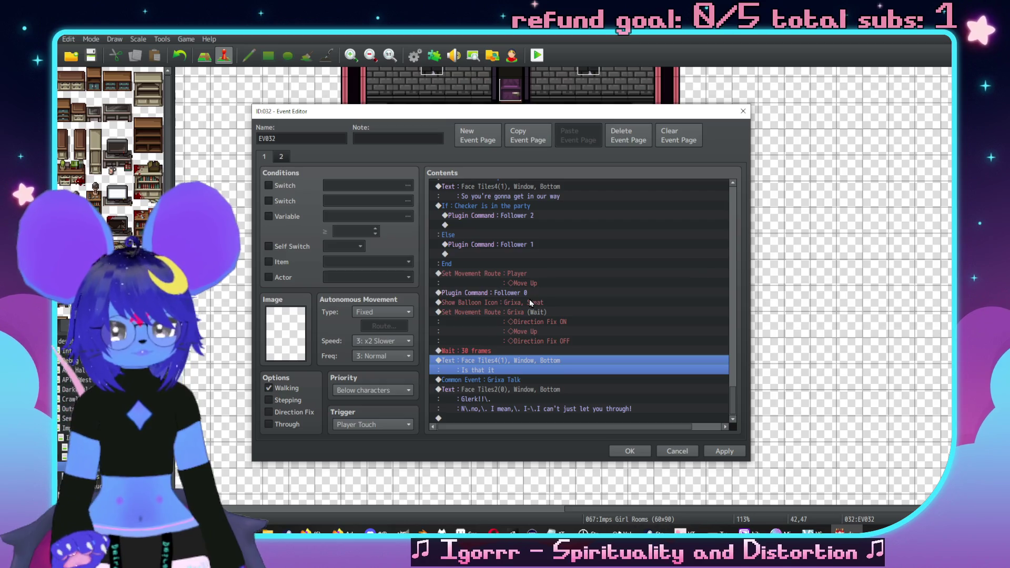
left_click(535, 303)
key("Insert")
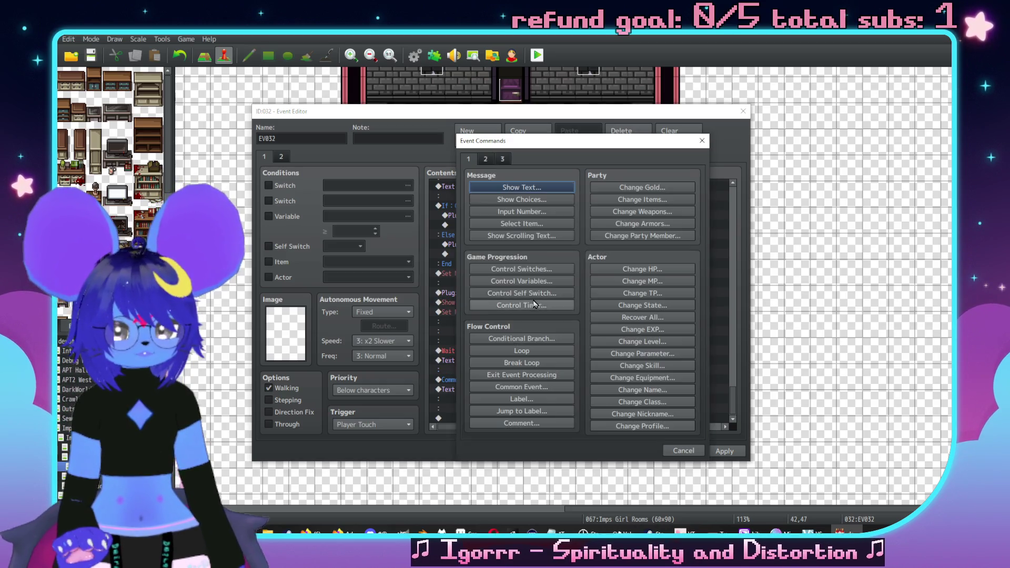
left_click(684, 453)
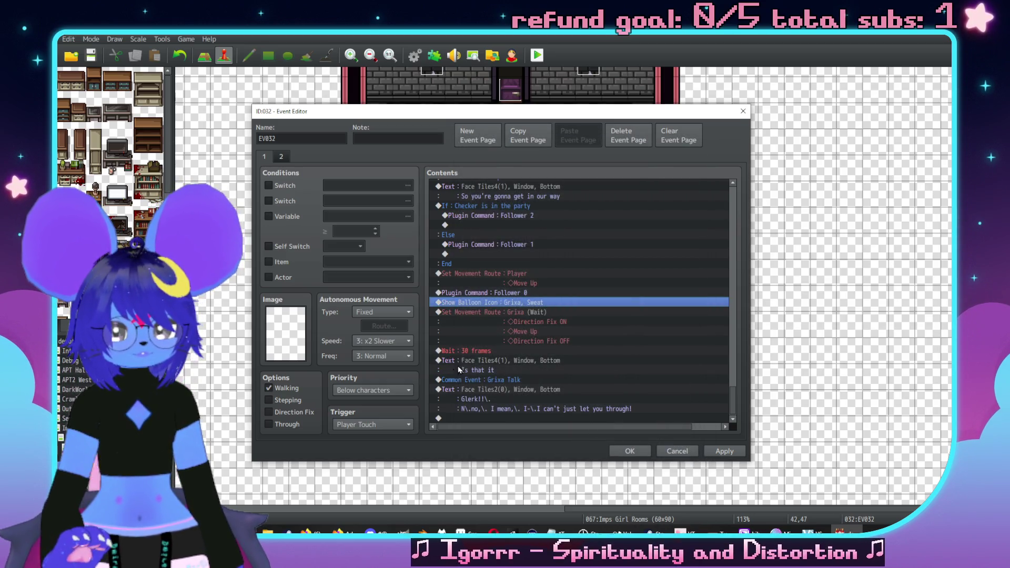
left_click(482, 352)
key("Delete")
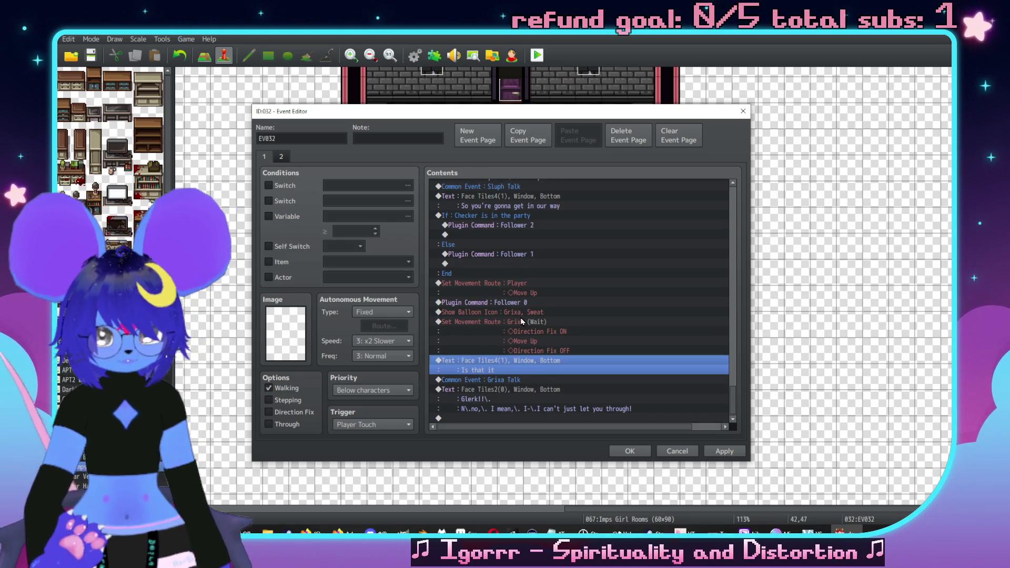
left_click(521, 321)
left_click(532, 313)
key("ctrl+v")
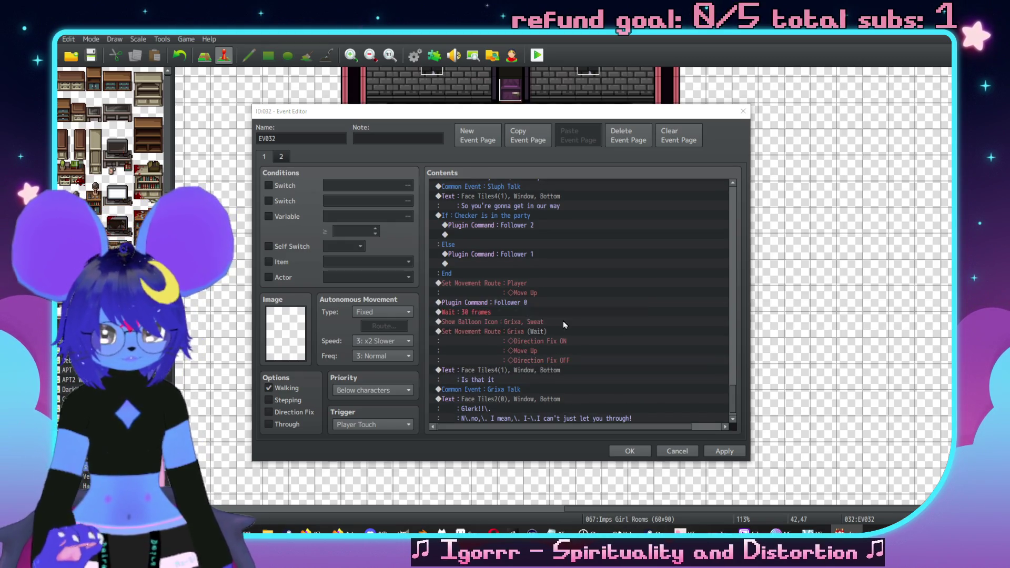
Step: Change the wait's duration from 30 to 24 frames
double_click(560, 313)
type("24")
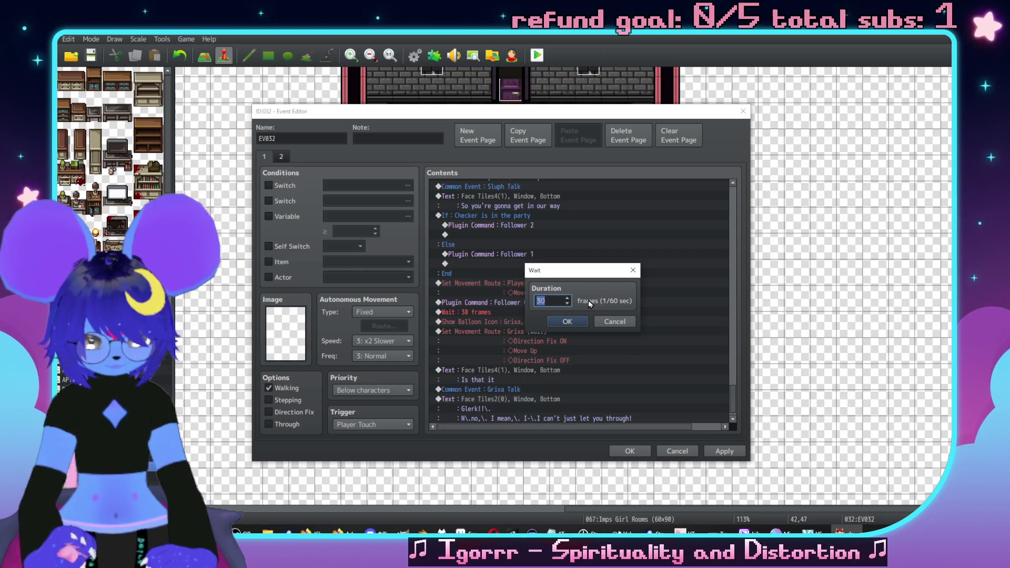
key("Return")
scroll(600, 310, "down", 1)
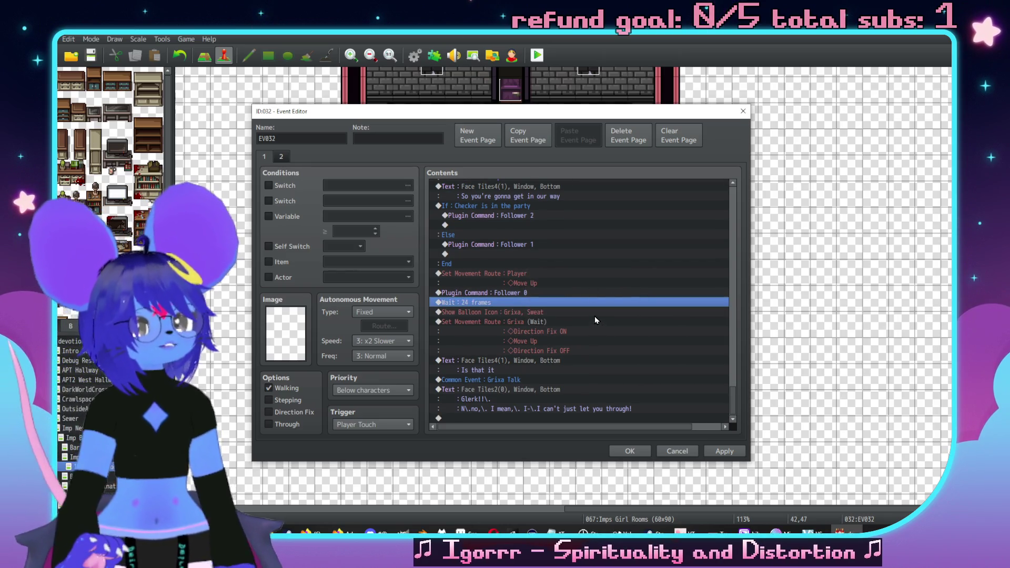
scroll(538, 284, "up", 1)
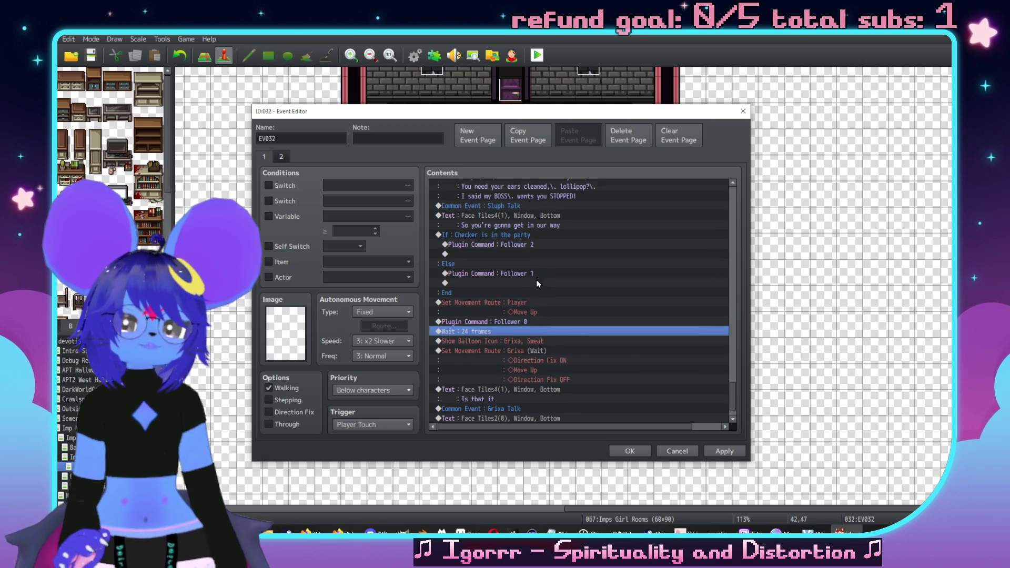
Step: Paste a copy of the 'Checker is in the party' branch onto the empty last line
left_click(514, 235)
scroll(605, 316, "down", 1)
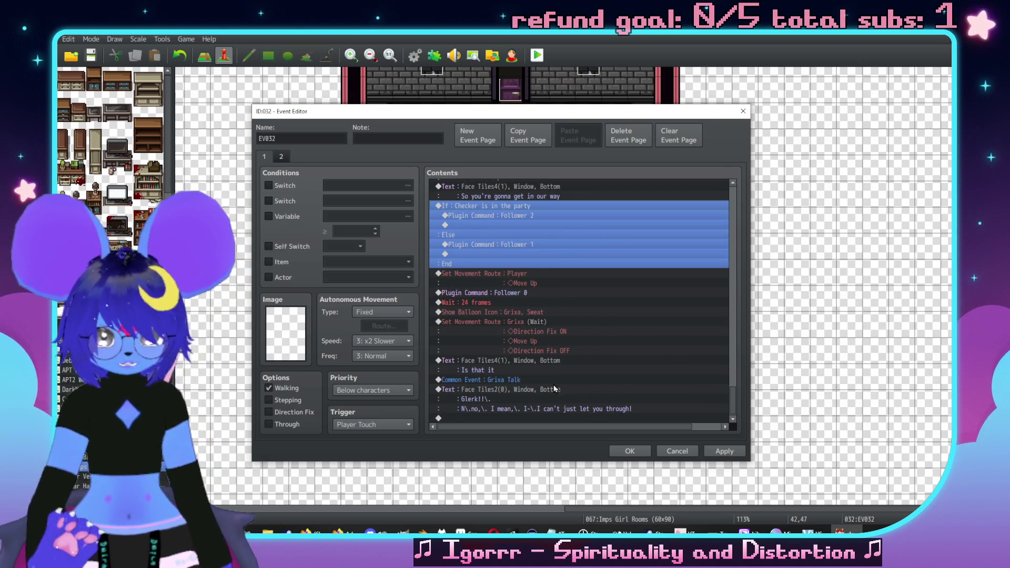
left_click(539, 418)
key("ctrl+v")
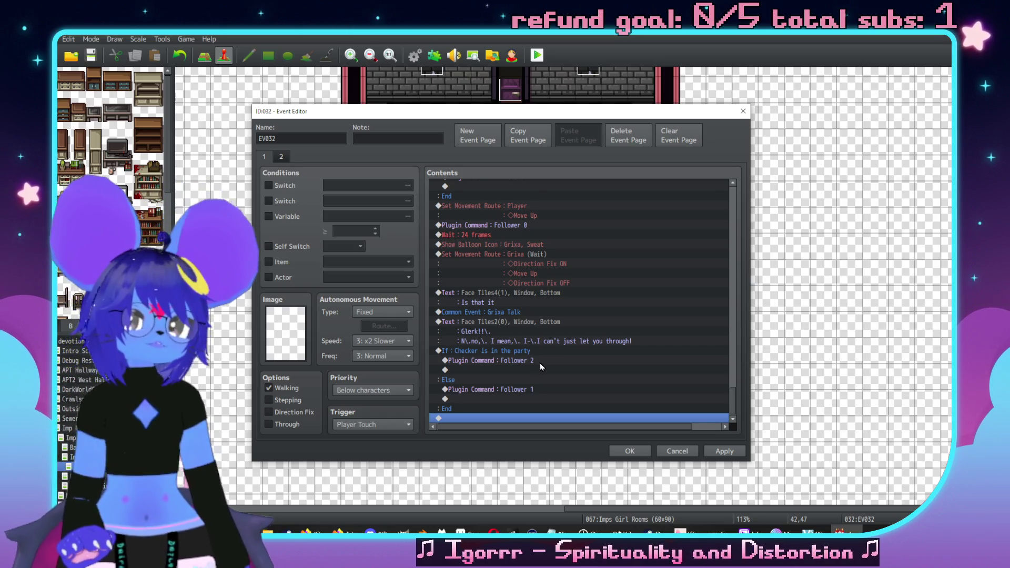
Step: Shift the Event Editor aside to check the map, then view EV032's second page
mouse_move(534, 113)
left_mouse_down()
mouse_move(590, 234)
mouse_move(643, 410)
left_mouse_up()
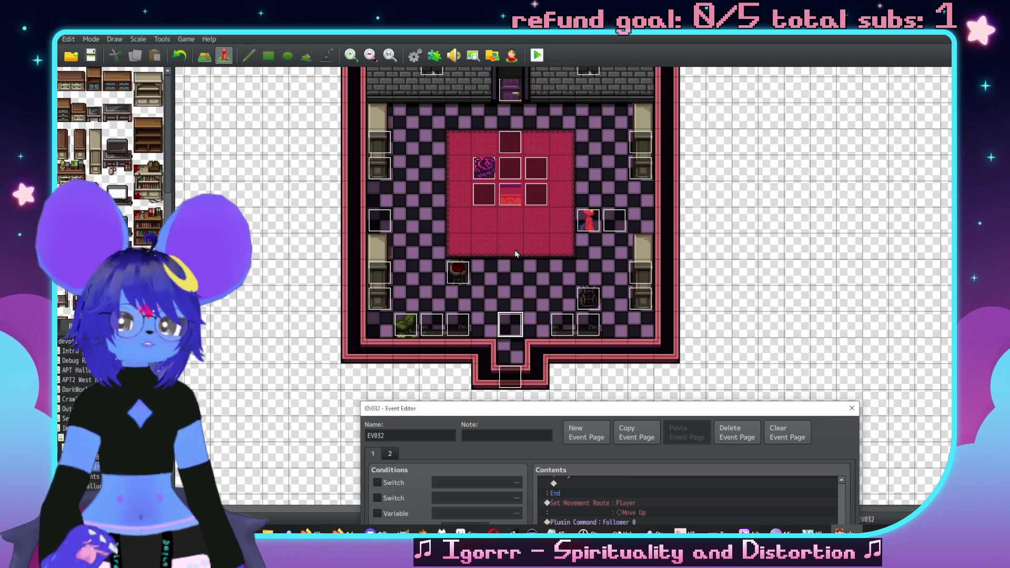
mouse_move(582, 408)
left_mouse_down()
mouse_move(525, 134)
mouse_move(479, 134)
left_mouse_up()
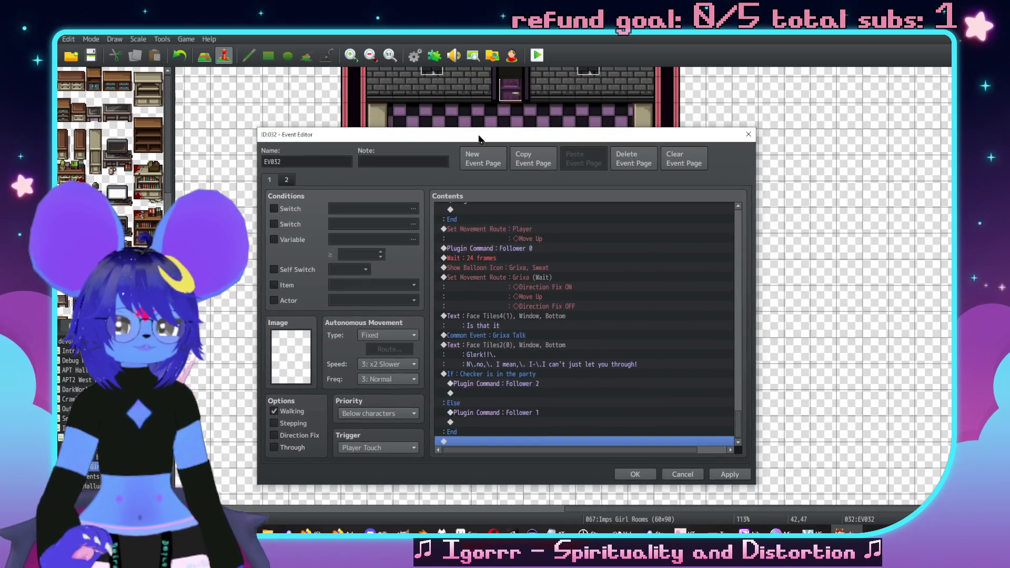
double_click(534, 442)
left_click(707, 163)
scroll(532, 276, "down", 4)
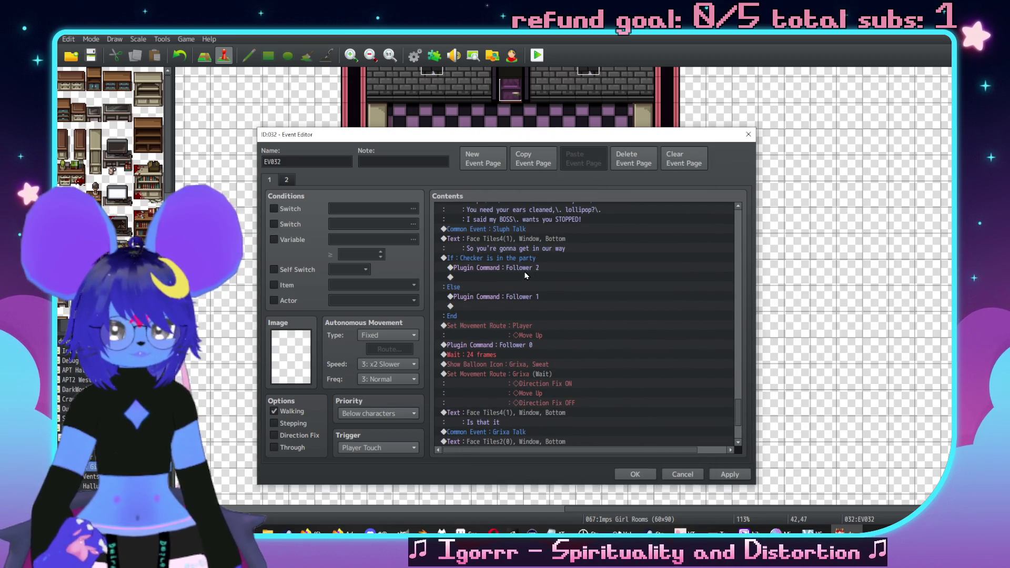
mouse_move(551, 135)
left_mouse_down()
mouse_move(559, 387)
mouse_move(572, 351)
mouse_move(574, 139)
left_mouse_up()
scroll(528, 302, "down", 2)
left_click(308, 176)
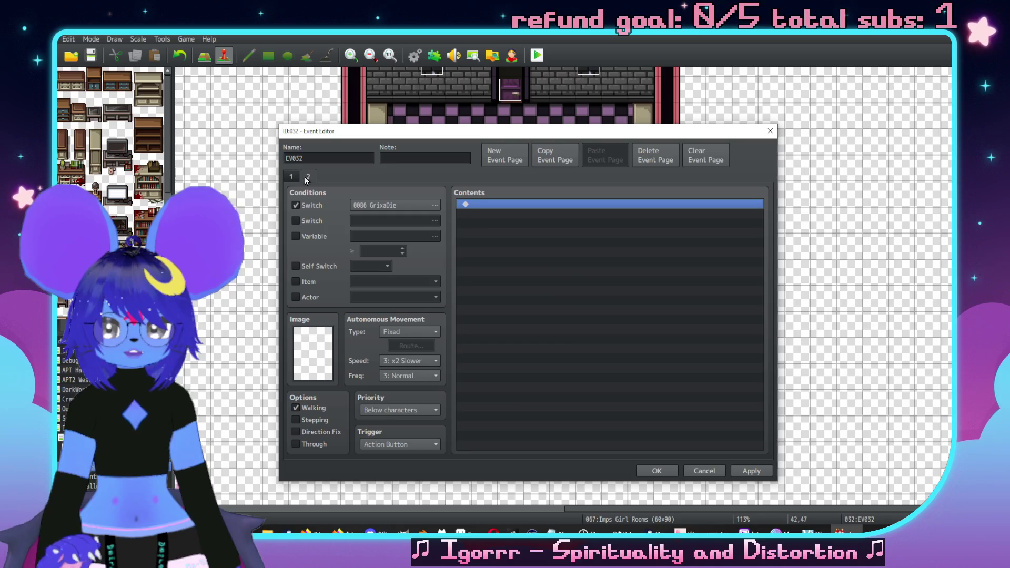
Step: Return to EV032's first page and scroll down to the end of its commands
left_click(291, 176)
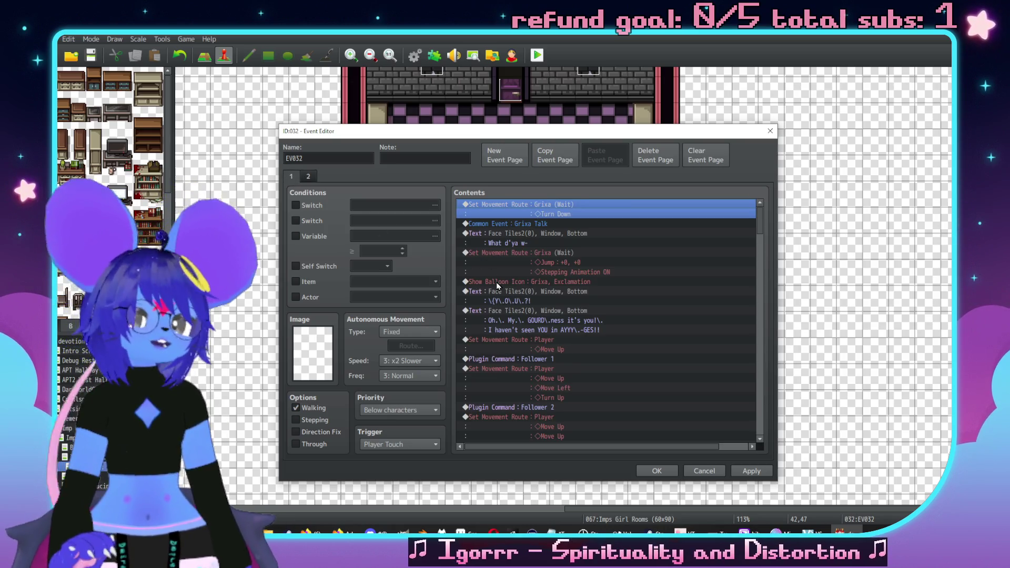
scroll(597, 320, "down", 1)
scroll(596, 320, "down", 10)
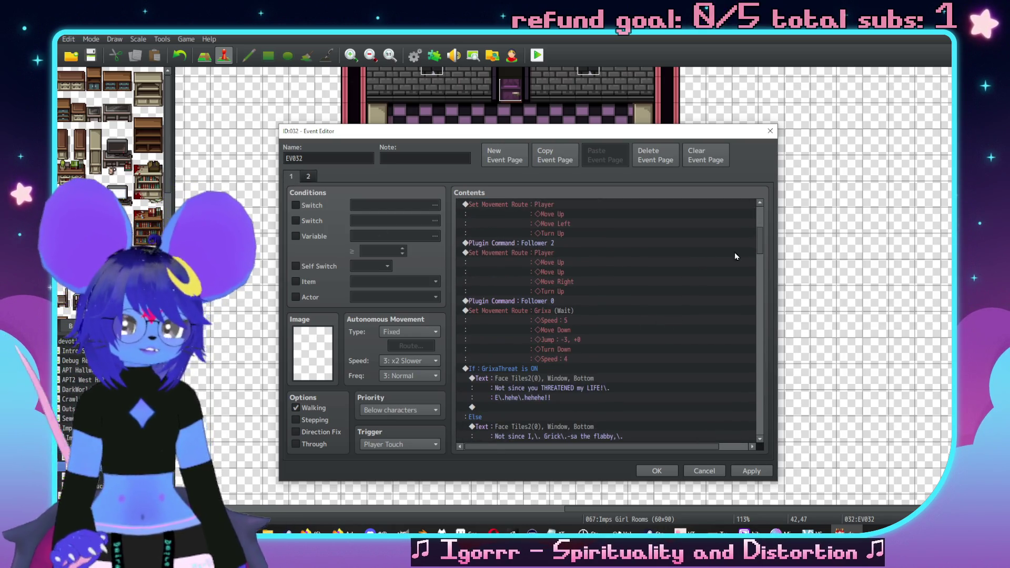
scroll(764, 393, "down", 8)
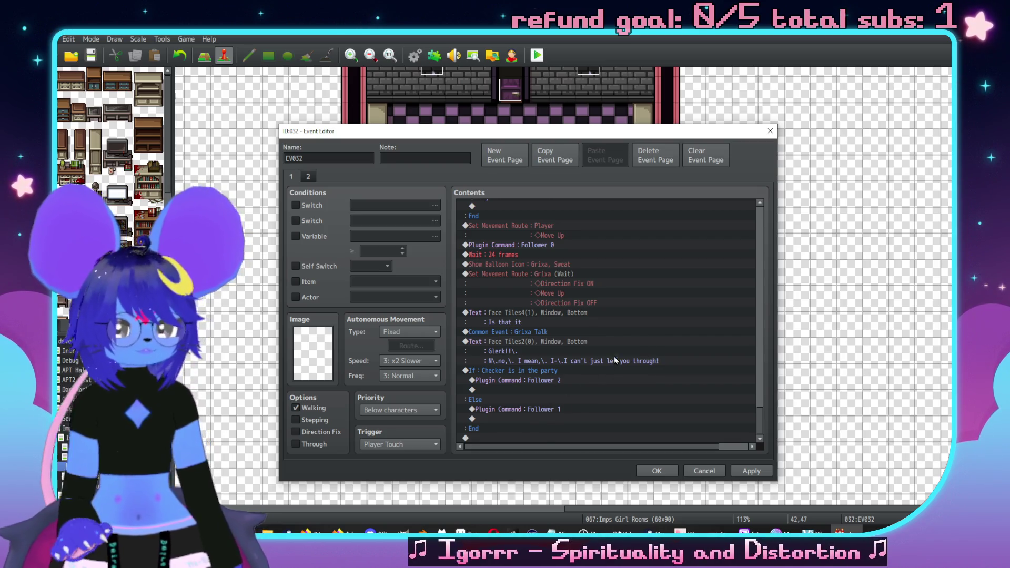
Step: Change the Glerk line's final word from 'through!' to 'go!'
double_click(567, 344)
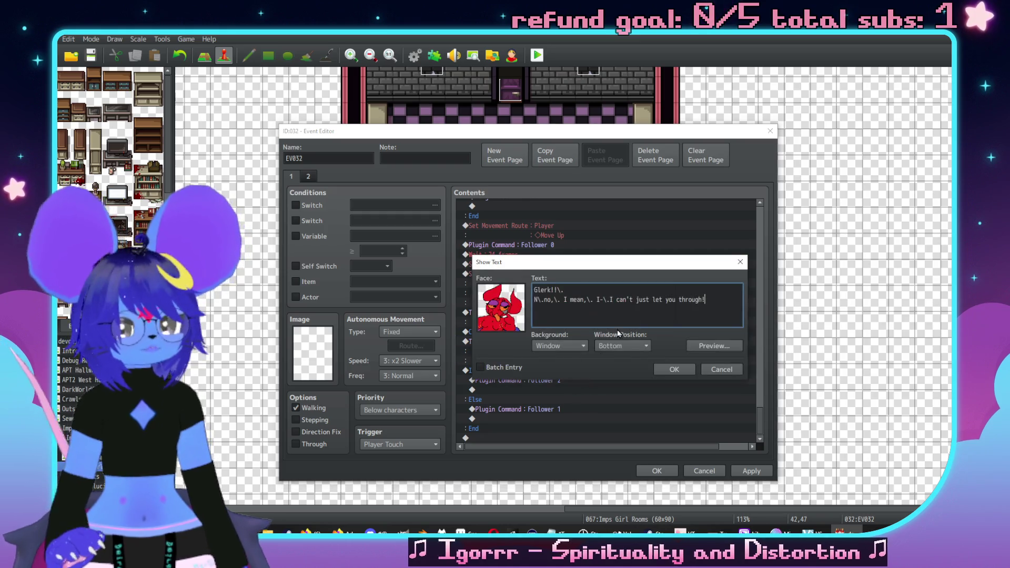
double_click(712, 300)
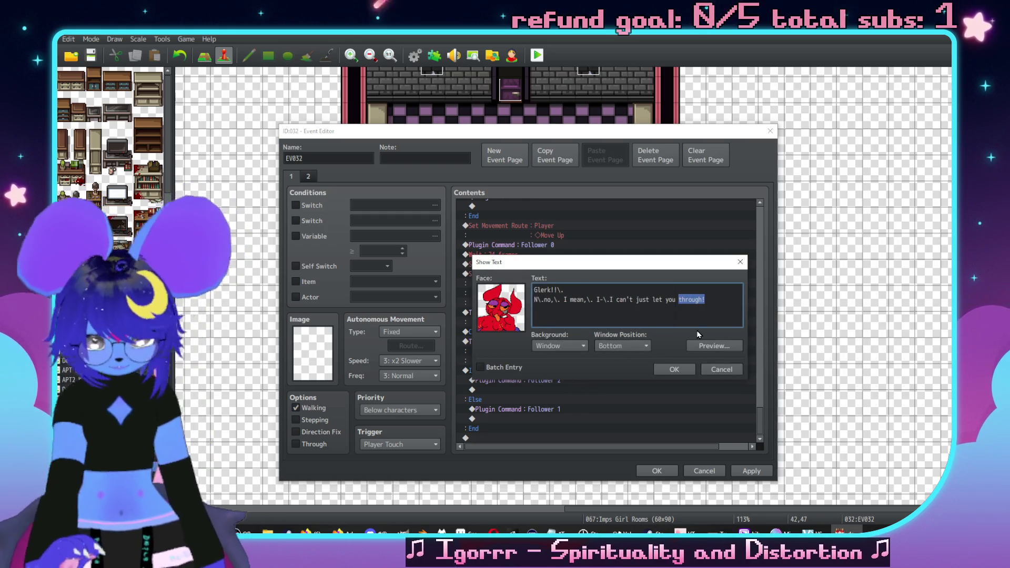
type("go")
left_click(666, 372)
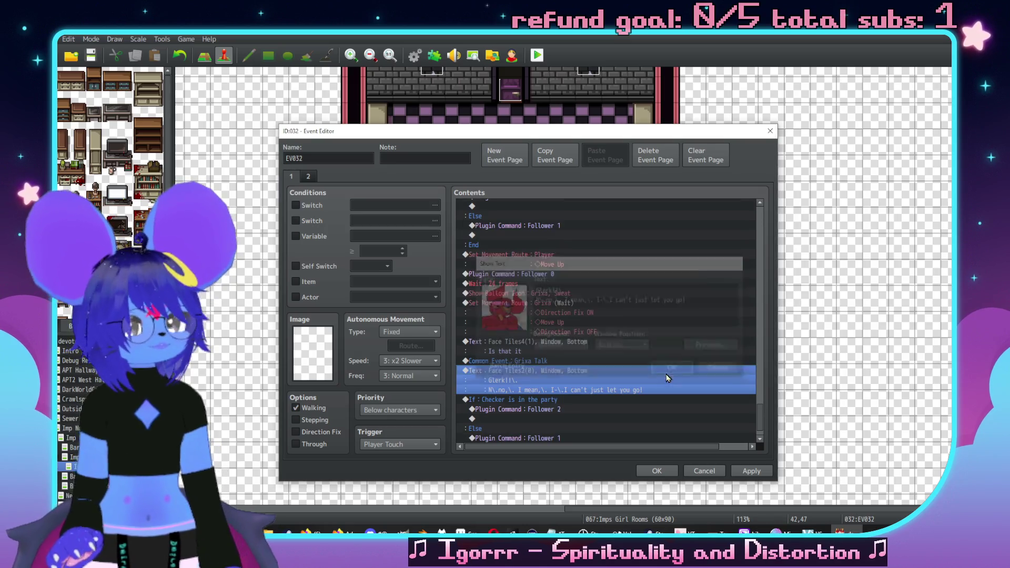
Step: Add a Player movement route with Move Left then Move Up
double_click(532, 440)
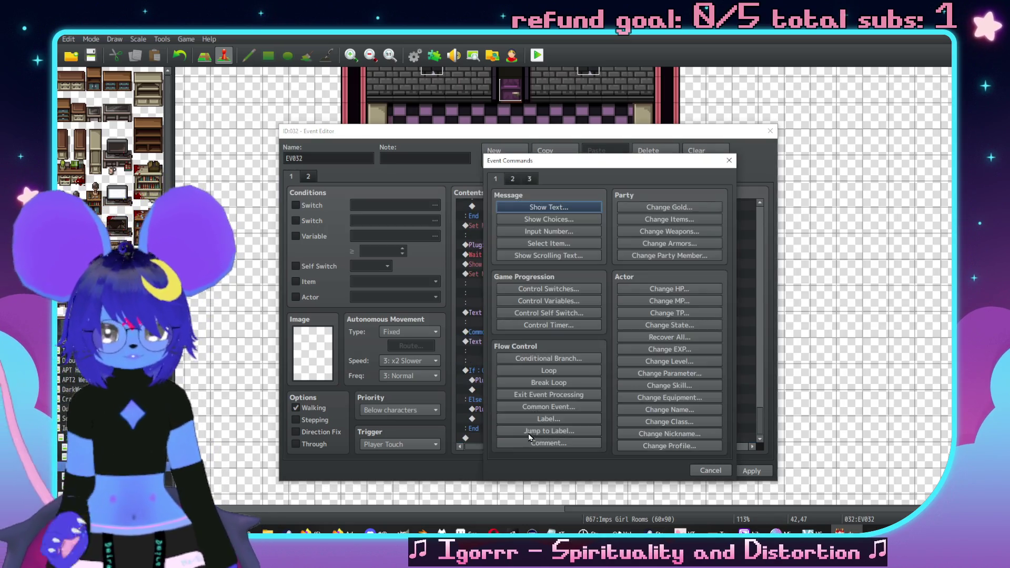
left_click(512, 179)
left_click(549, 257)
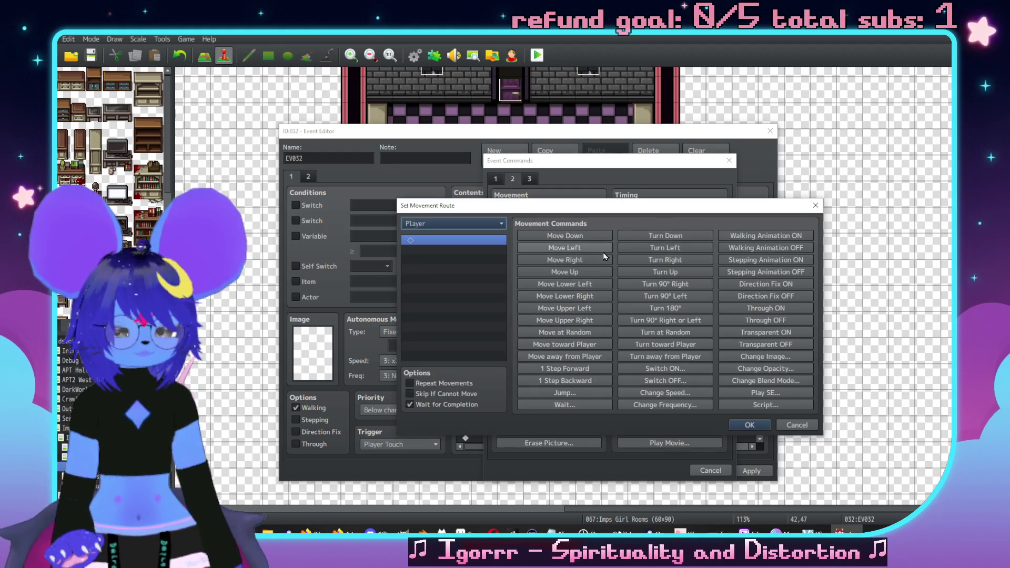
left_click(565, 247)
left_click(566, 272)
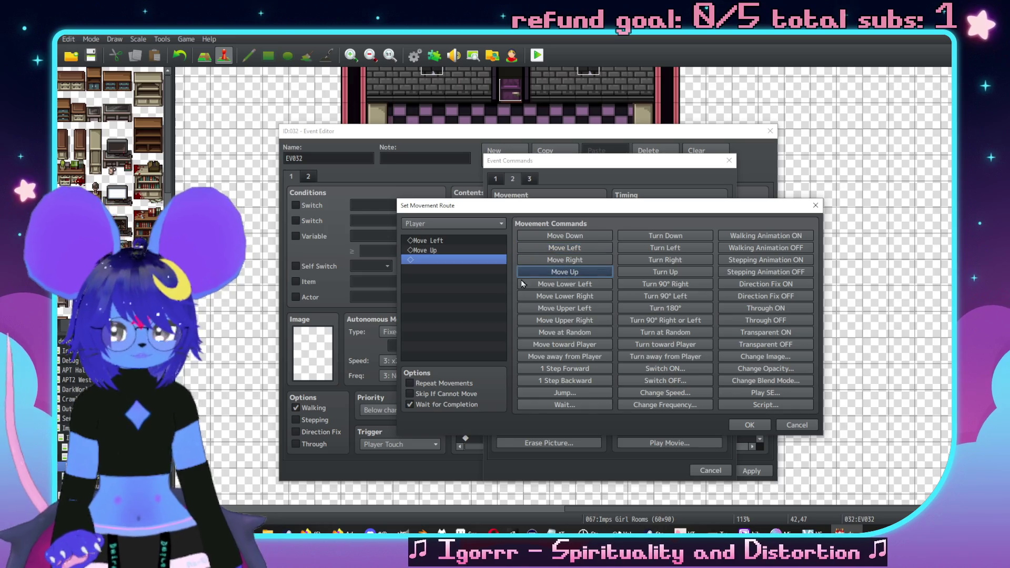
left_click(750, 425)
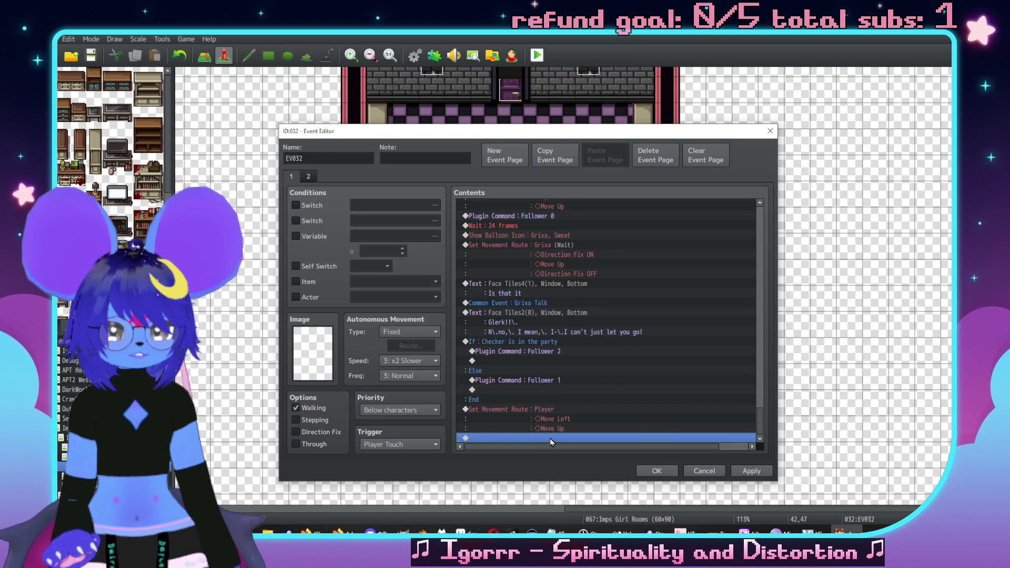
Step: Browse the event command list without adding anything, then reopen it on the last empty line
double_click(550, 439)
left_click(530, 180)
key("Escape")
scroll(558, 301, "up", 3)
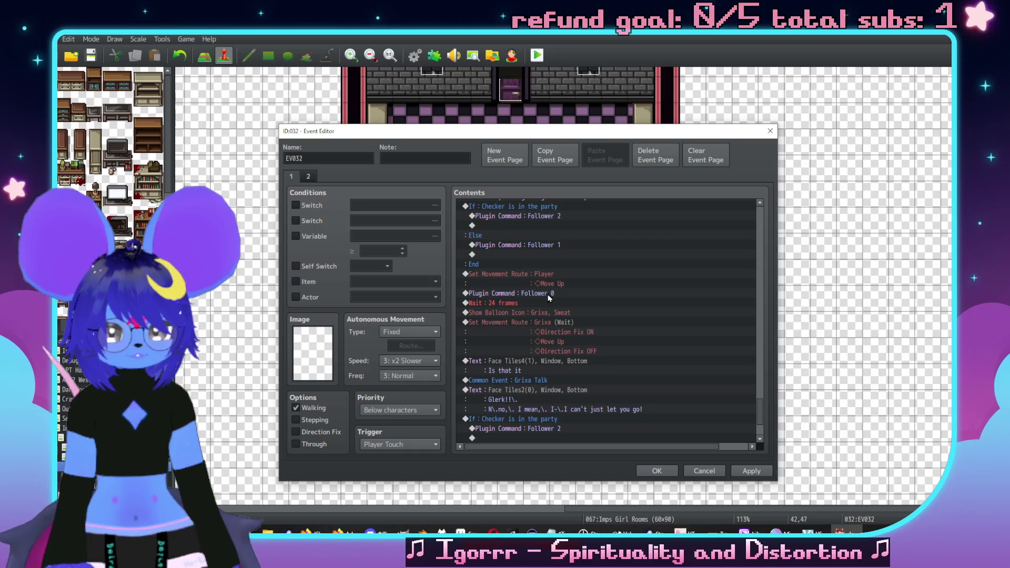
left_click(550, 295)
scroll(549, 296, "down", 3)
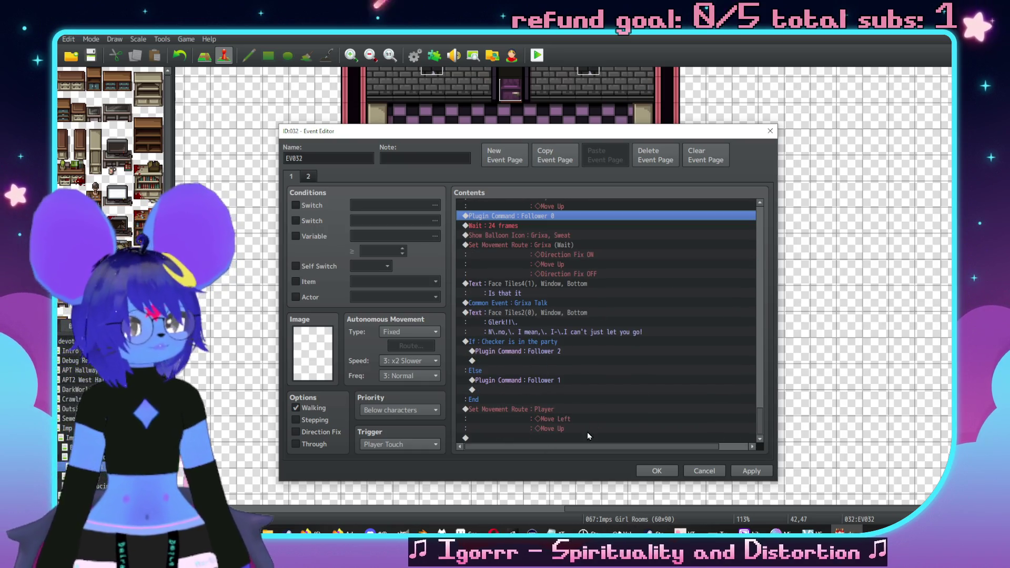
double_click(550, 437)
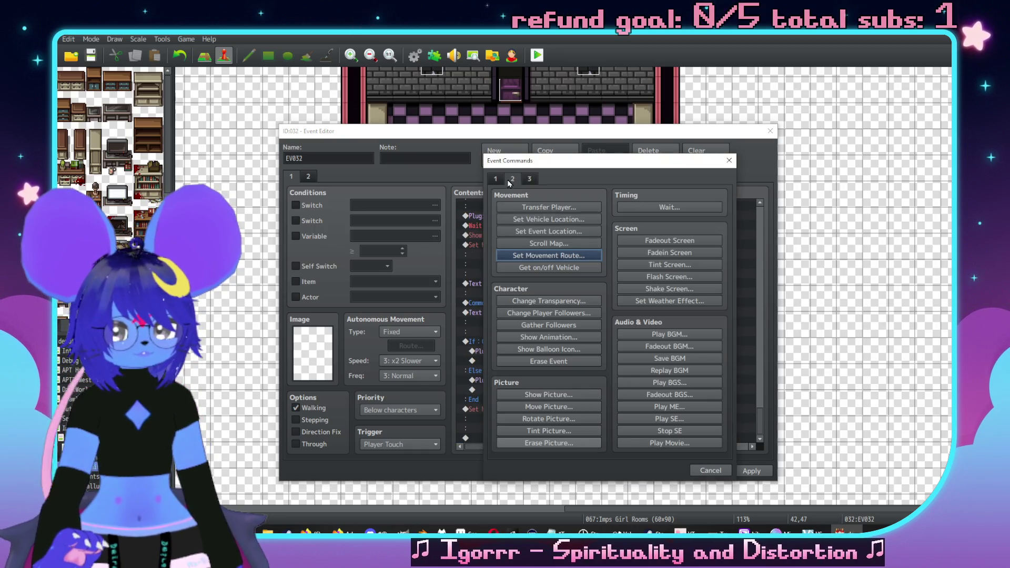
Step: Start a new movement route and set its target character to Grixa
left_click(549, 255)
left_click(471, 226)
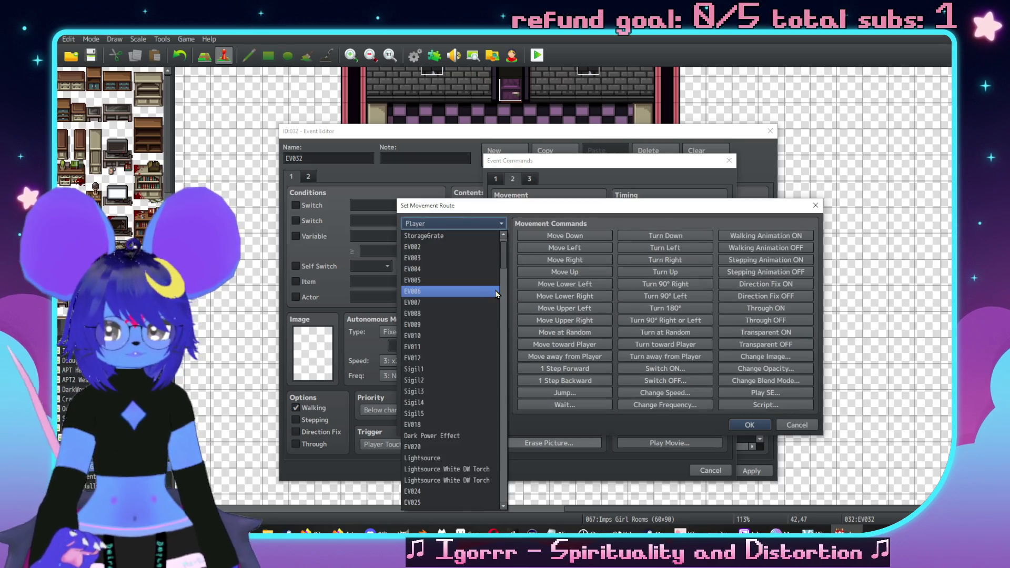
scroll(449, 326, "down", 8)
scroll(452, 327, "down", 12)
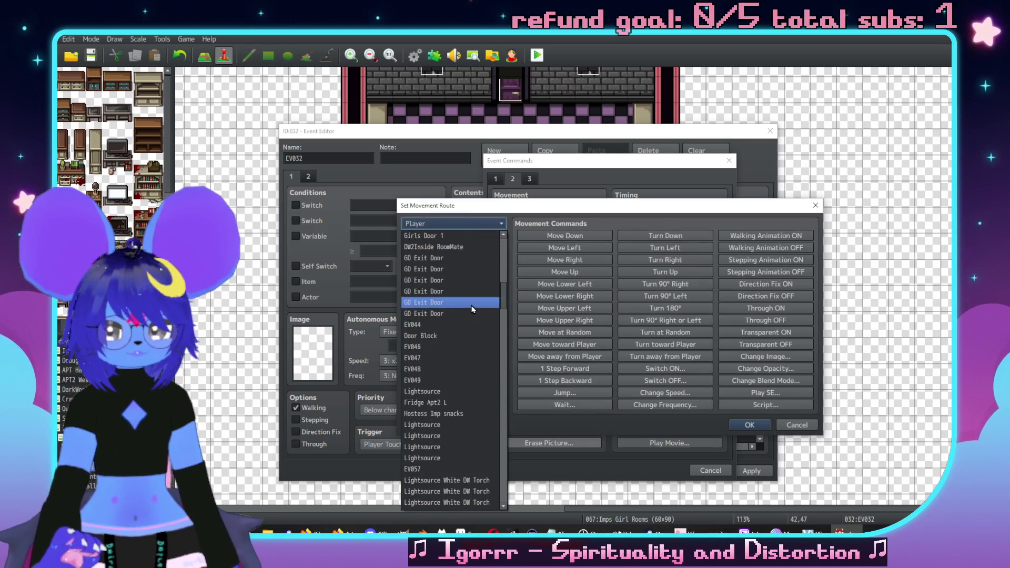
scroll(464, 329, "up", 5)
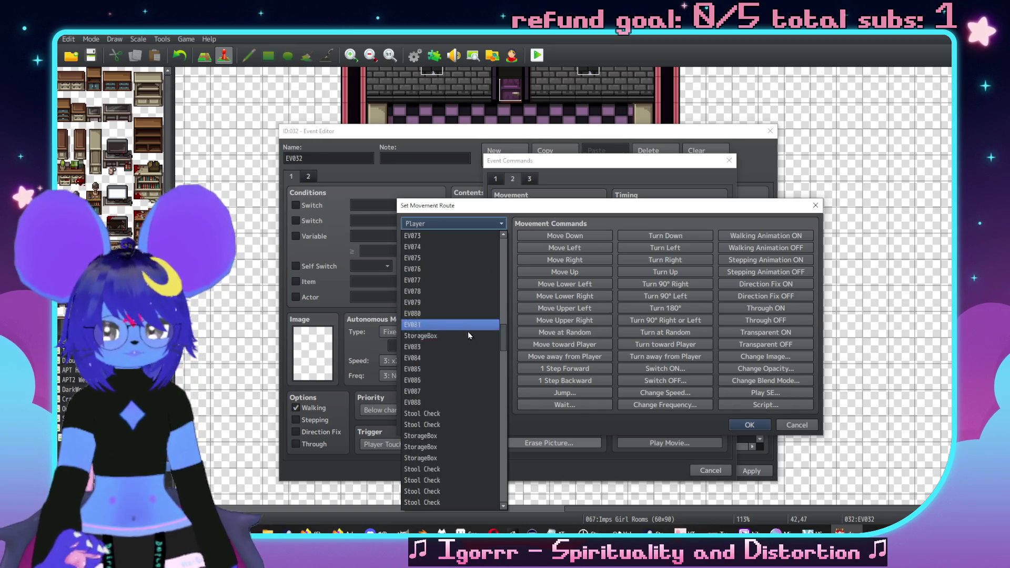
scroll(462, 357, "up", 10)
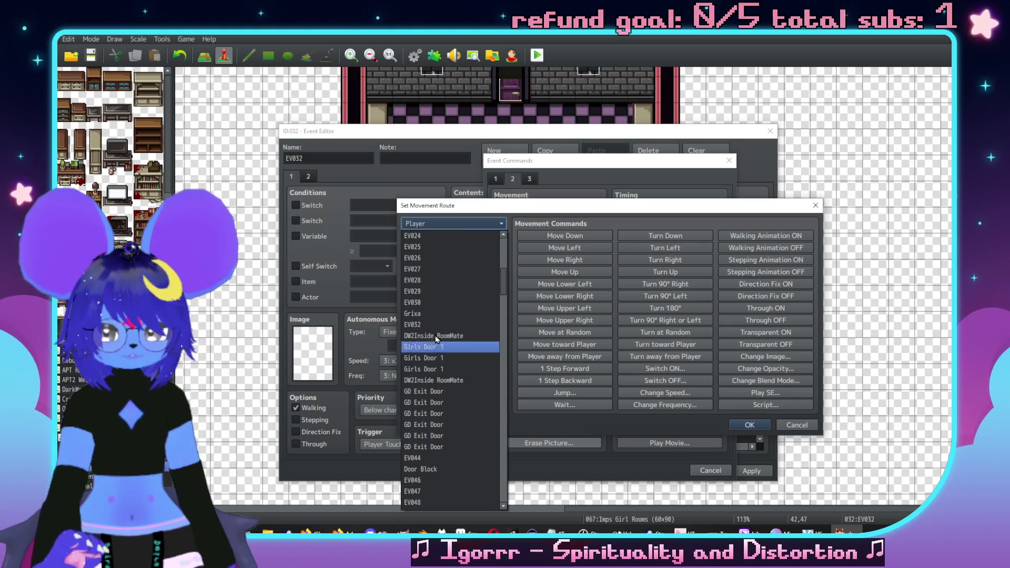
left_click(458, 303)
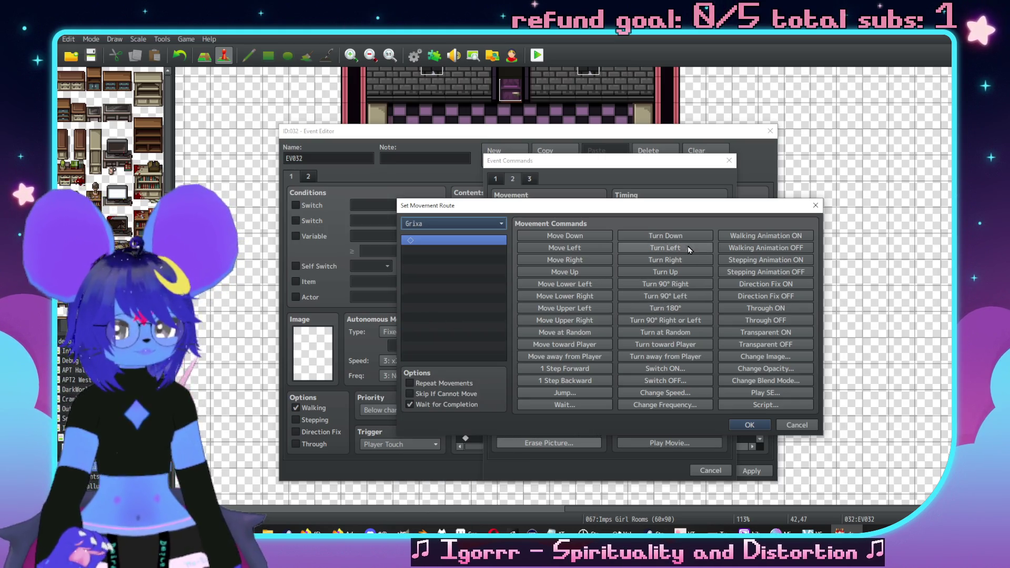
Step: Give Grixa's route Turn Up, a 6-frame Wait and Turn Down, and confirm it
left_click(676, 271)
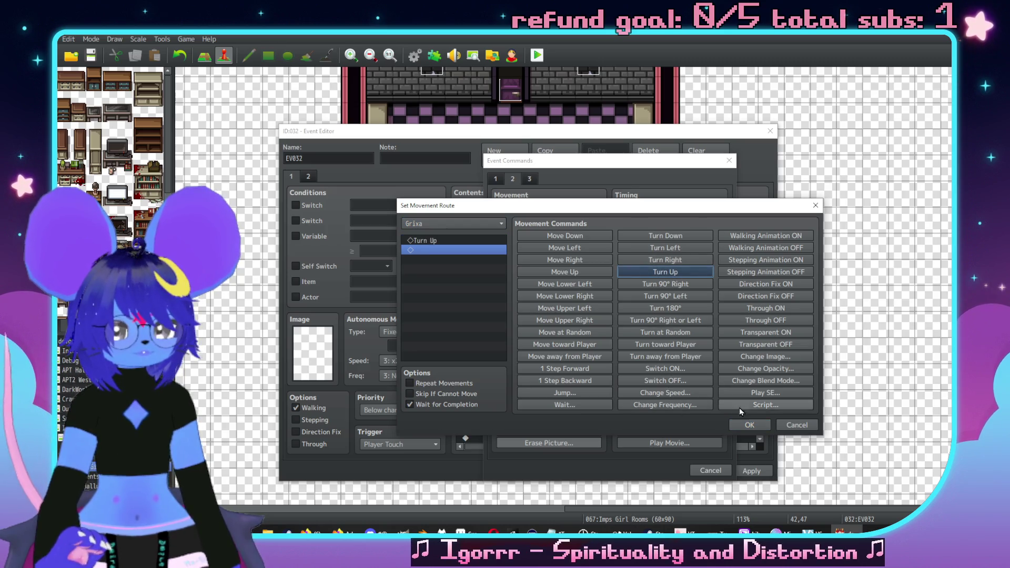
left_click(572, 405)
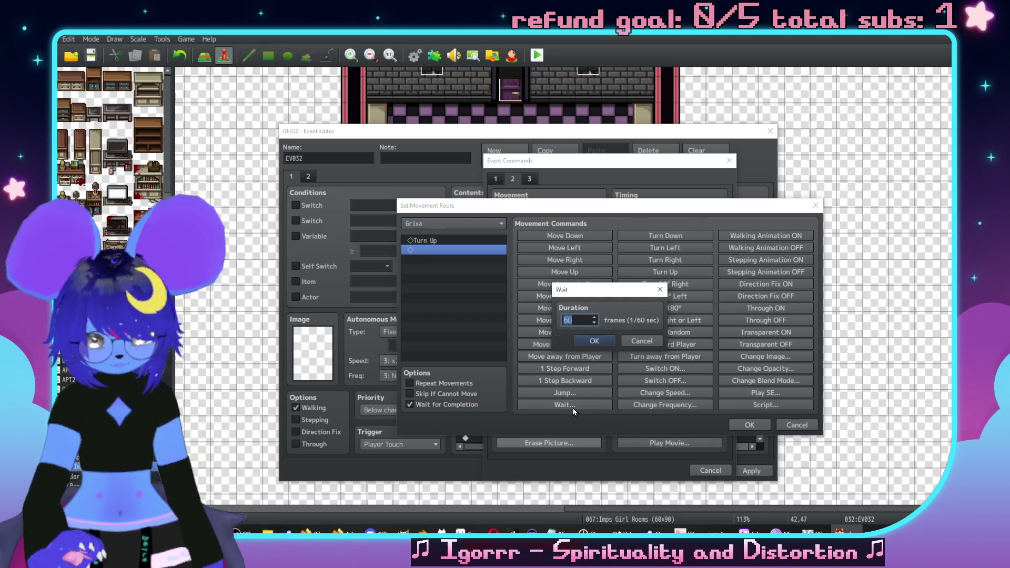
type("6")
key("Return")
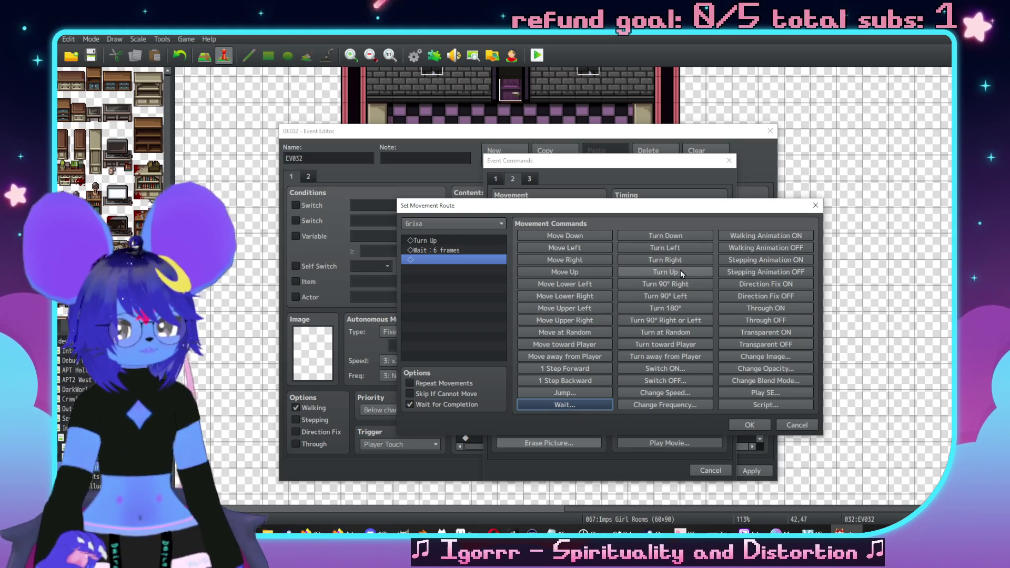
left_click(677, 238)
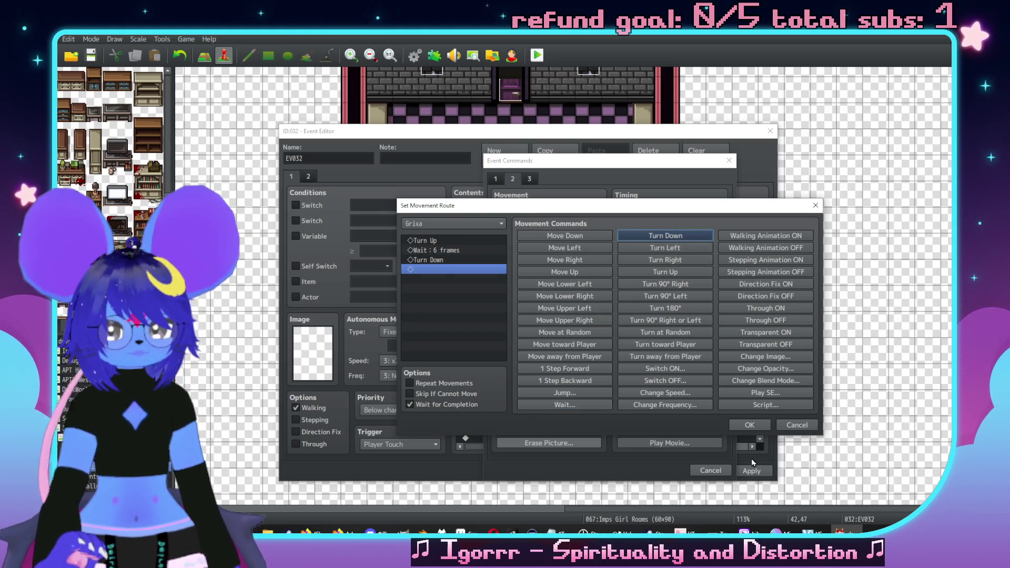
left_click(763, 427)
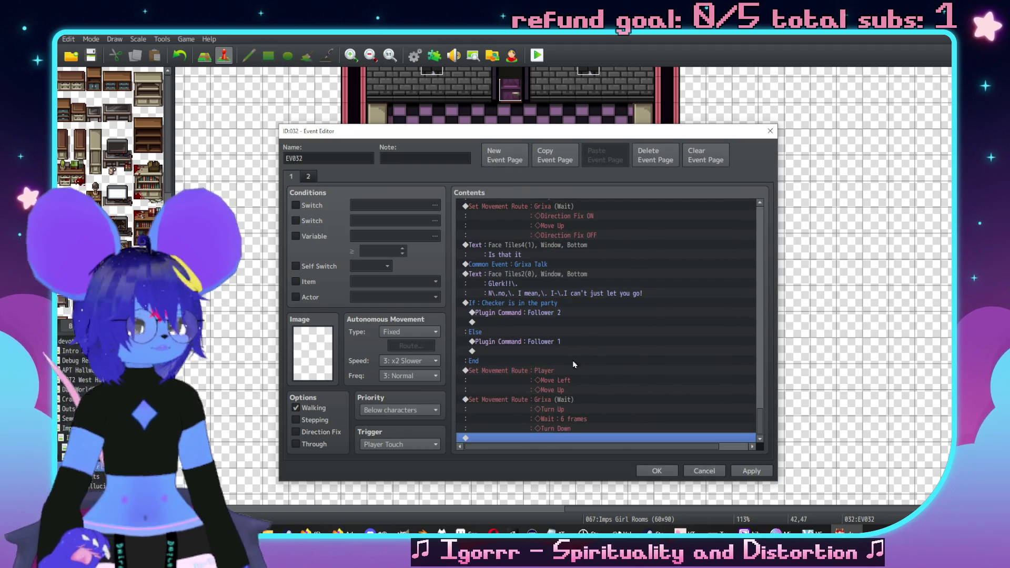
Step: Copy the Common Event: Grixa Talk call and paste it at the end of the cutscene
left_click(570, 400)
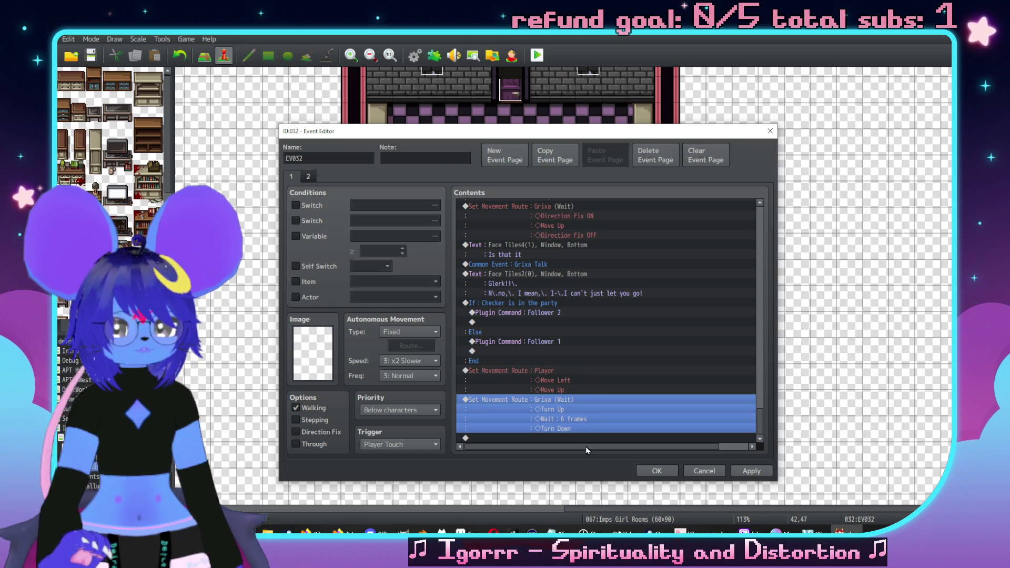
left_click(534, 264)
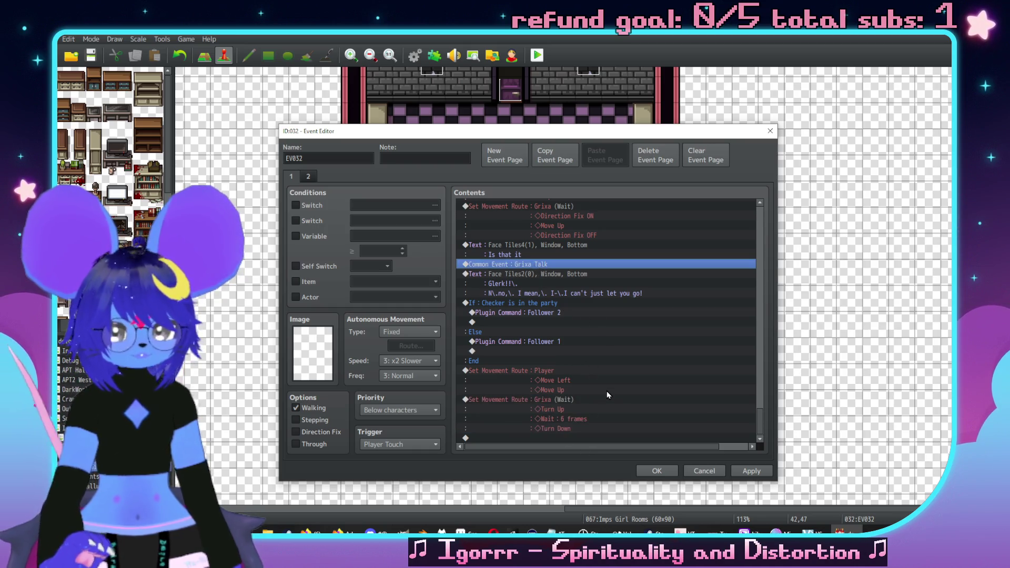
key("ctrl+c")
left_click(570, 438)
key("ctrl+v")
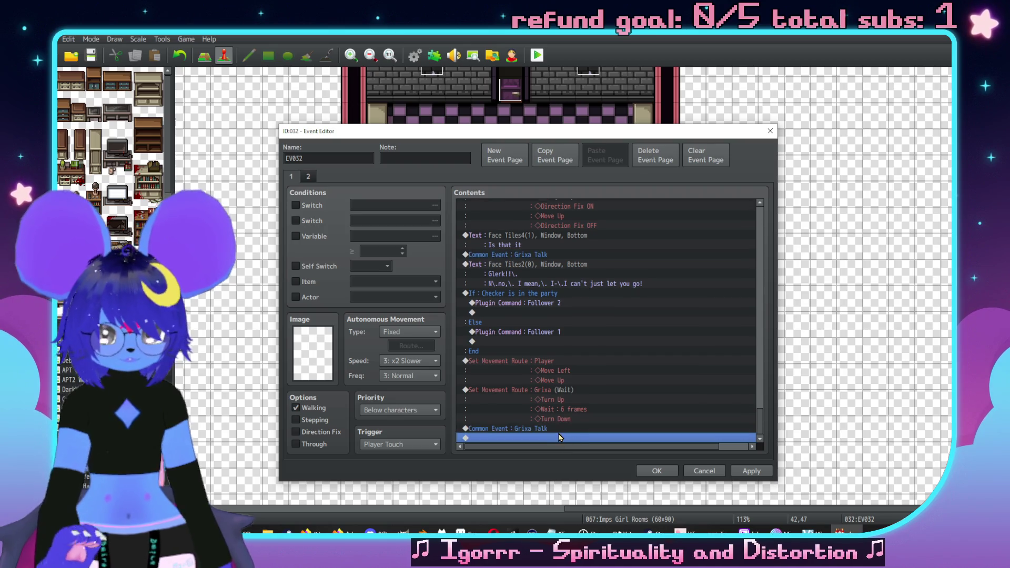
Step: Switch the pasted common event call to 0004 Sluph Talk
double_click(571, 428)
left_click(620, 320)
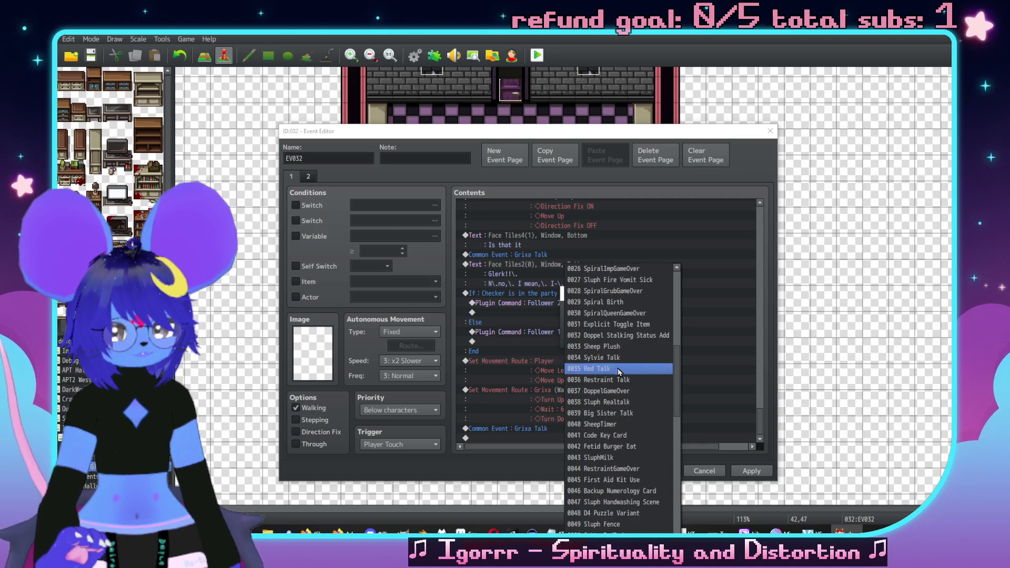
scroll(616, 367, "up", 1)
scroll(611, 366, "up", 5)
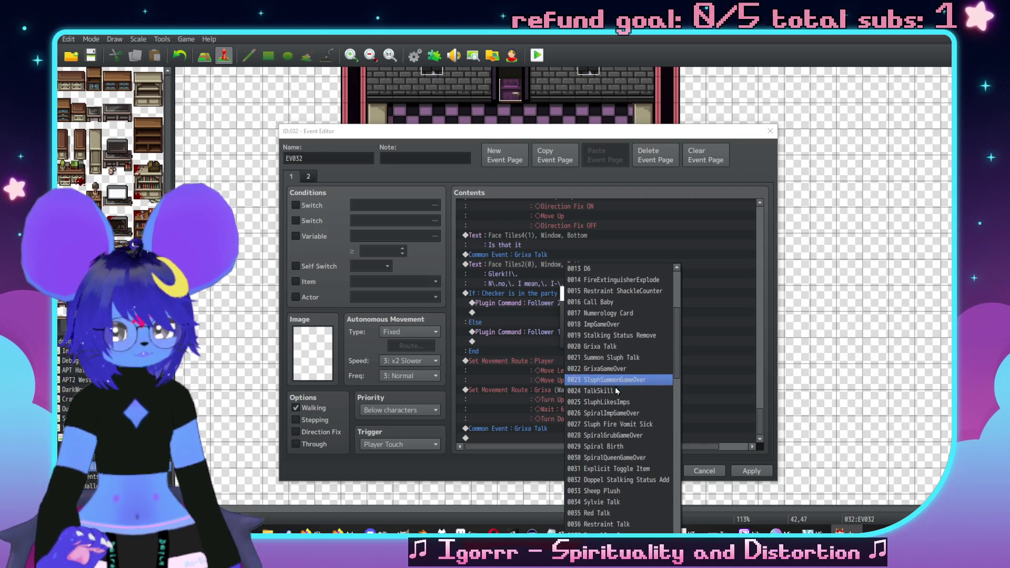
scroll(613, 367, "up", 4)
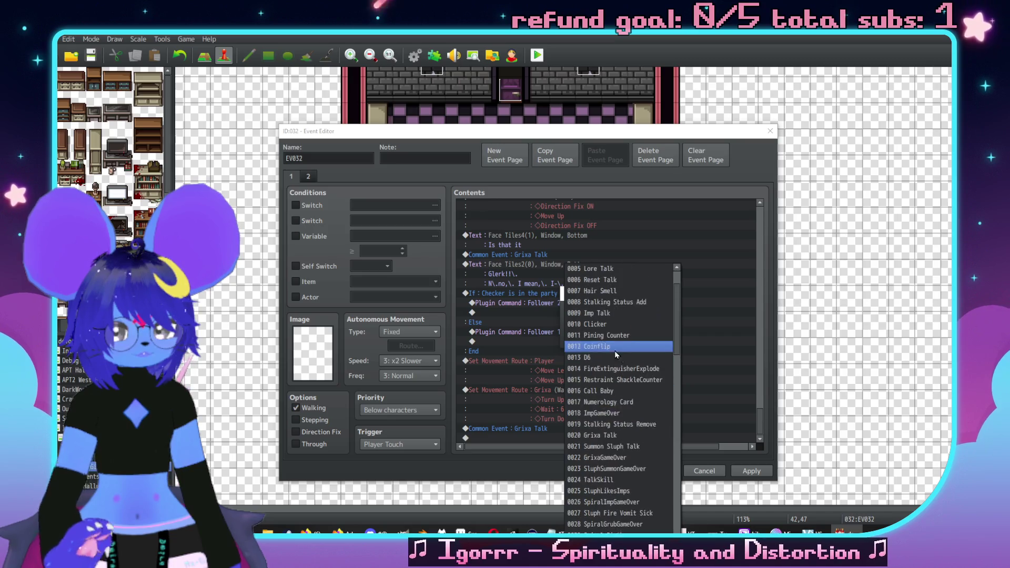
left_click(614, 303)
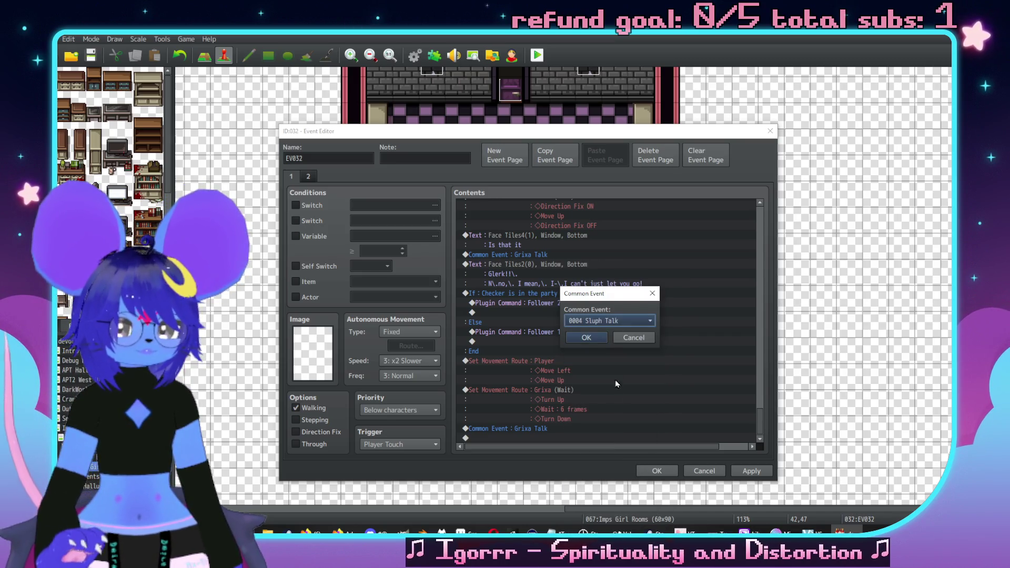
left_click(602, 335)
double_click(562, 437)
Step: Add a "Yeah?" Show Text with the second Face Tiles4 portrait after Sluph Talk
left_click(498, 179)
left_click(538, 210)
double_click(508, 310)
left_click(509, 261)
double_click(618, 249)
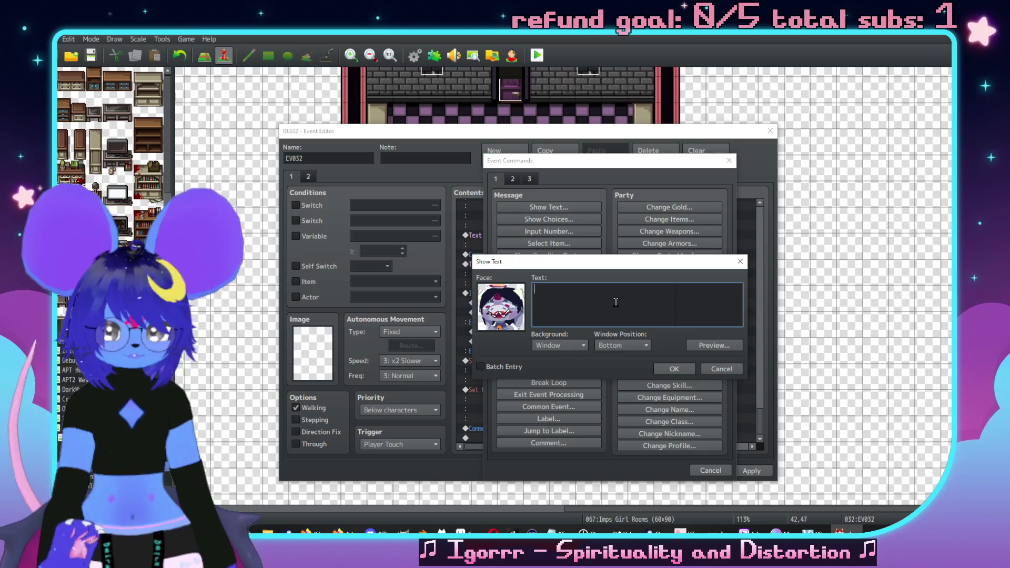
type("Yeah")
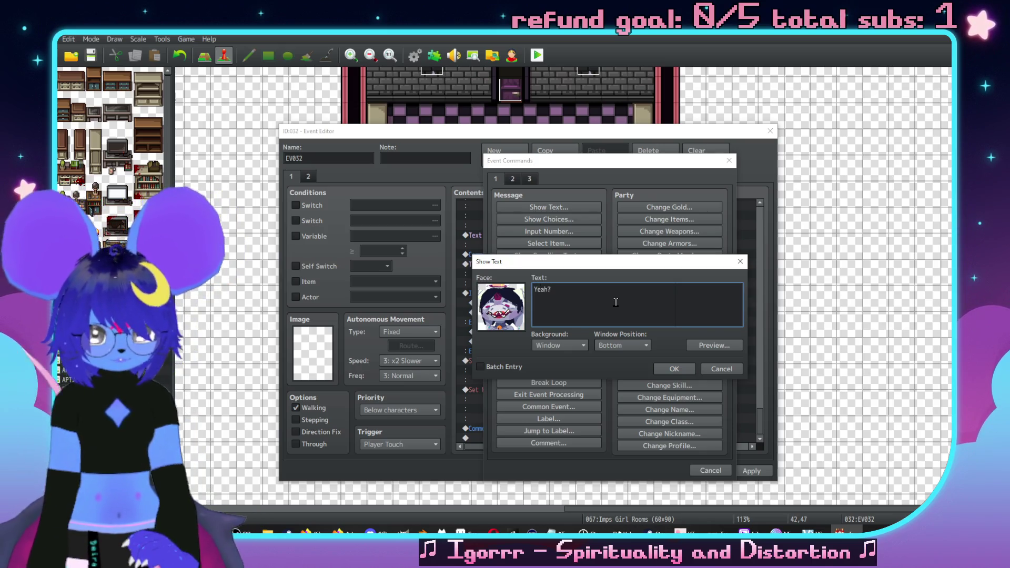
key("BackSpace")
key("BackSpace")
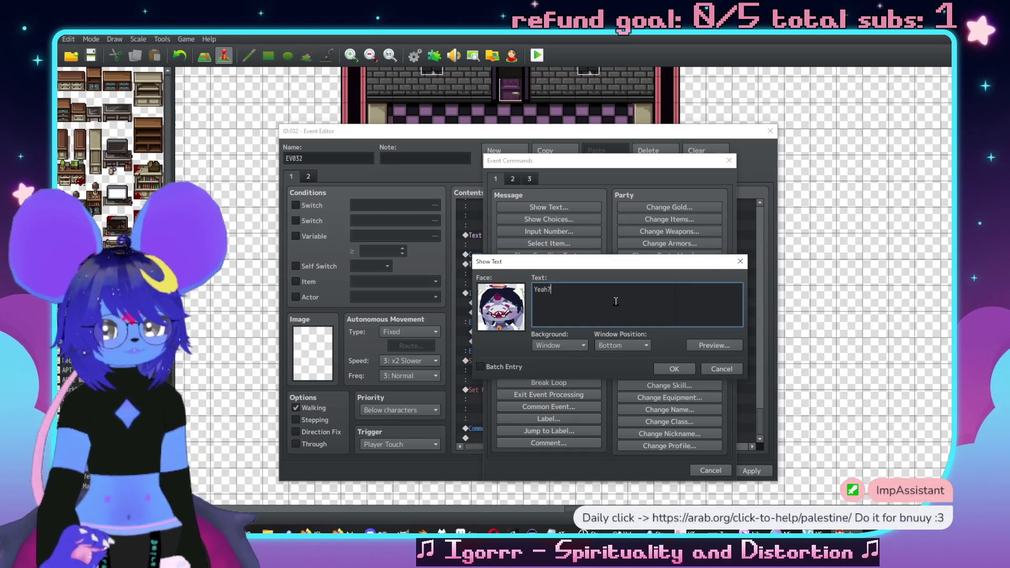
left_click(674, 369)
left_click_drag(551, 132, 605, 101)
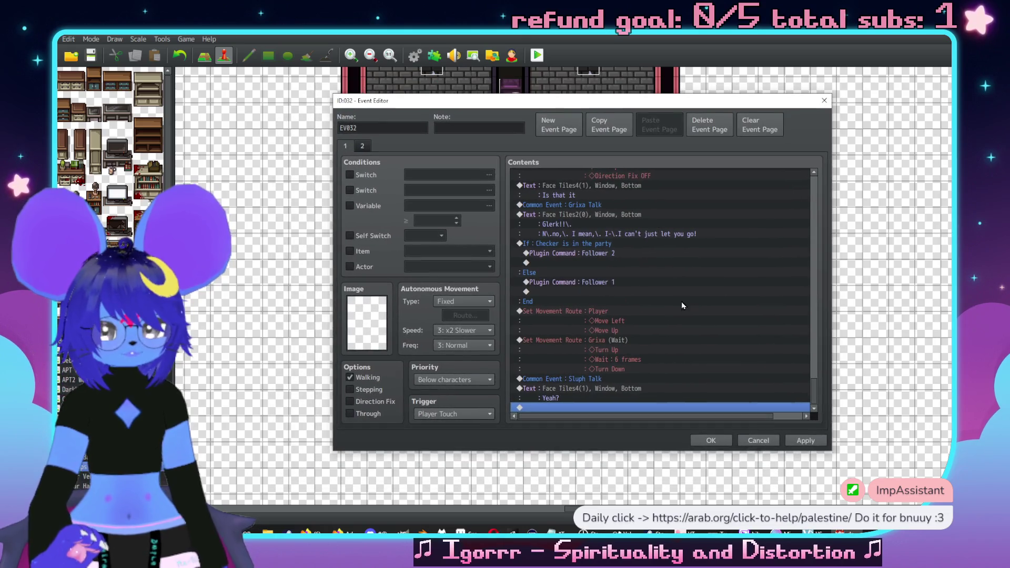
double_click(583, 407)
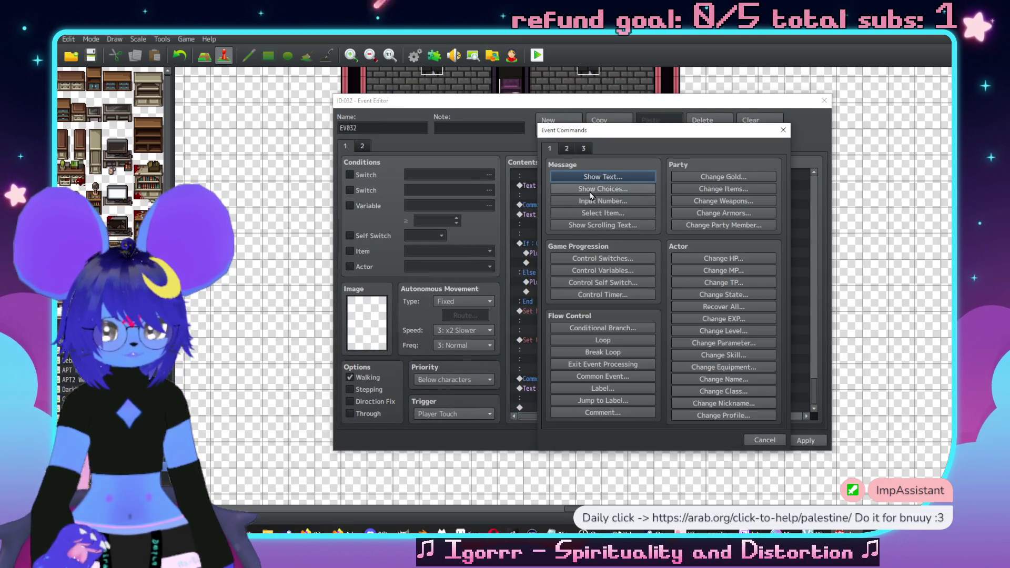
Step: Add a Show Choices with Cancel disallowed: 'You better help us', 'Ease up Sluph', '(say nothing)'
left_click(626, 189)
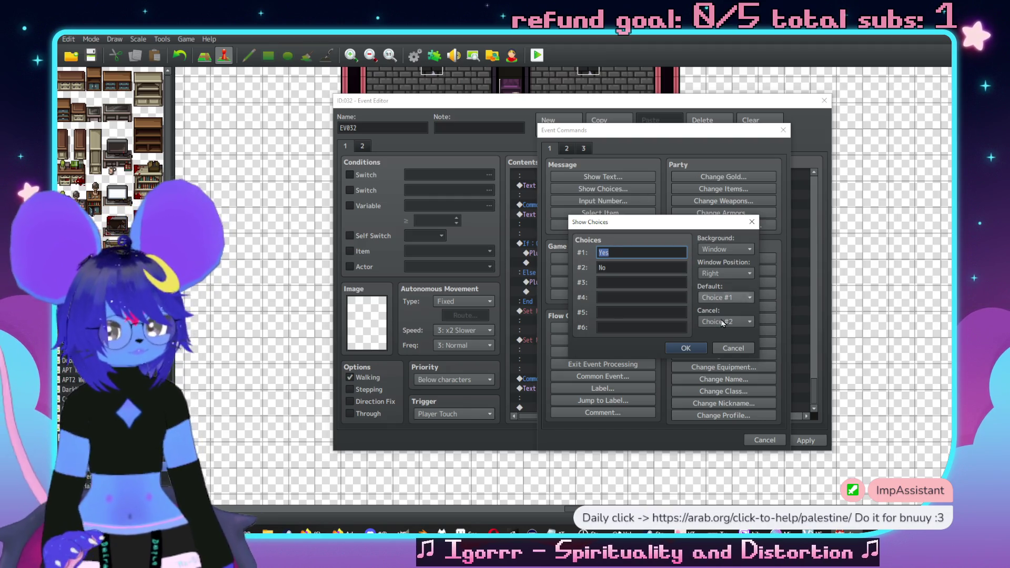
left_click(748, 321)
left_click(722, 345)
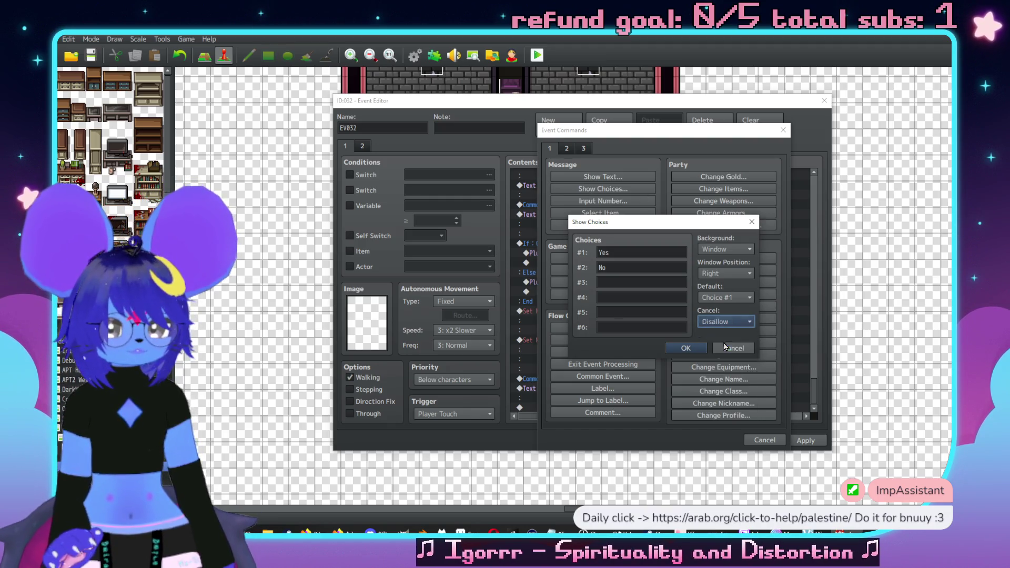
left_click(658, 257)
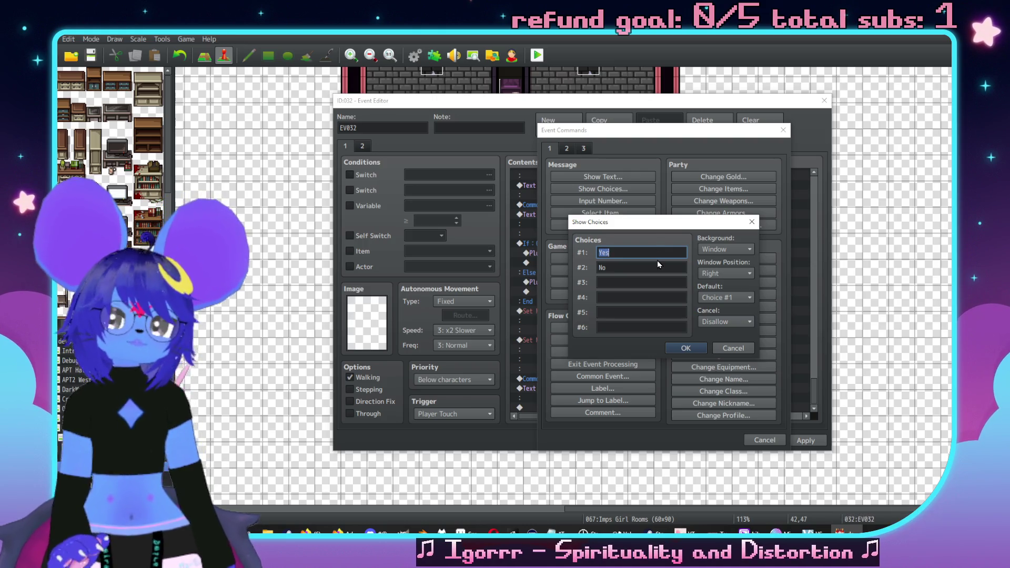
type("You bettye")
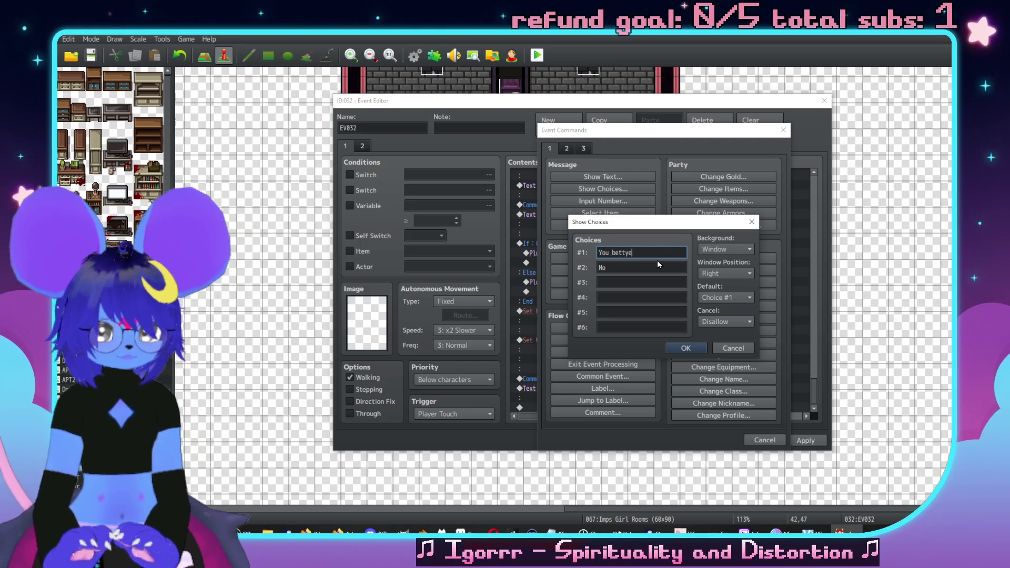
key("BackSpace")
key("BackSpace")
type("er do what")
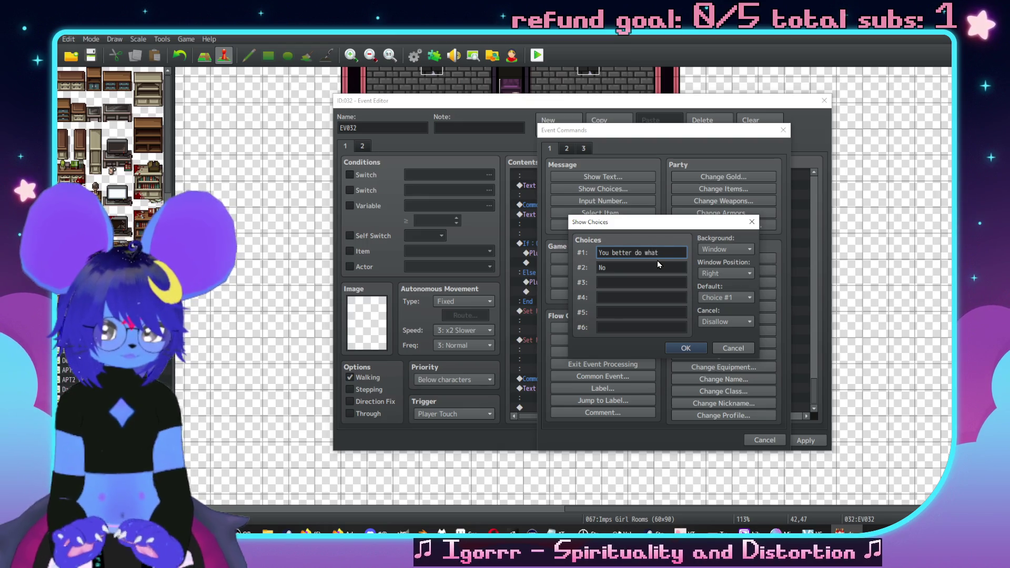
key("BackSpace")
key("BackSpace")
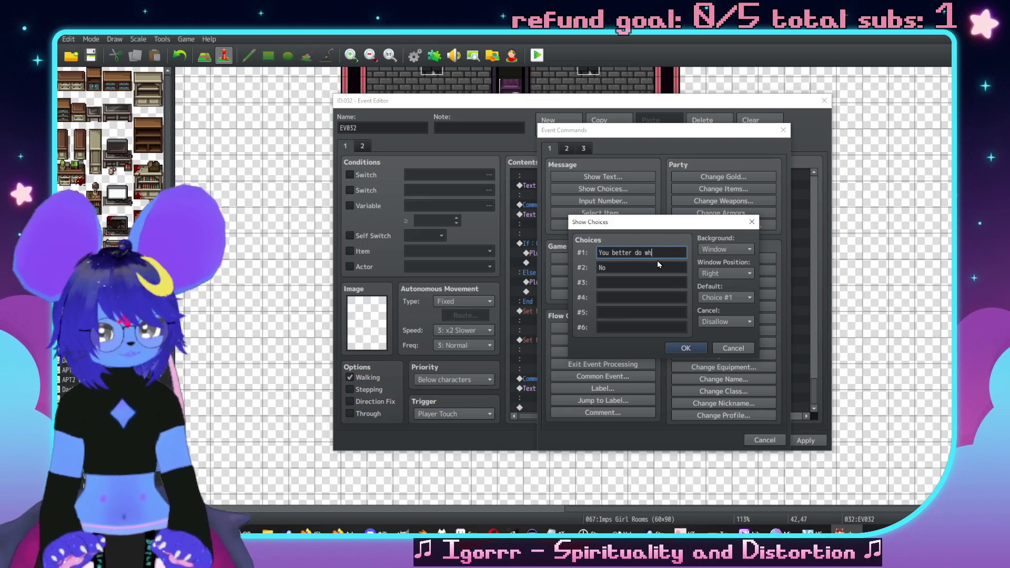
type("elpus")
key("Tab")
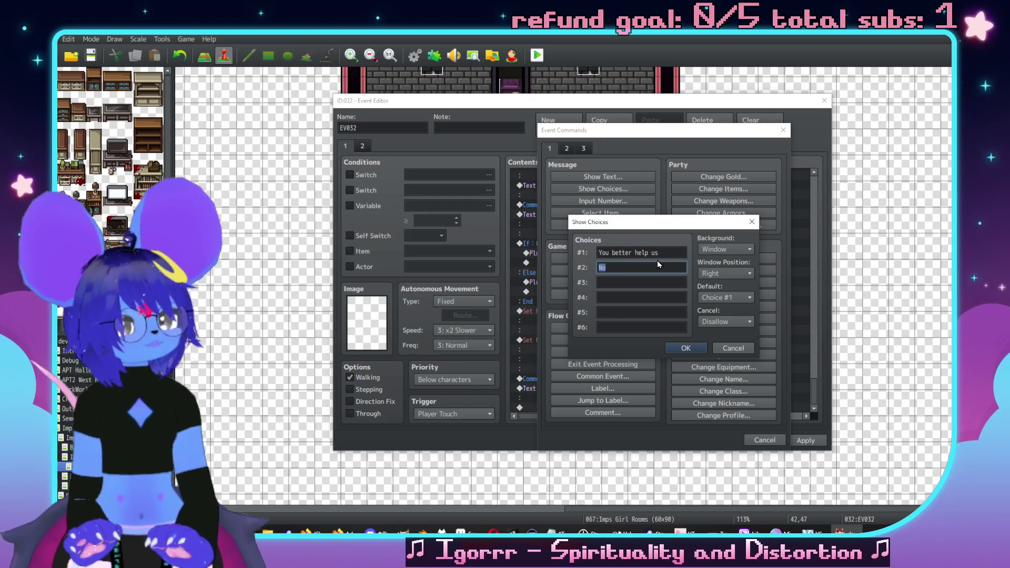
type("Back")
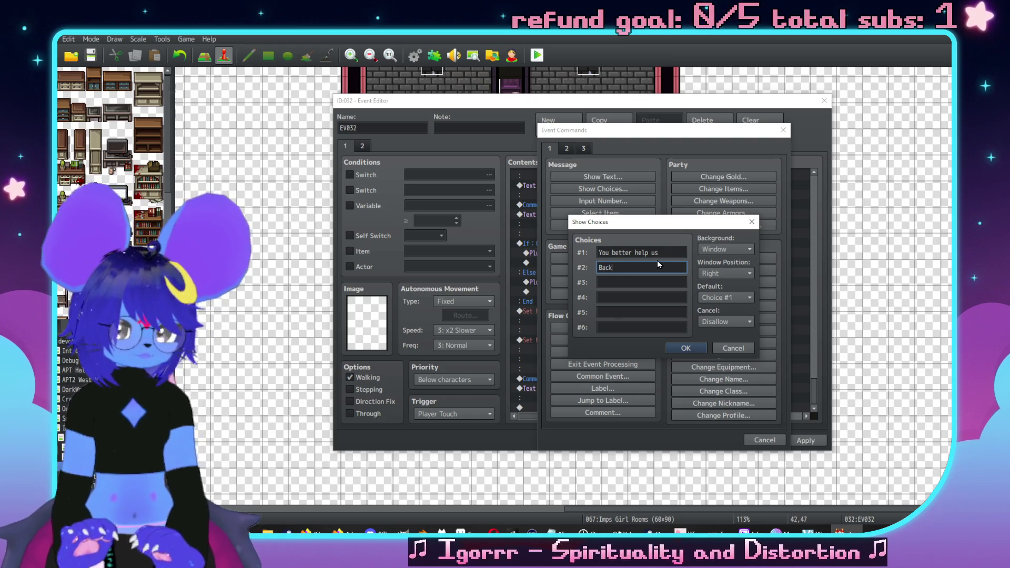
type(" down")
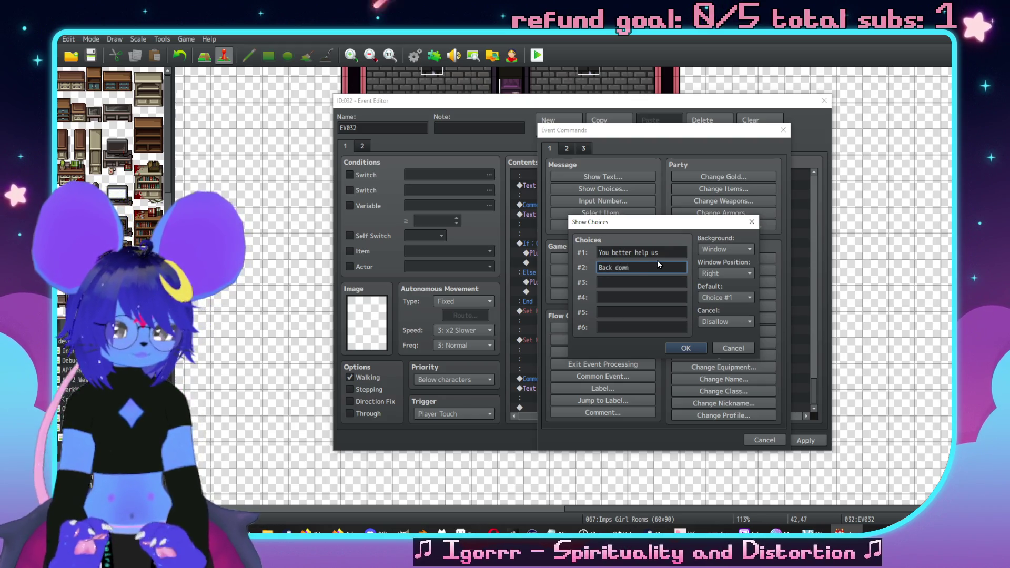
type(" SLuh")
key("Tab")
type("(say no")
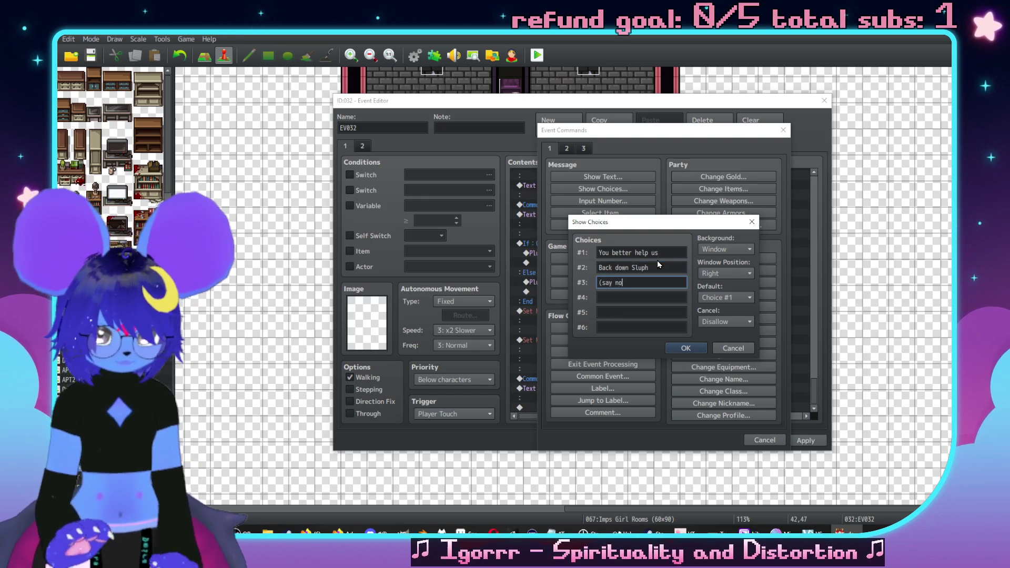
type("thing)")
key("shift+Tab")
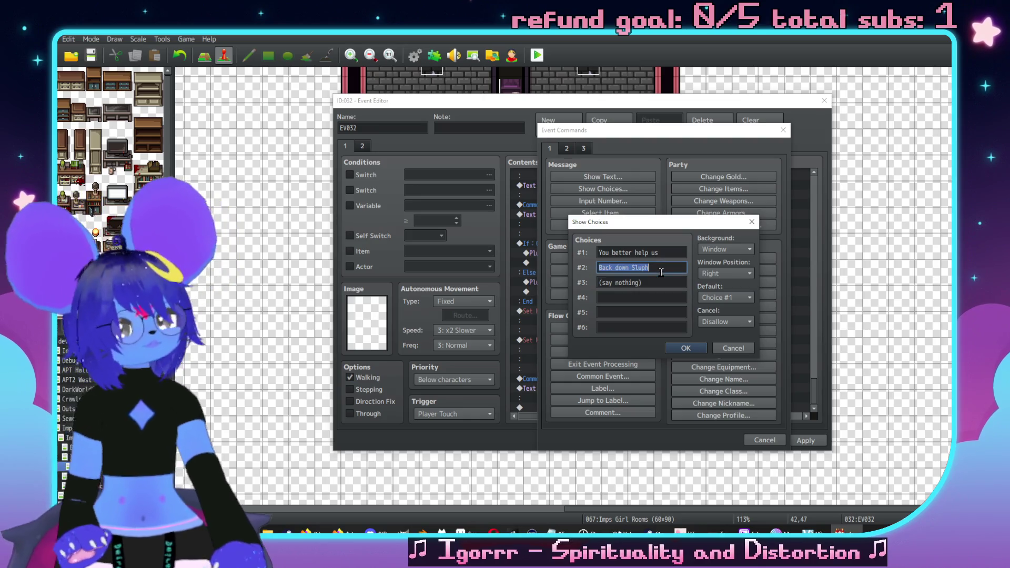
type("Ease")
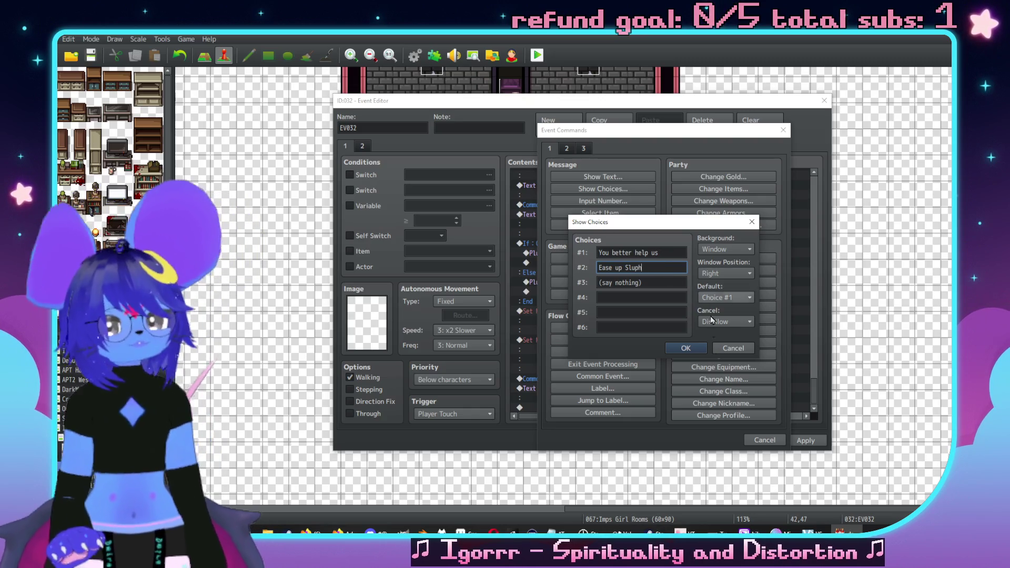
left_click(687, 349)
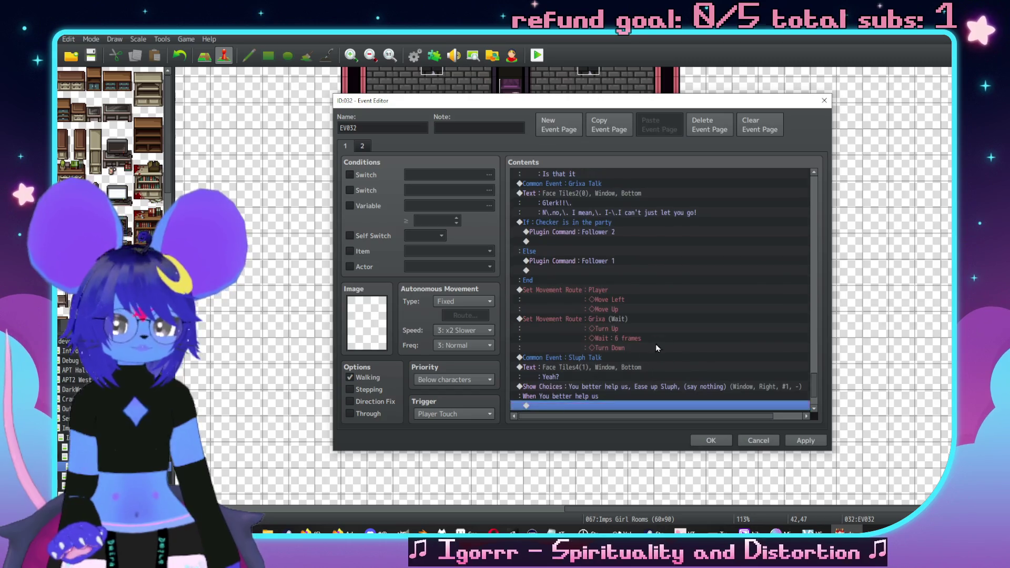
left_click(651, 350)
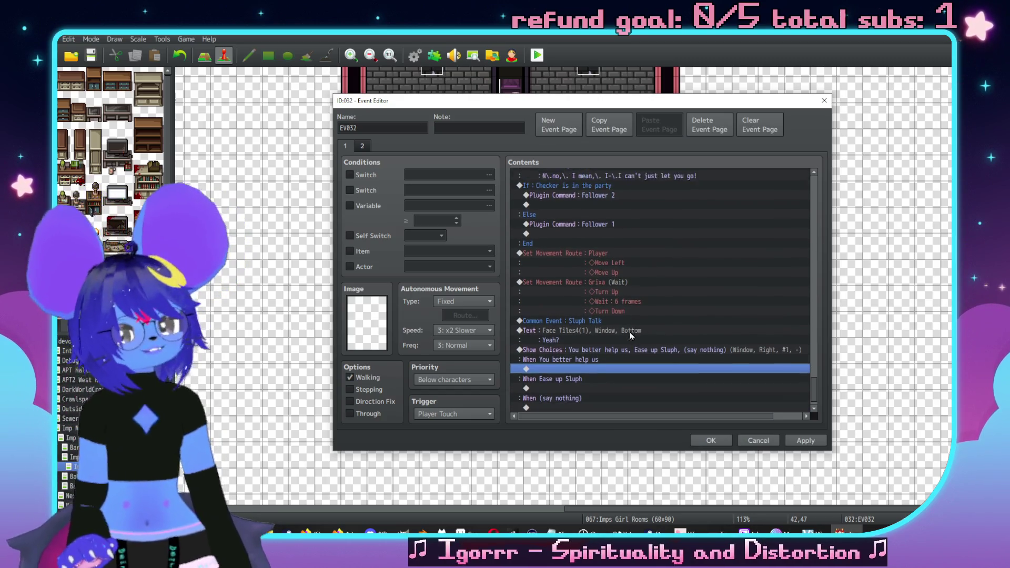
left_click(632, 330)
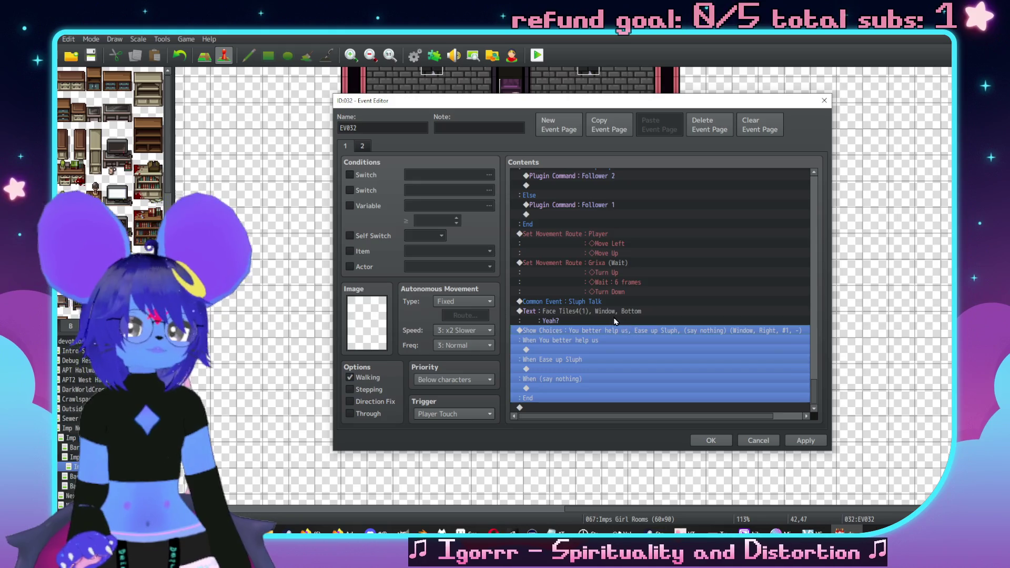
scroll(621, 315, "up", 2)
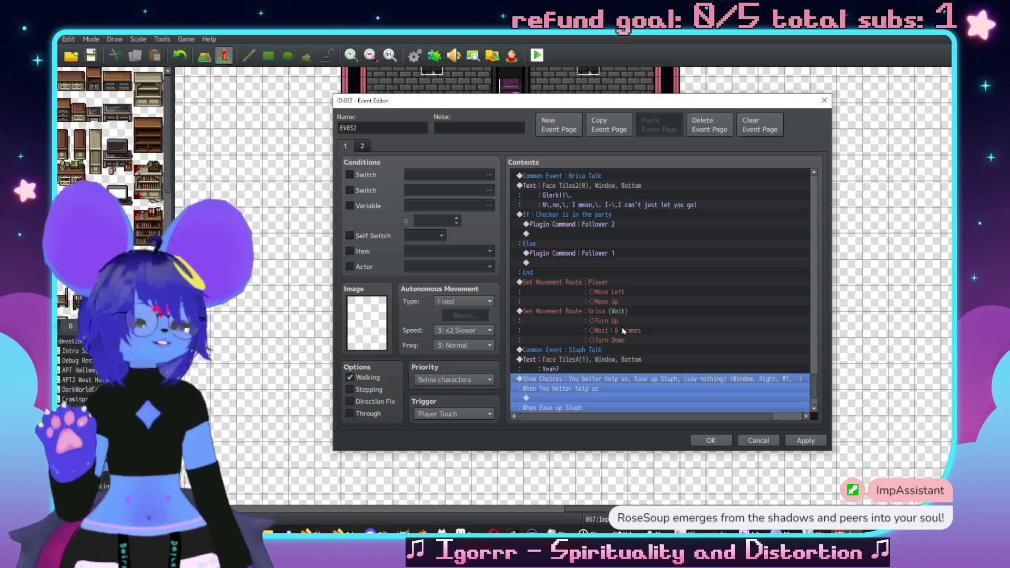
scroll(558, 331, "up", 2)
scroll(663, 320, "down", 4)
scroll(568, 248, "up", 2)
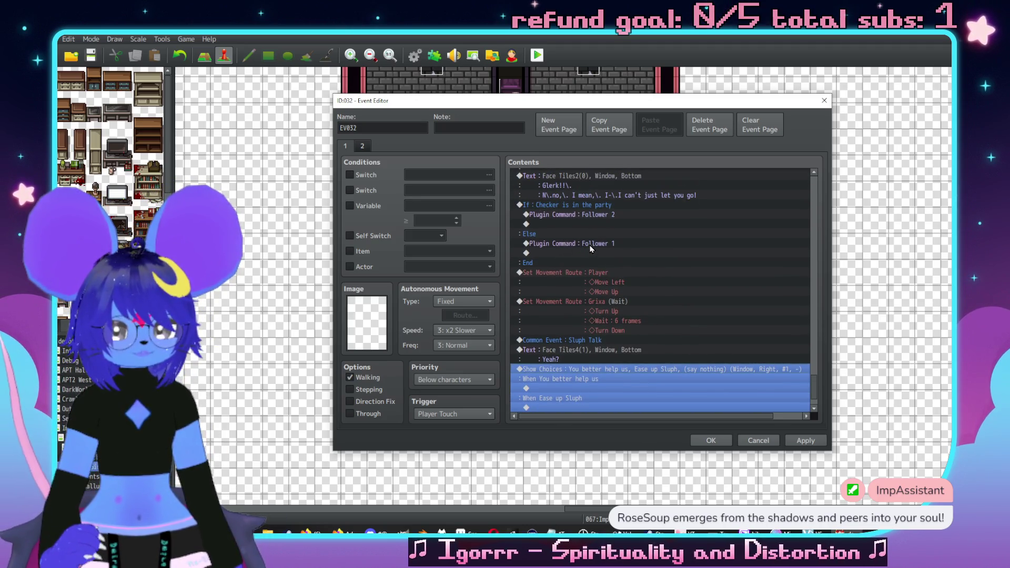
left_click(589, 244)
Step: Duplicate the Follower 1 plugin command above Sluph Talk and change it to Follower 0
key("ctrl+c")
left_click(608, 340)
key("ctrl+v")
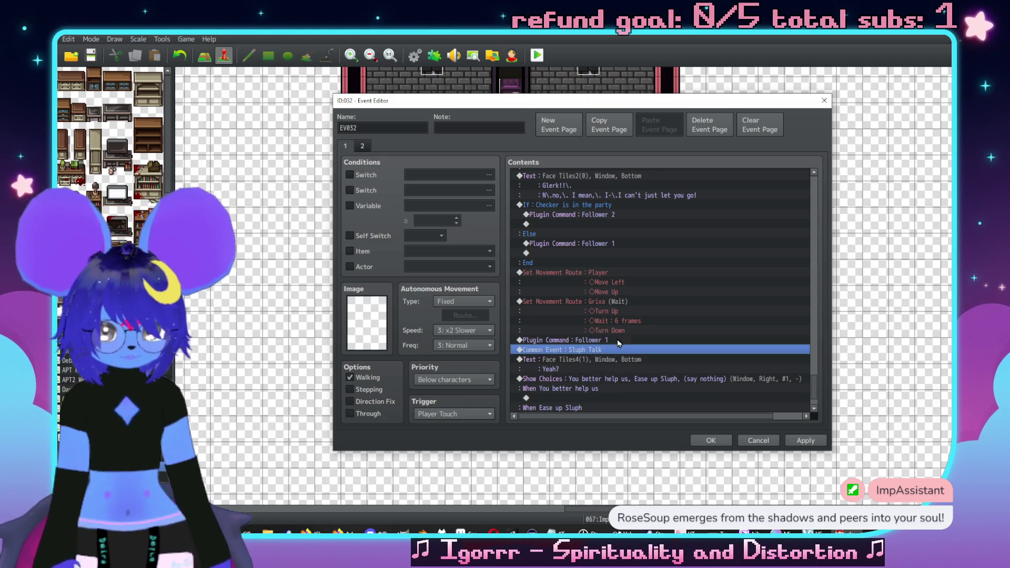
double_click(651, 340)
key("End")
key("BackSpace")
type("0")
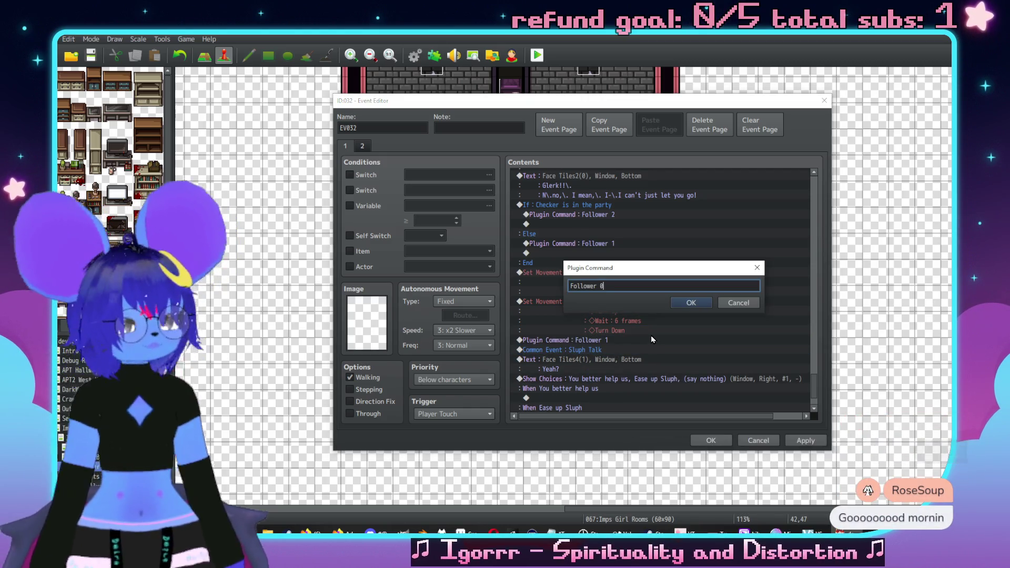
left_click(705, 304)
Step: Open the command list inside the 'You better help us' choice branch
scroll(706, 330, "down", 2)
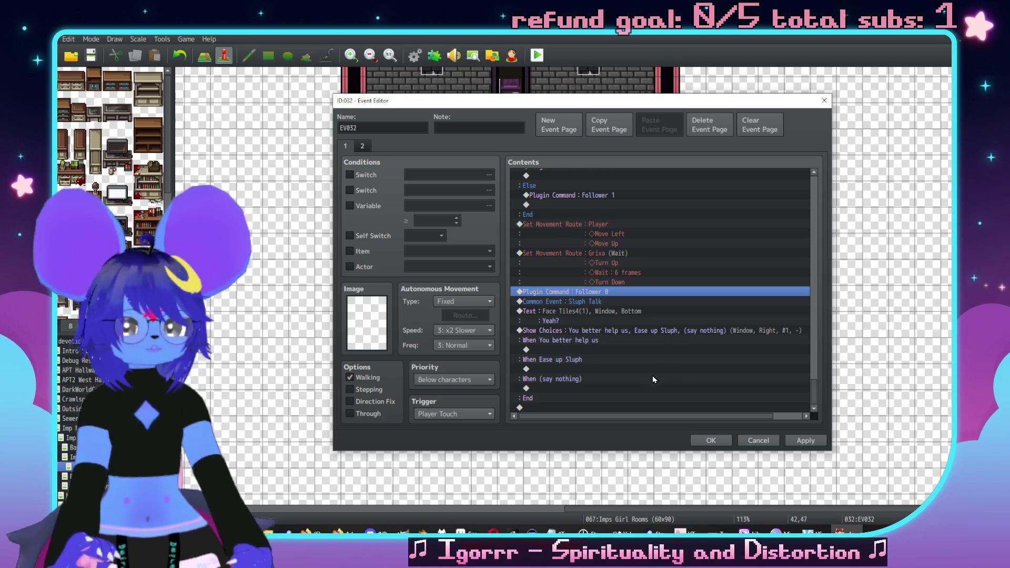
left_click(597, 300)
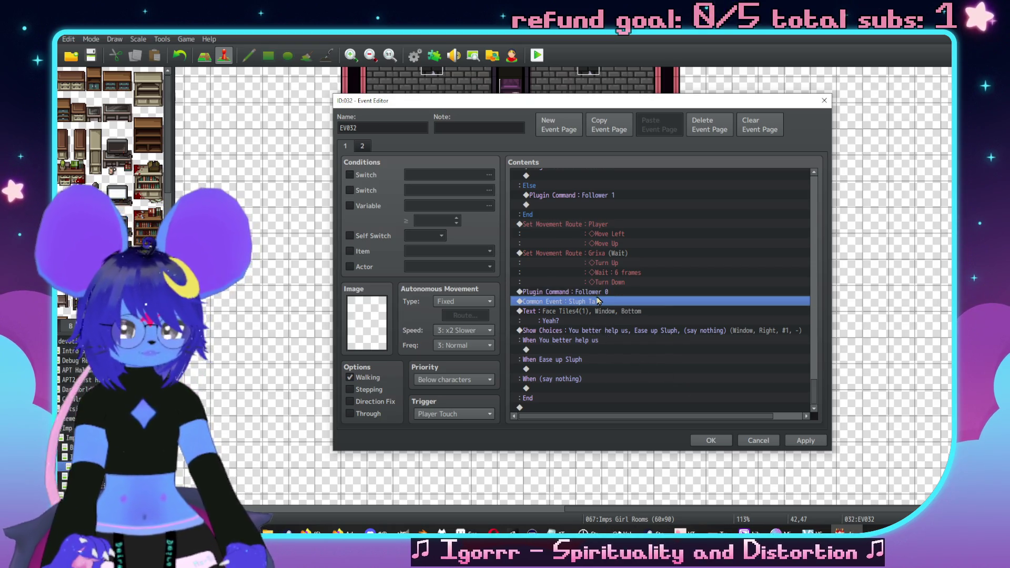
double_click(570, 349)
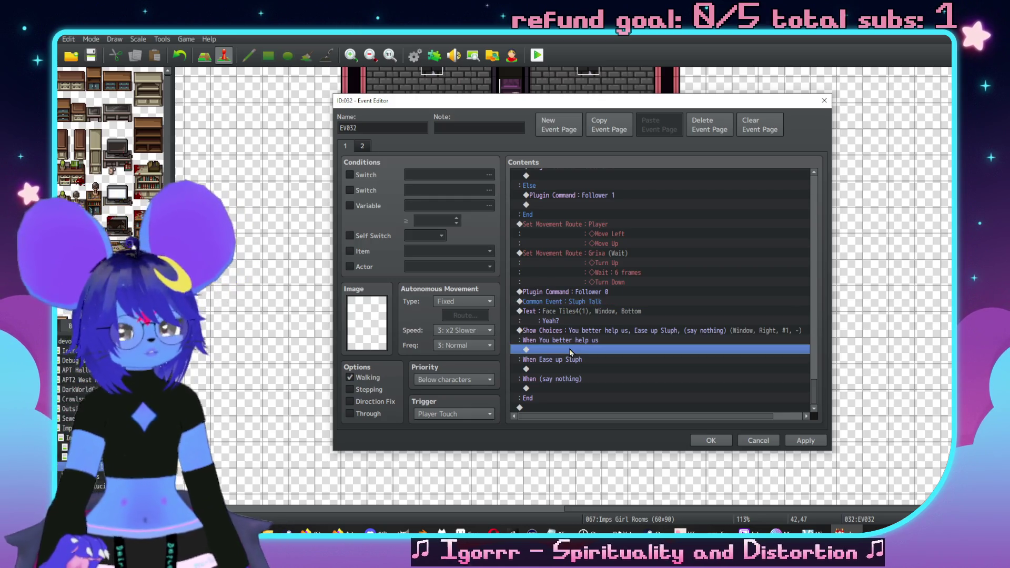
Step: Add a Conditional Branch testing variable 0018 SluphRespect ≥ 0, with Create Else Branch ticked
left_click_drag(591, 113, 716, 117)
left_click(730, 313)
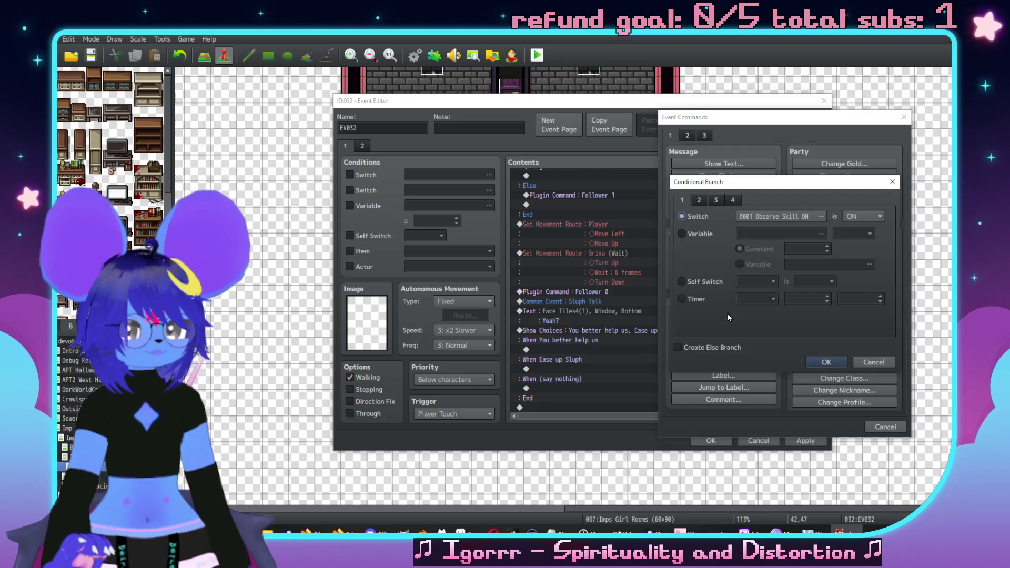
left_click(699, 233)
left_click(749, 234)
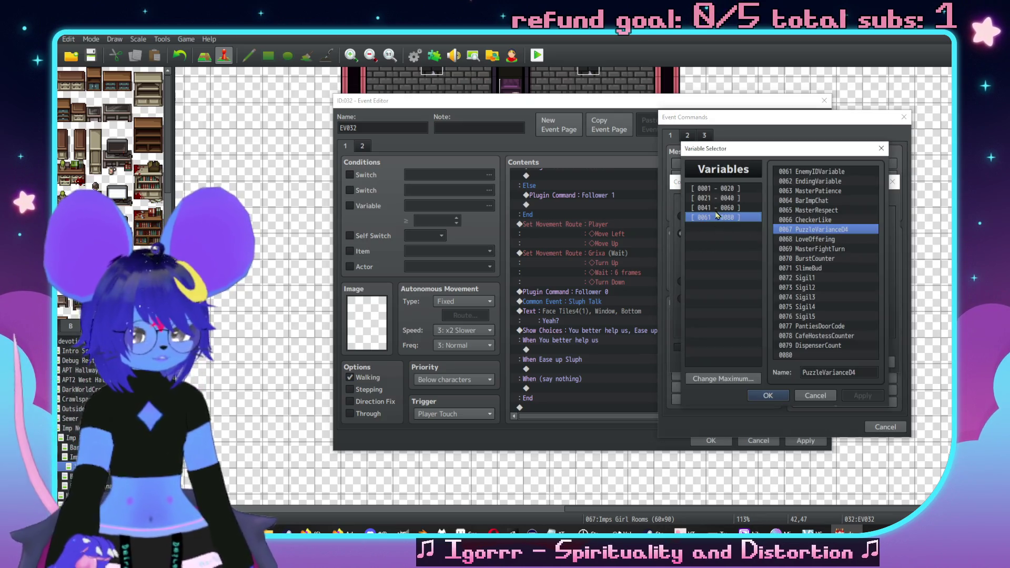
left_click(720, 188)
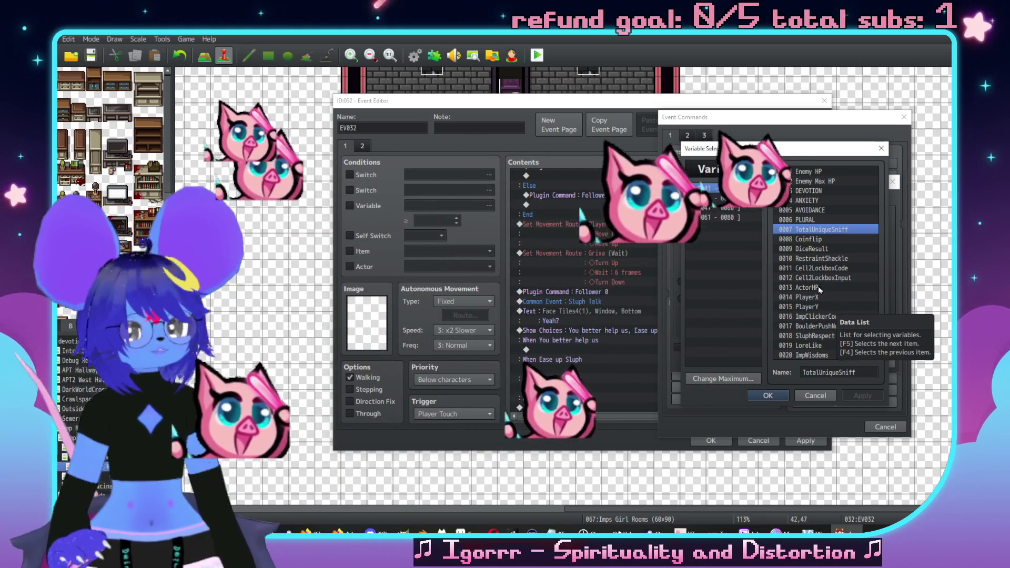
left_click(822, 337)
double_click(822, 337)
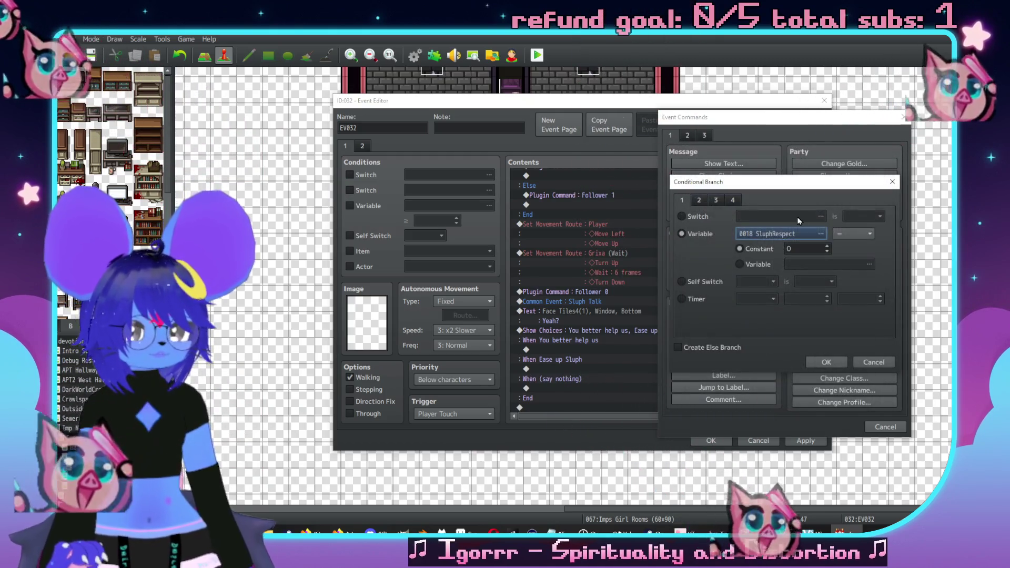
left_click(853, 233)
left_click(849, 255)
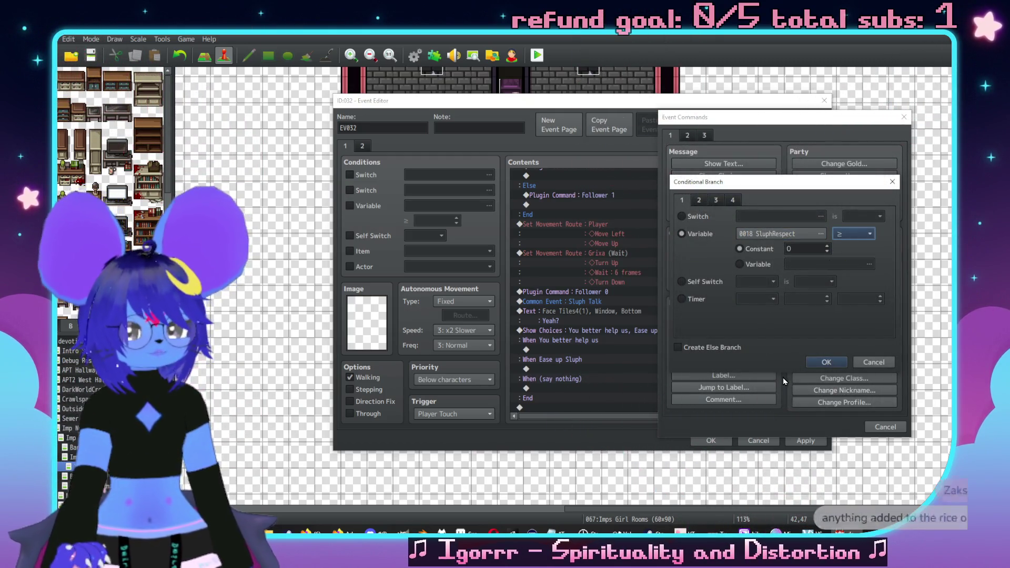
left_click(678, 347)
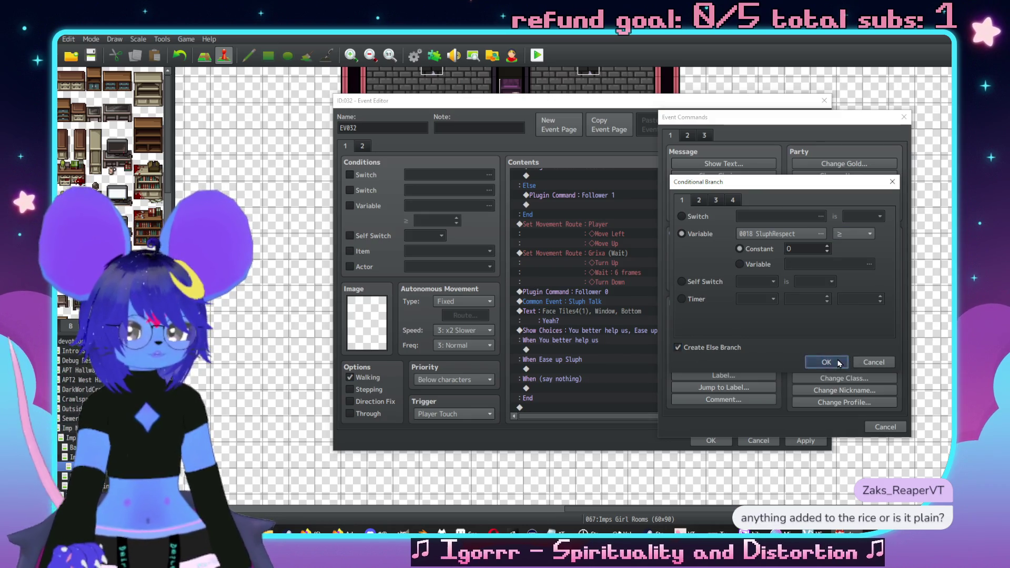
left_click(836, 362)
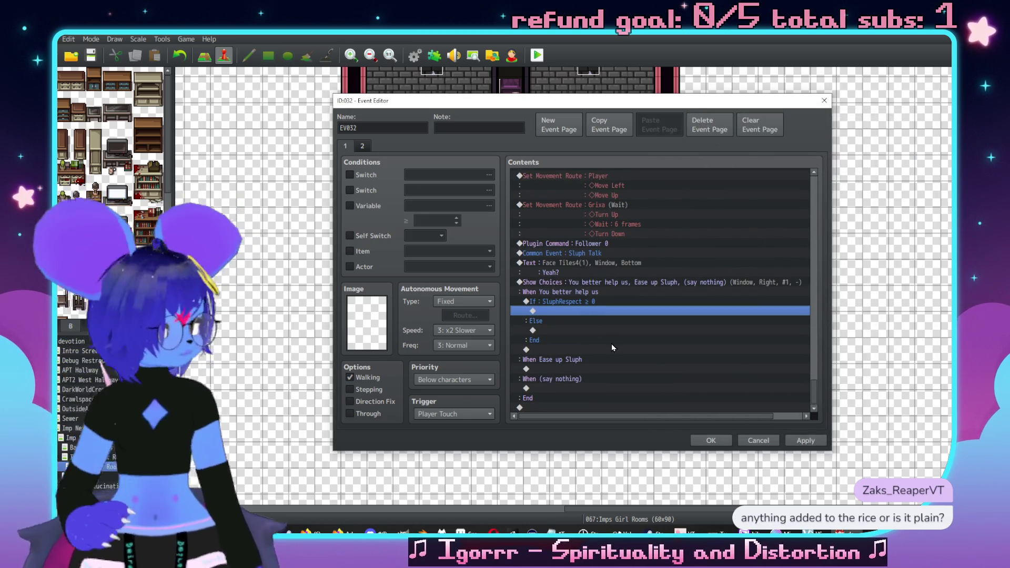
Step: Paste the Checker-in-party follower block just above the SluphRespect condition line
double_click(599, 312)
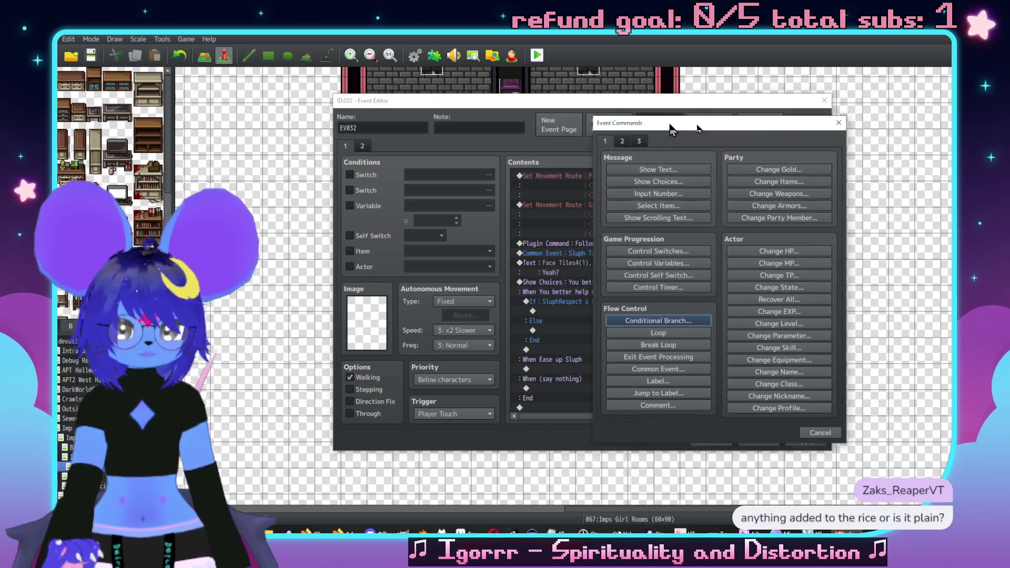
left_click_drag(714, 148, 605, 122)
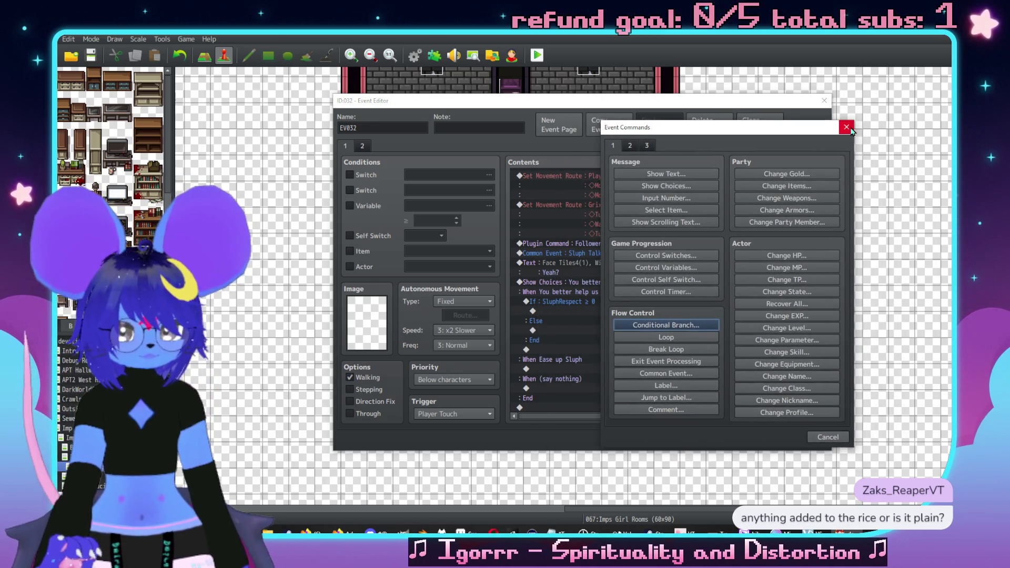
left_click(847, 126)
scroll(572, 312, "up", 4)
left_click(579, 234)
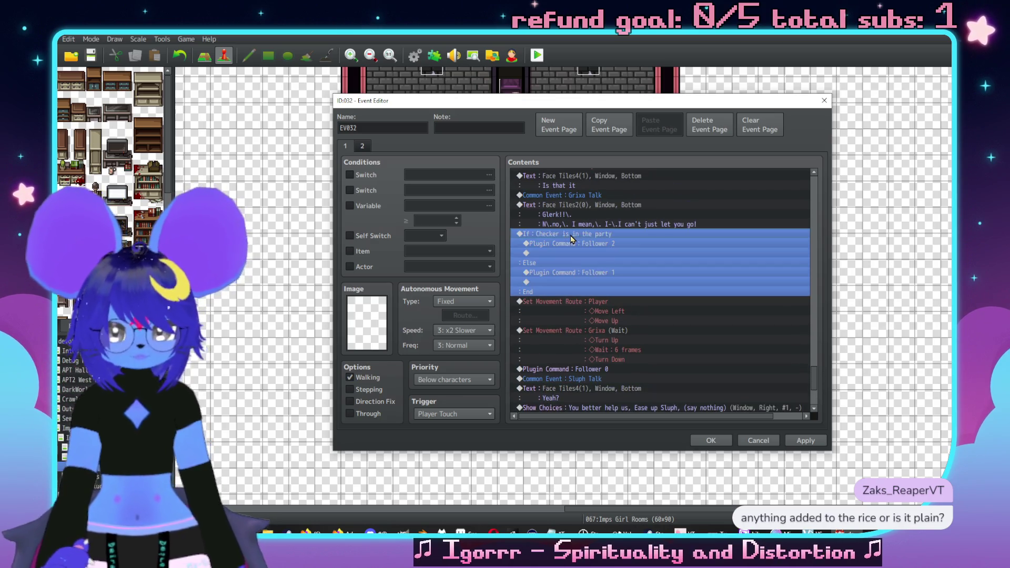
scroll(605, 253, "down", 2)
scroll(610, 298, "down", 2)
left_click(580, 329)
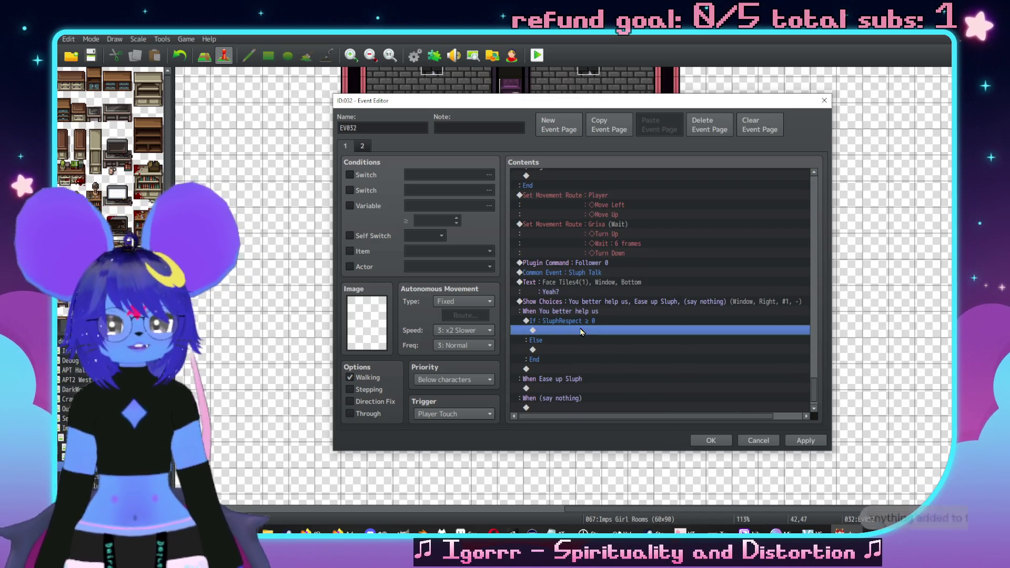
scroll(589, 321, "down", 1)
left_click(601, 302)
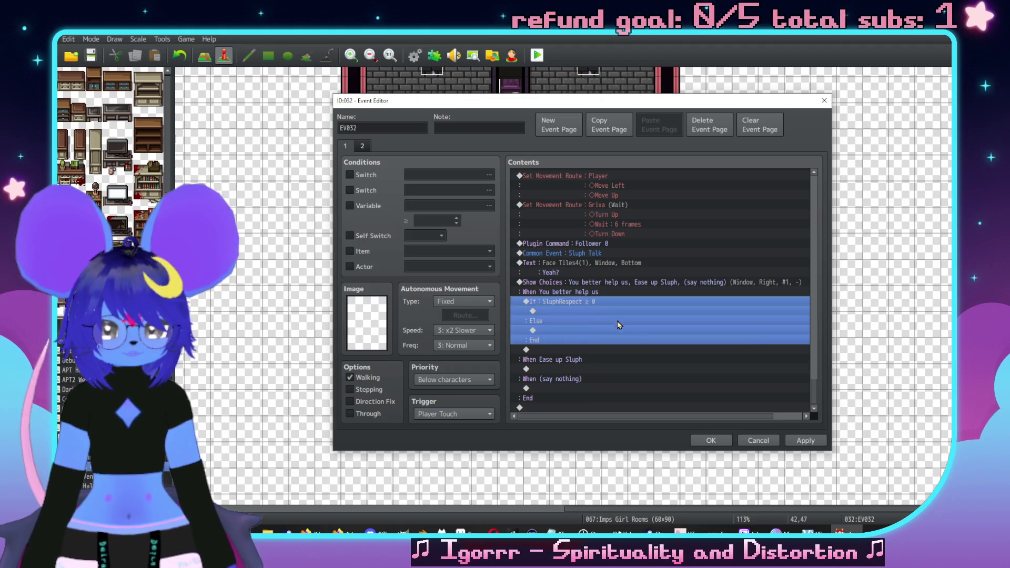
key("ctrl+v")
Step: Start a Show Text in the SluphRespect branch, browse Face Tiles2/3 portraits, then cancel it
left_click(599, 340)
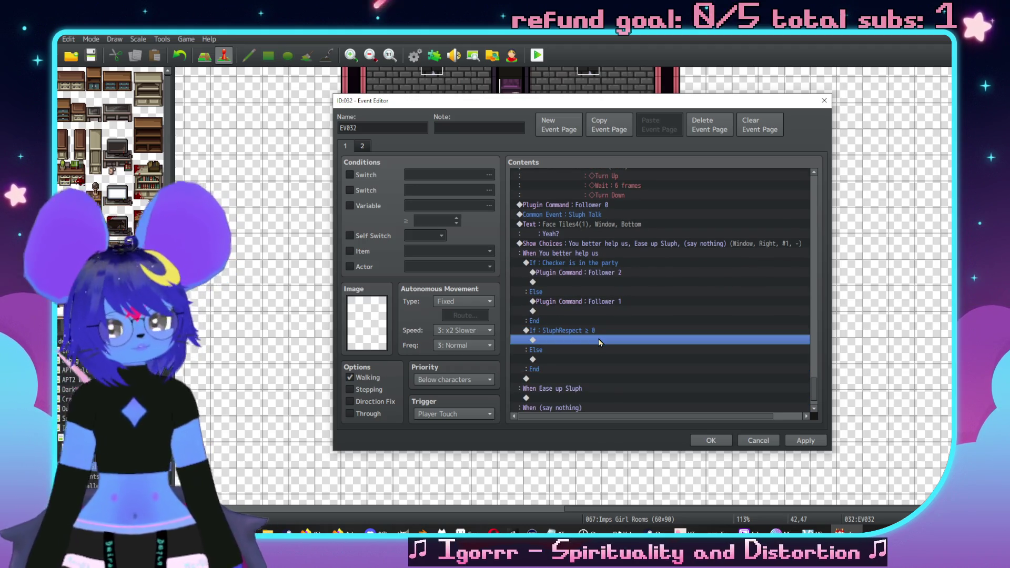
double_click(600, 341)
left_click_drag(634, 114, 773, 121)
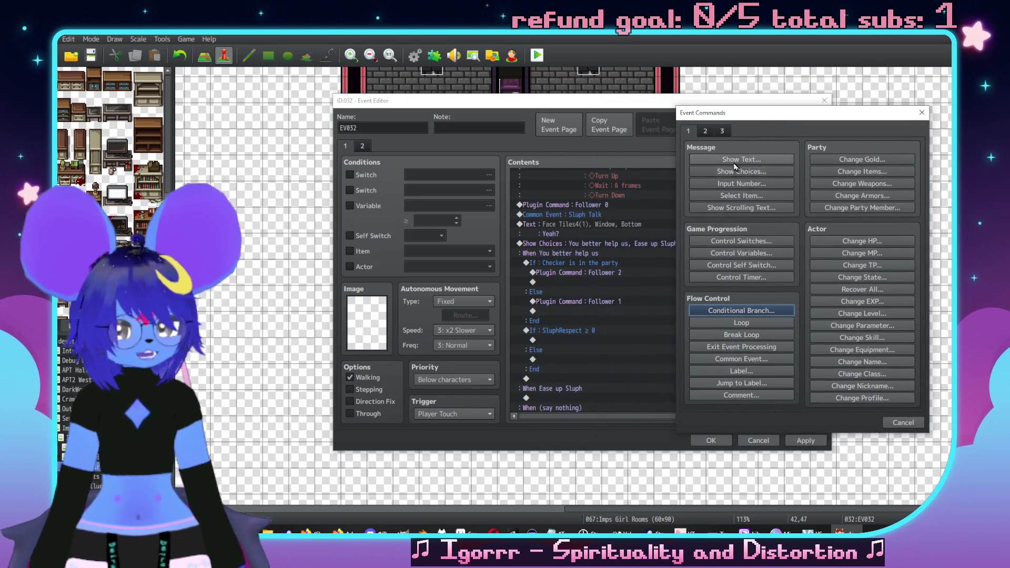
left_click(741, 159)
double_click(682, 260)
left_click(681, 205)
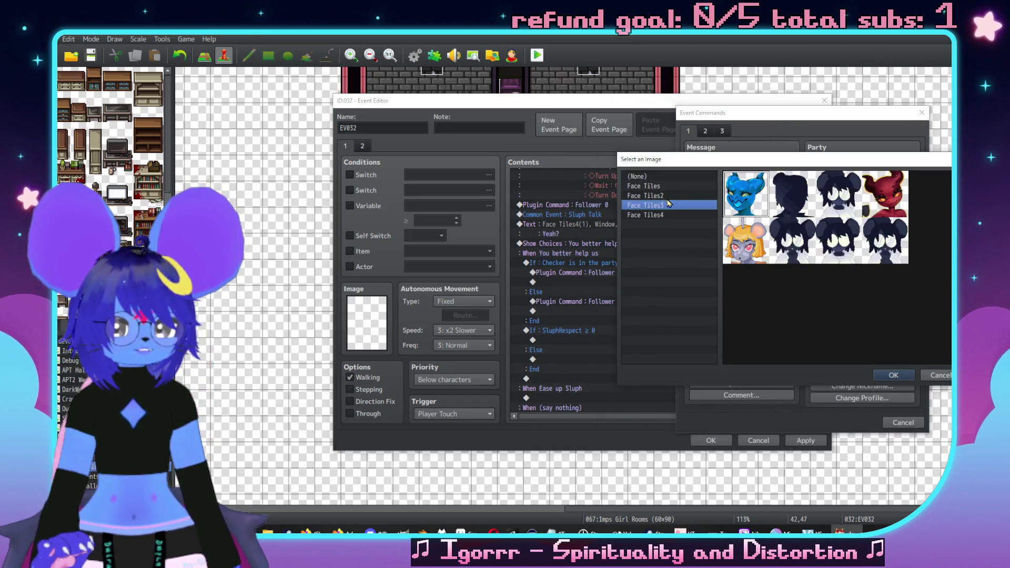
left_click(667, 196)
key("Escape")
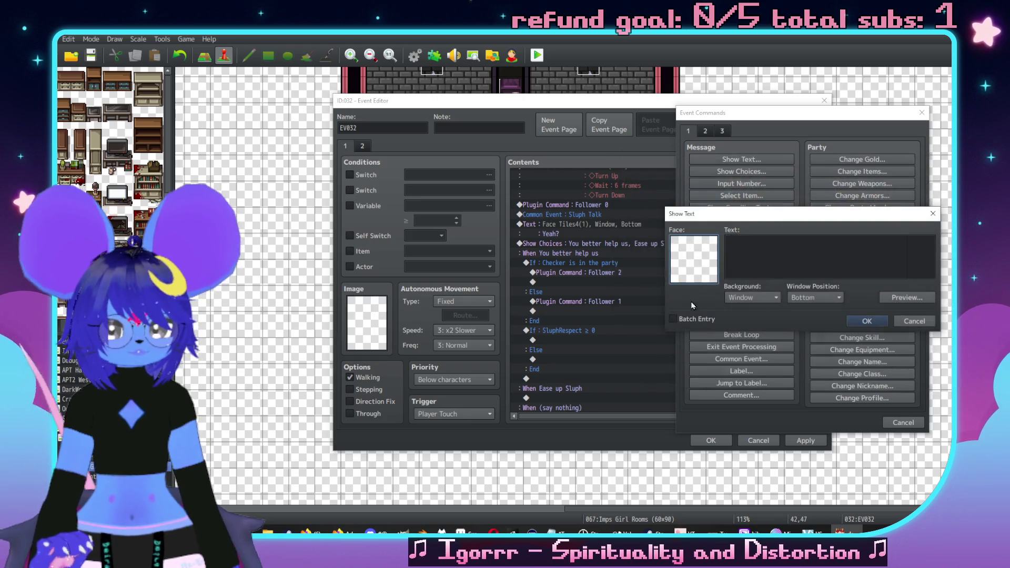
key("Escape")
left_click(898, 424)
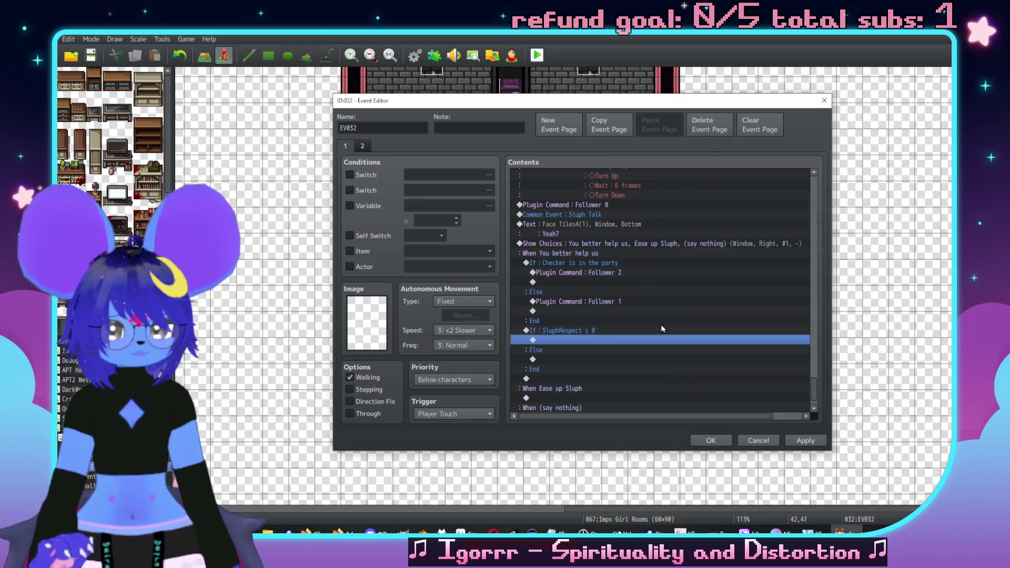
double_click(603, 340)
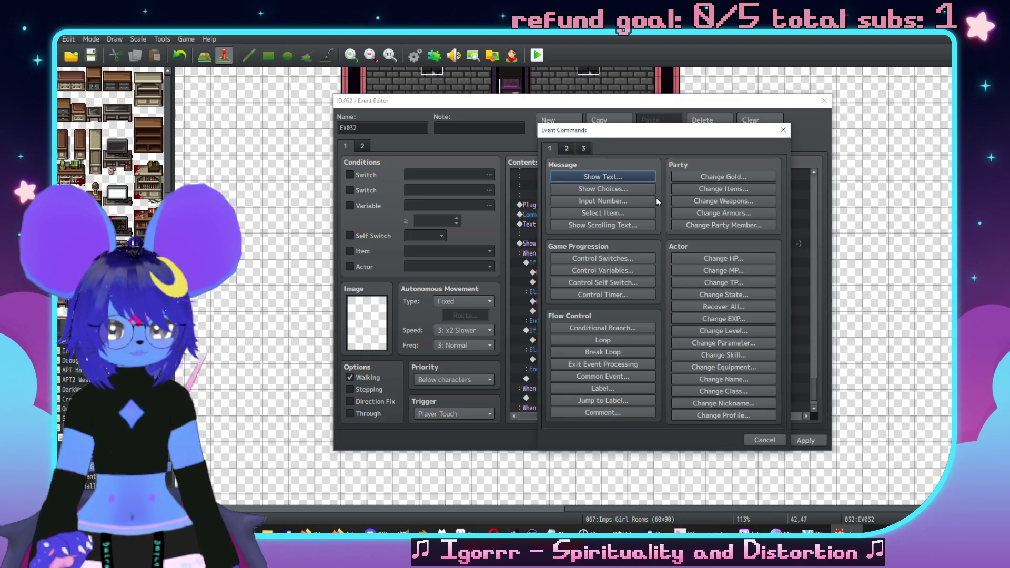
Step: Give the Player a movement route of Turn Down, Wait 30 frames, Turn Up
left_click(566, 149)
left_click(610, 226)
left_click(509, 193)
left_click(504, 207)
left_click(713, 206)
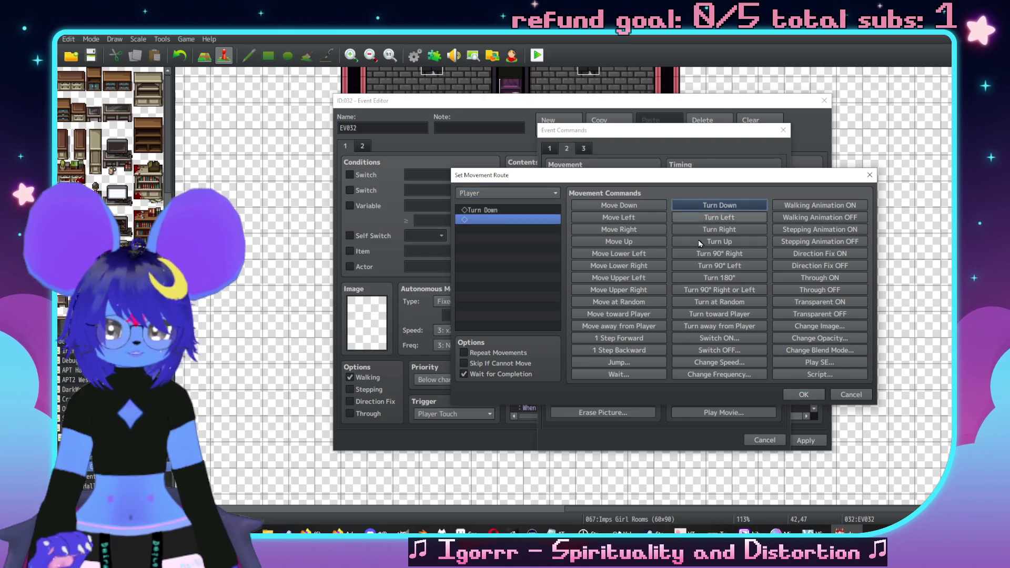
left_click(611, 376)
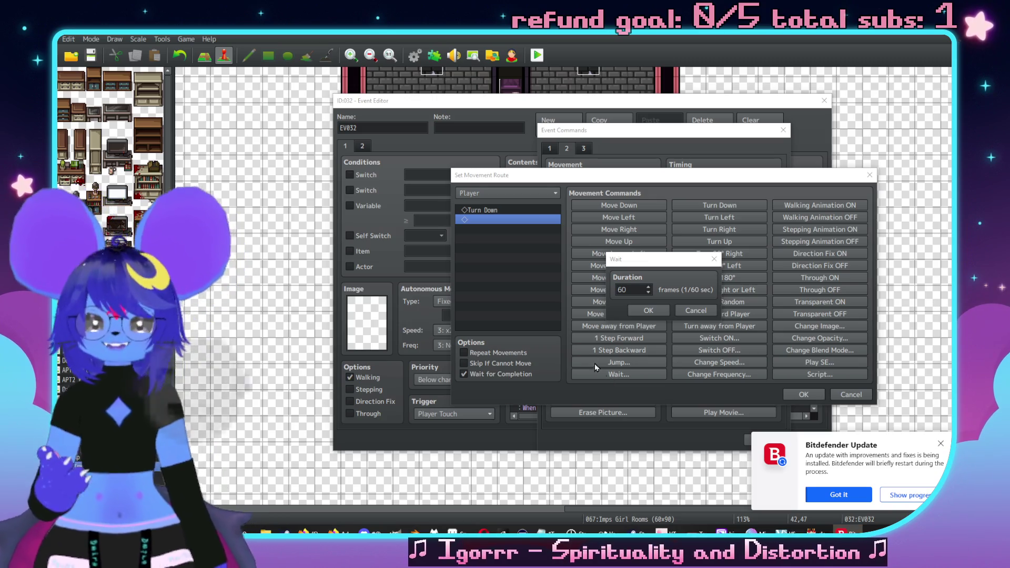
left_click(941, 445)
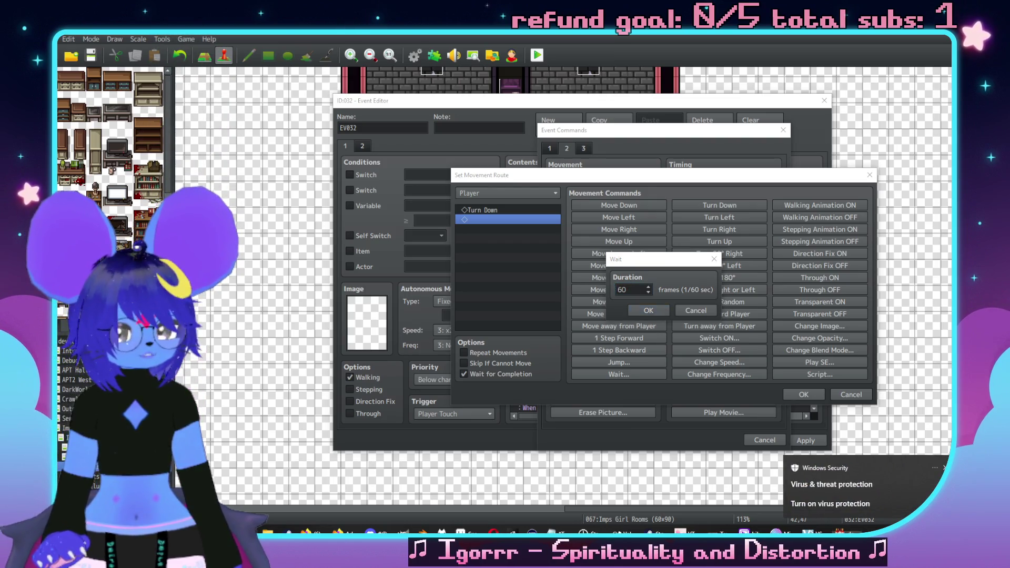
type("3")
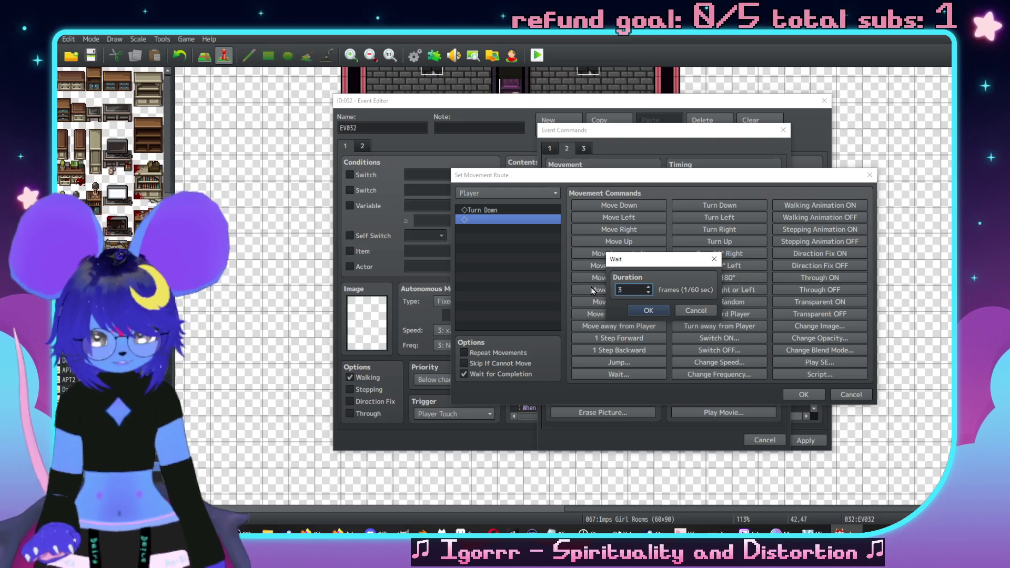
left_click(652, 309)
left_click(729, 241)
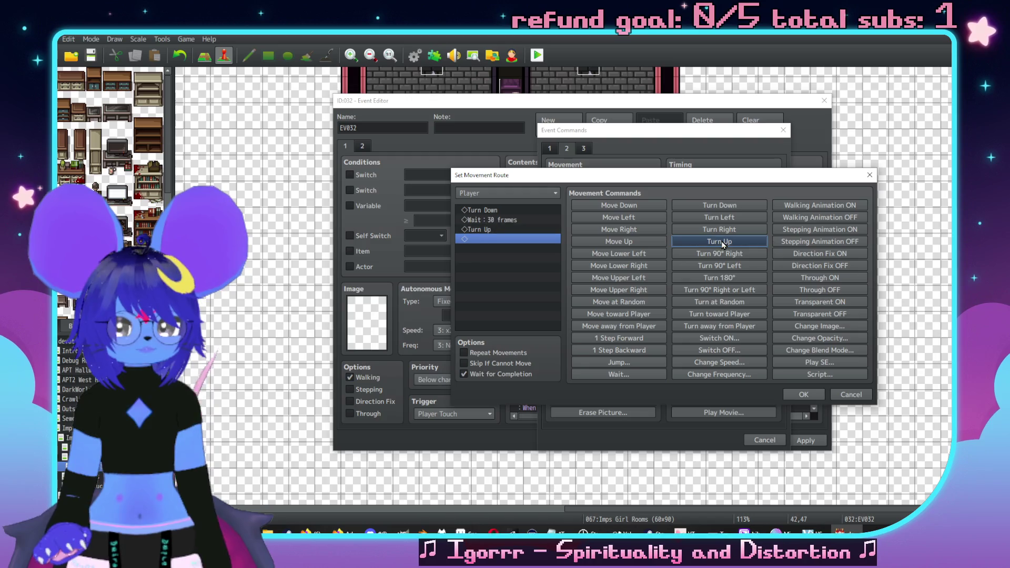
left_click(803, 394)
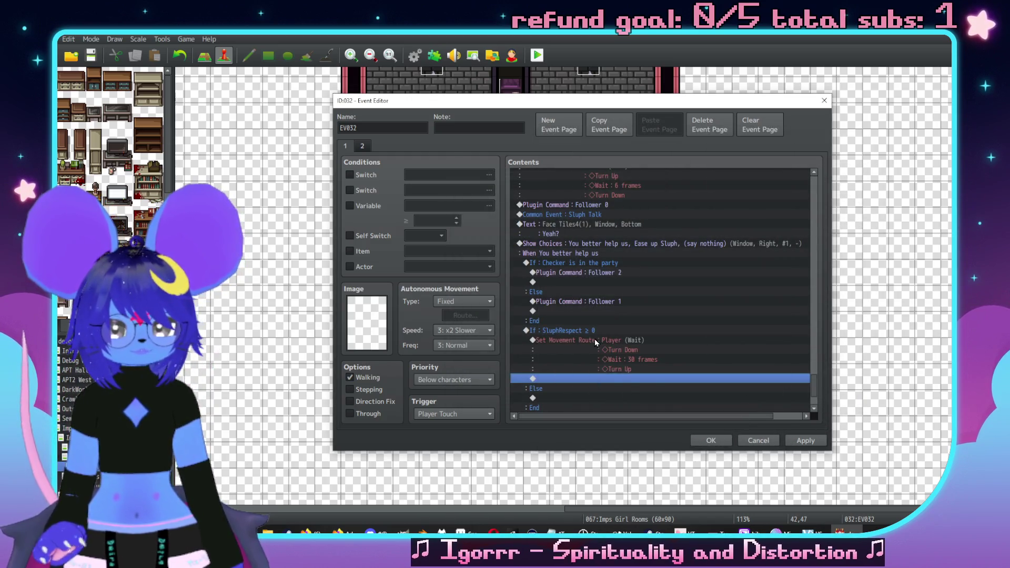
Step: Cut the movement route and re-paste it above the Checker check, then above the SluphRespect check
left_click(595, 341)
scroll(598, 327, "down", 2)
key("Delete")
left_click(571, 303)
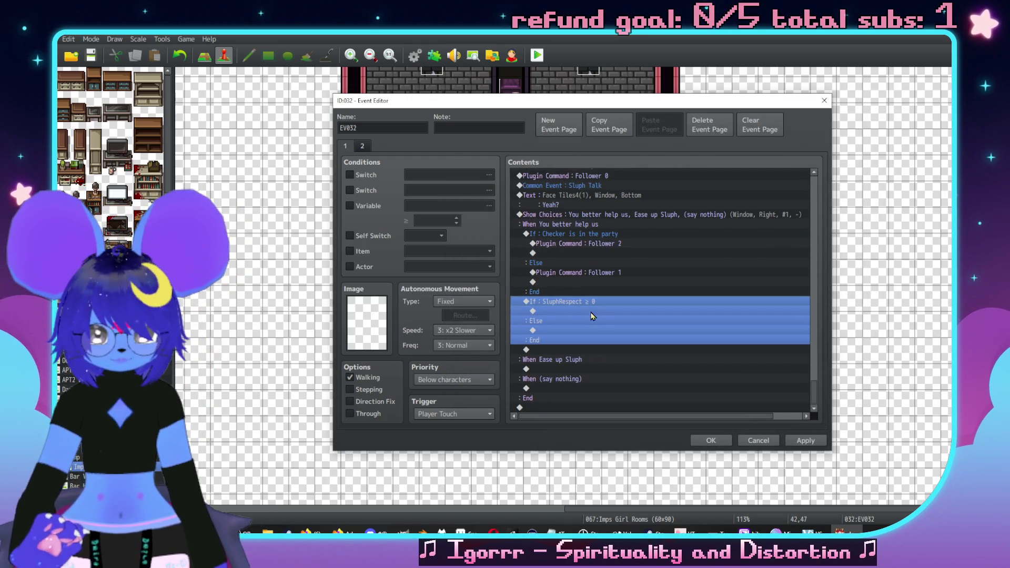
left_click(601, 241)
key("ctrl+v")
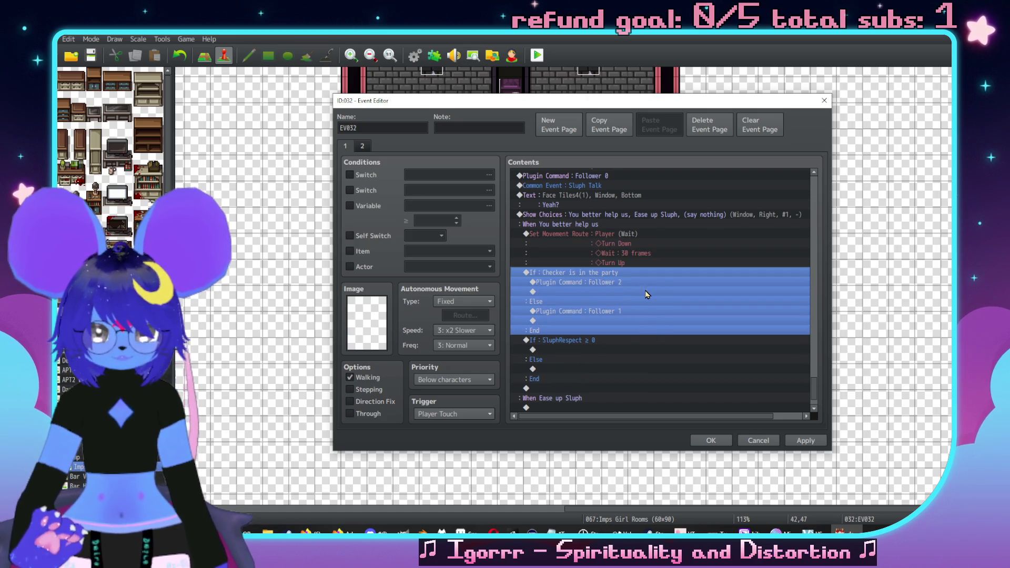
left_click(617, 241)
key("Delete")
left_click(589, 303)
key("ctrl+v")
Step: Move the movement route onto the empty line inside the SluphRespect branch
scroll(627, 349, "down", 1)
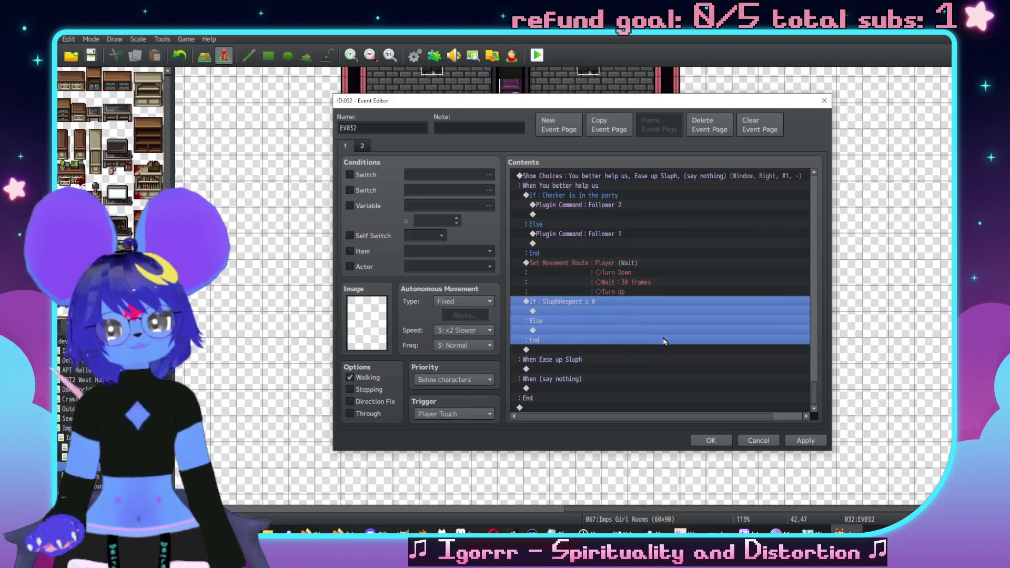
scroll(676, 332, "up", 1)
scroll(693, 362, "down", 1)
scroll(663, 326, "up", 1)
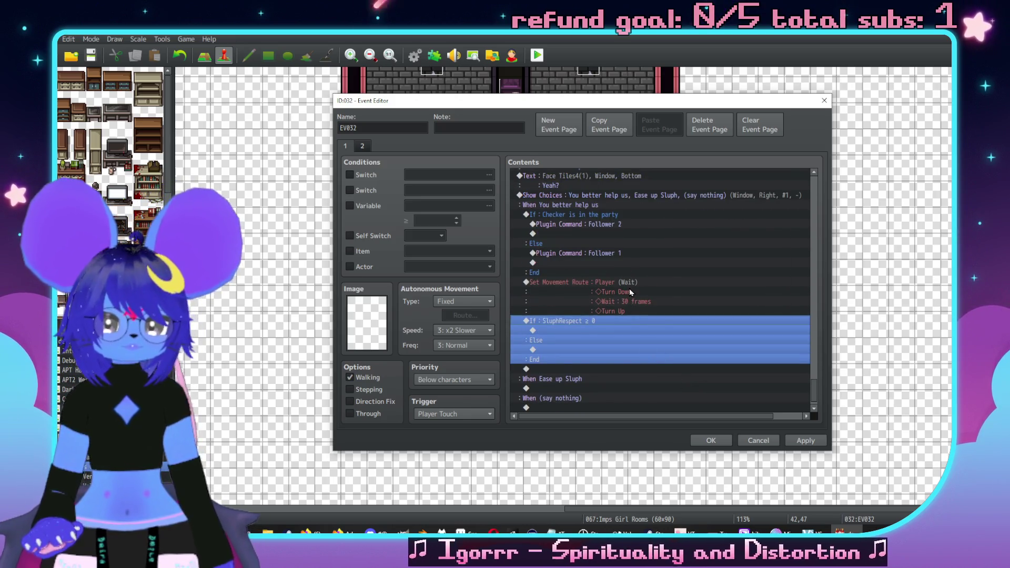
left_click(634, 297)
scroll(637, 304, "down", 1)
key("Delete")
left_click(586, 311)
key("ctrl+v")
double_click(586, 321)
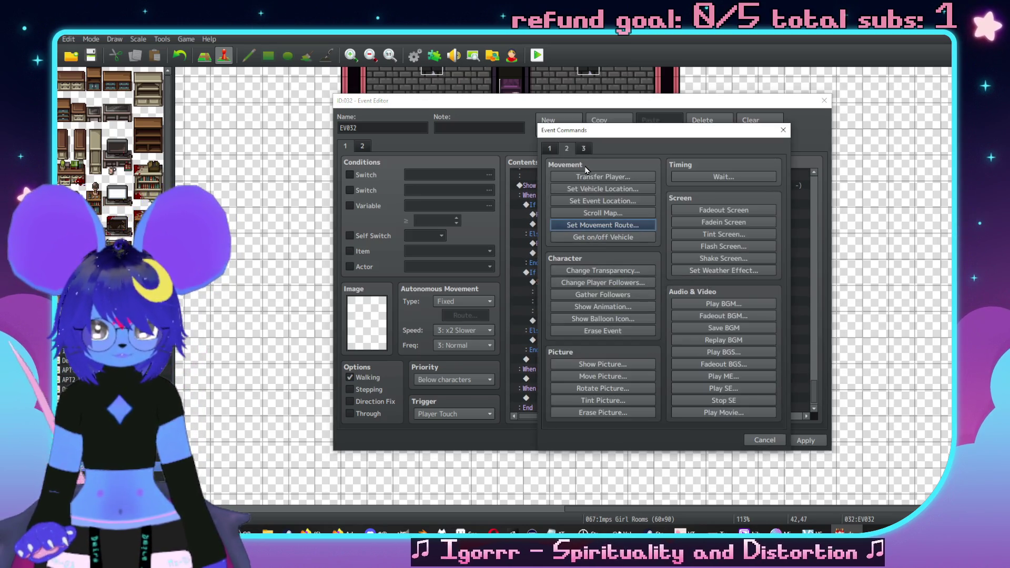
Step: Add a Face Tiles4 portrait message reading 'ue,\. yeah,\. like'
left_click(579, 177)
double_click(557, 274)
left_click(559, 213)
left_click(550, 204)
left_click(567, 223)
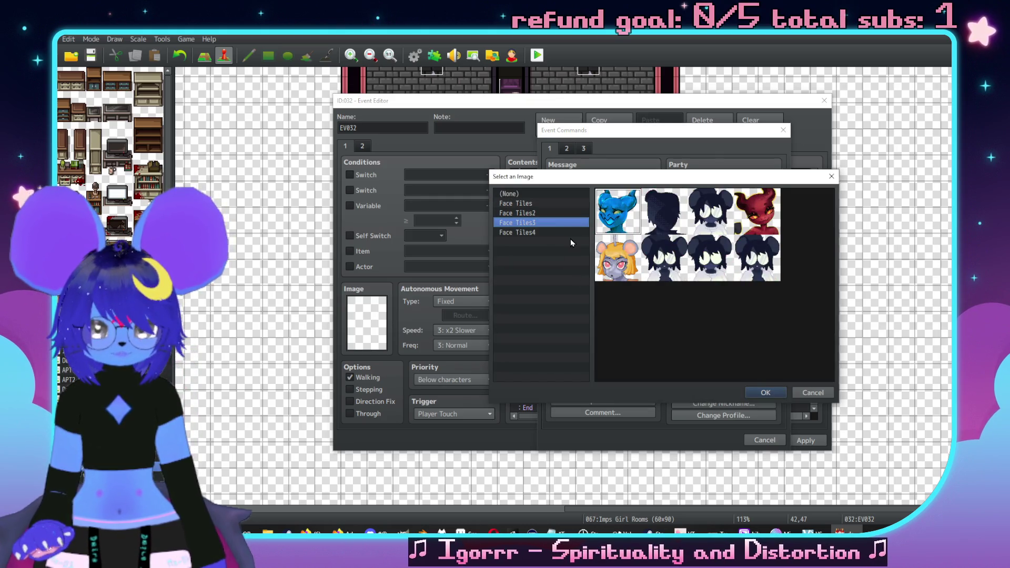
left_click(562, 232)
double_click(671, 224)
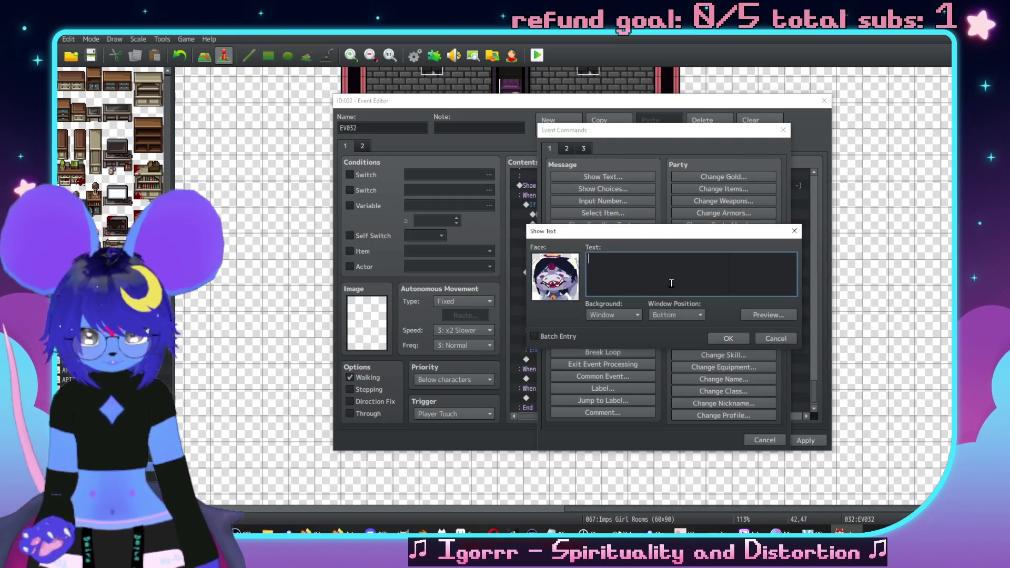
type("u\\.hu")
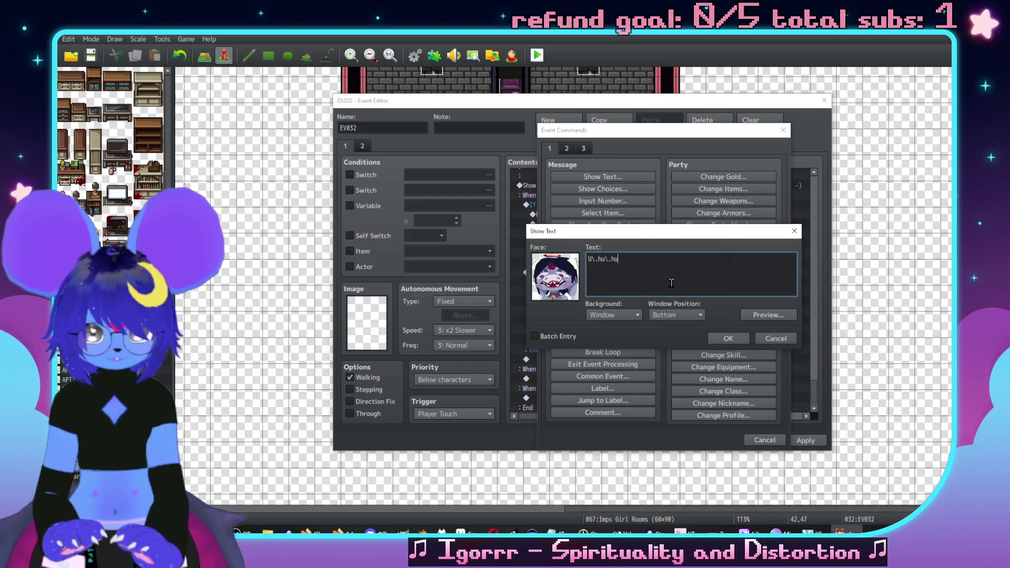
type("e,\\. yeah,\\. lik")
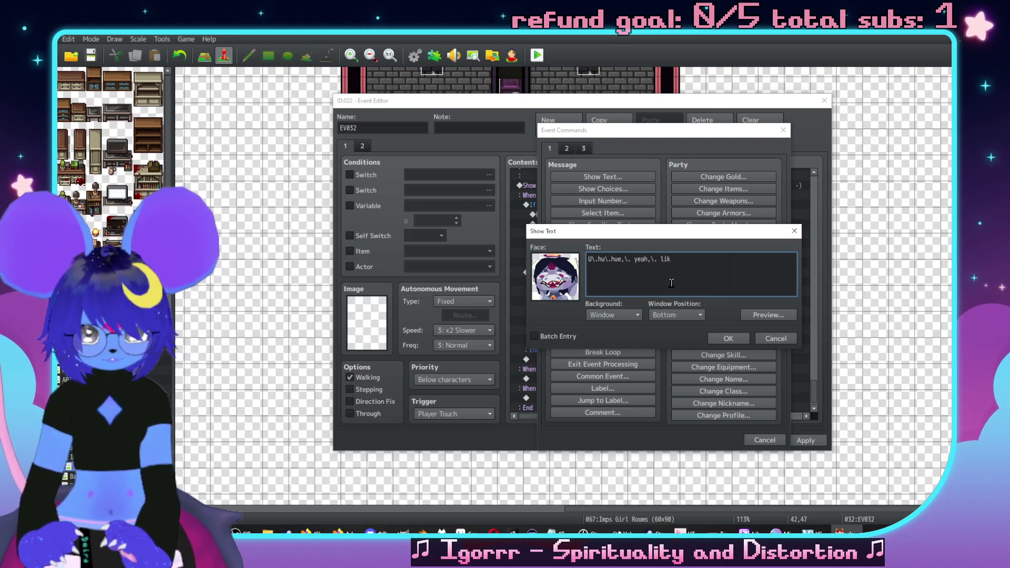
type("e")
left_click(721, 340)
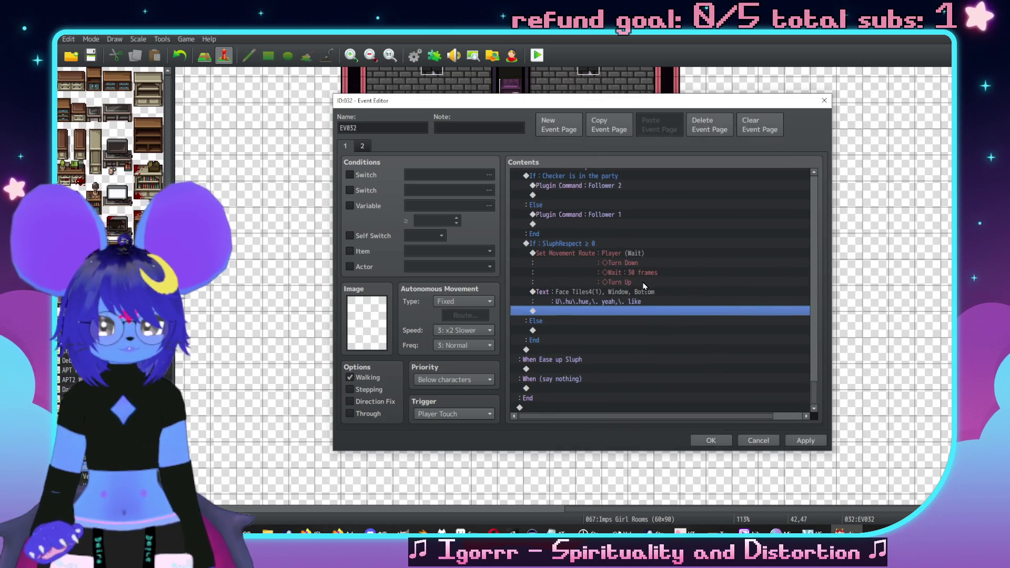
Step: Duplicate that text command on the line below it
left_click(644, 291)
key("ctrl+c")
left_click(674, 311)
key("ctrl+v")
double_click(674, 314)
Step: Rewrite the duplicate to 'I like imps,\. but not more than I like' / 'my freedom'
key("ctrl+a")
type("I like imps,\\. not")
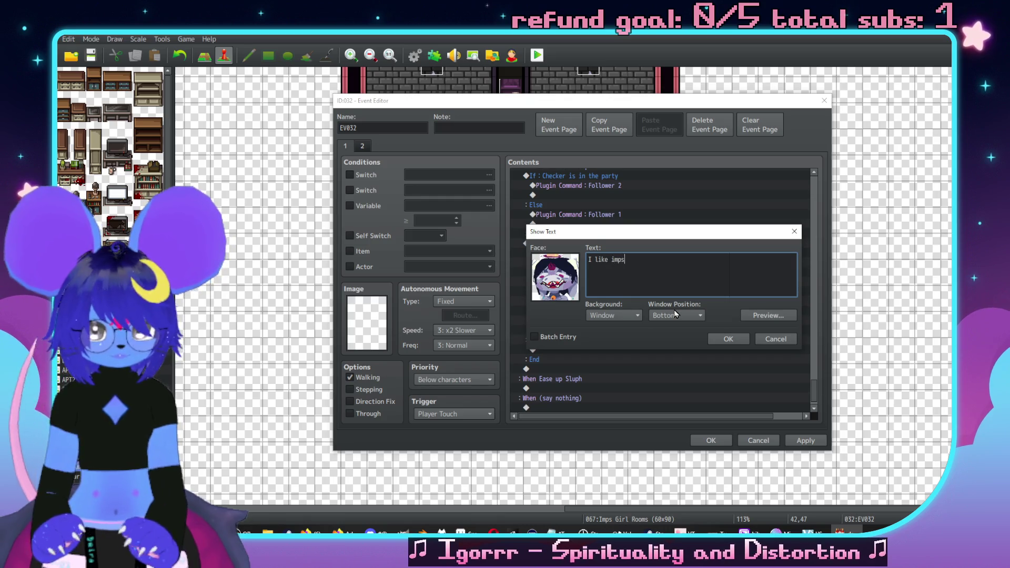
key("BackSpace")
key("BackSpace")
key("BackSpace")
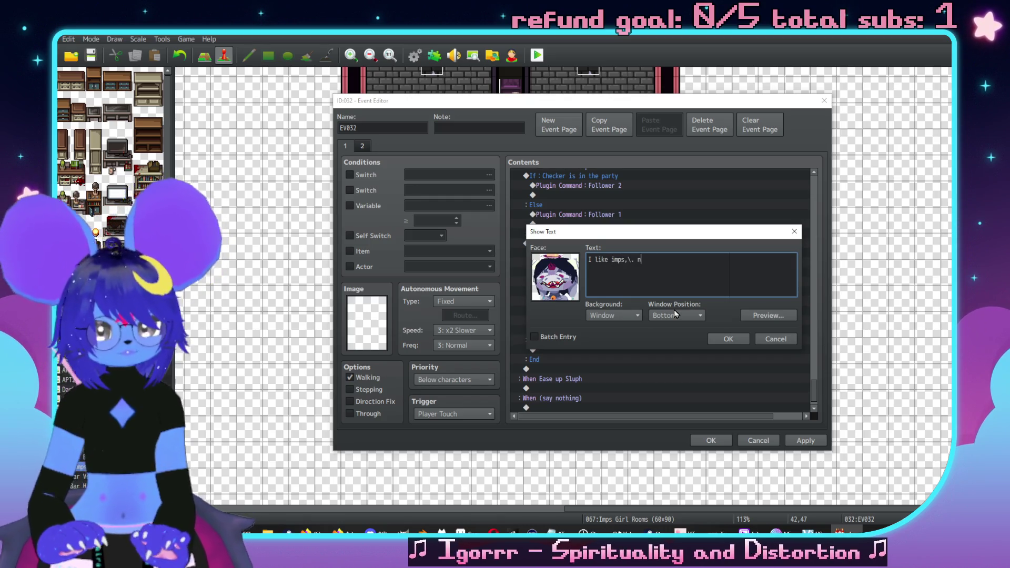
type("but not more than ")
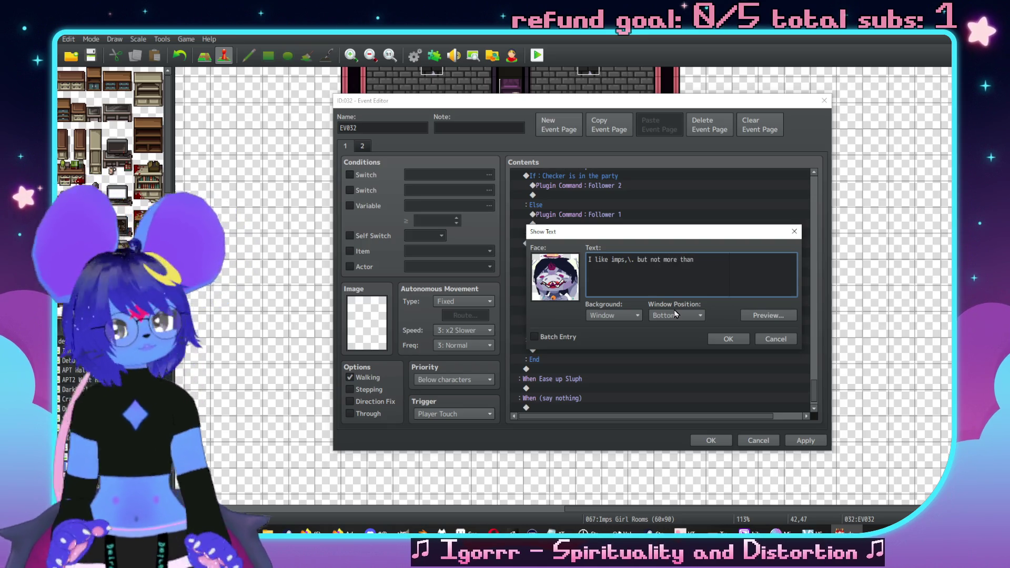
type("I like")
key("Return")
type("seein' to")
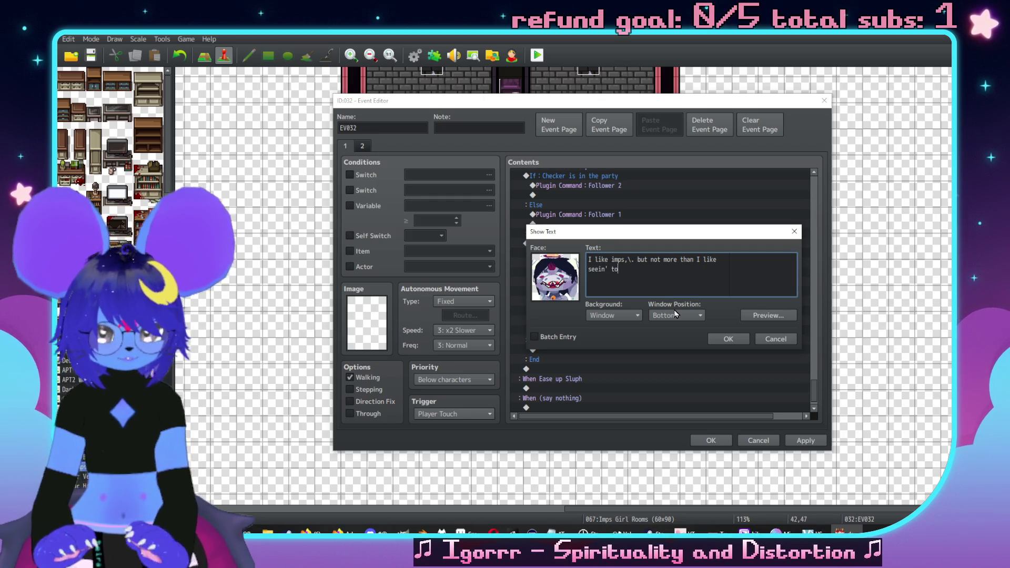
type(" my duties")
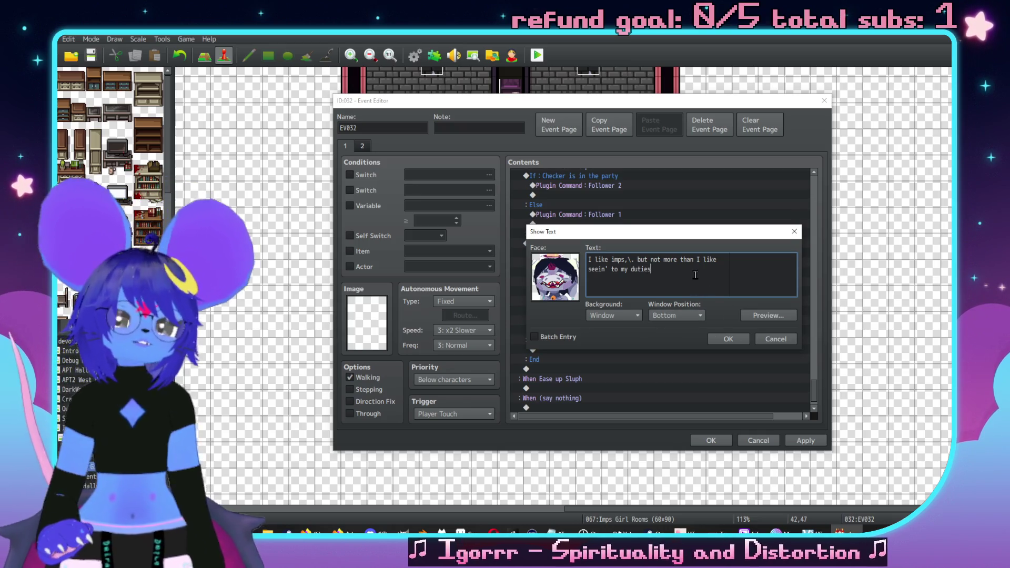
left_click_drag(697, 272, 714, 261)
left_click(717, 267)
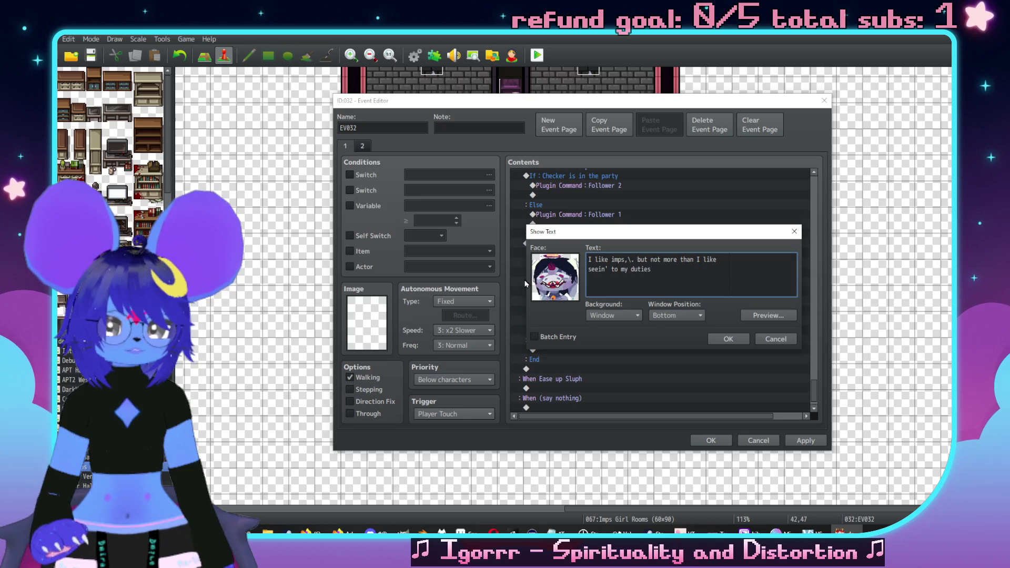
key("shift+Home")
type("my f")
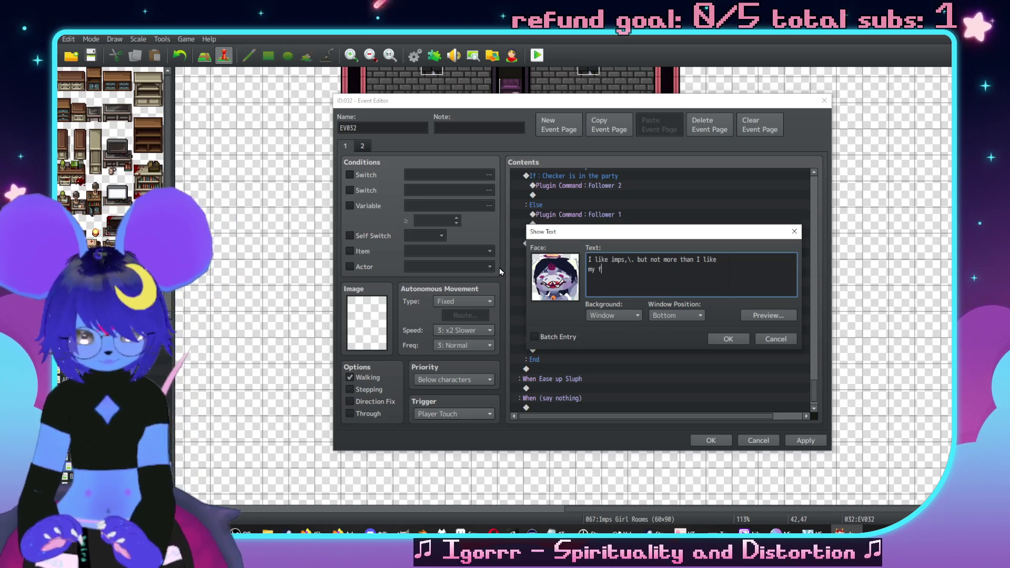
type("reedom")
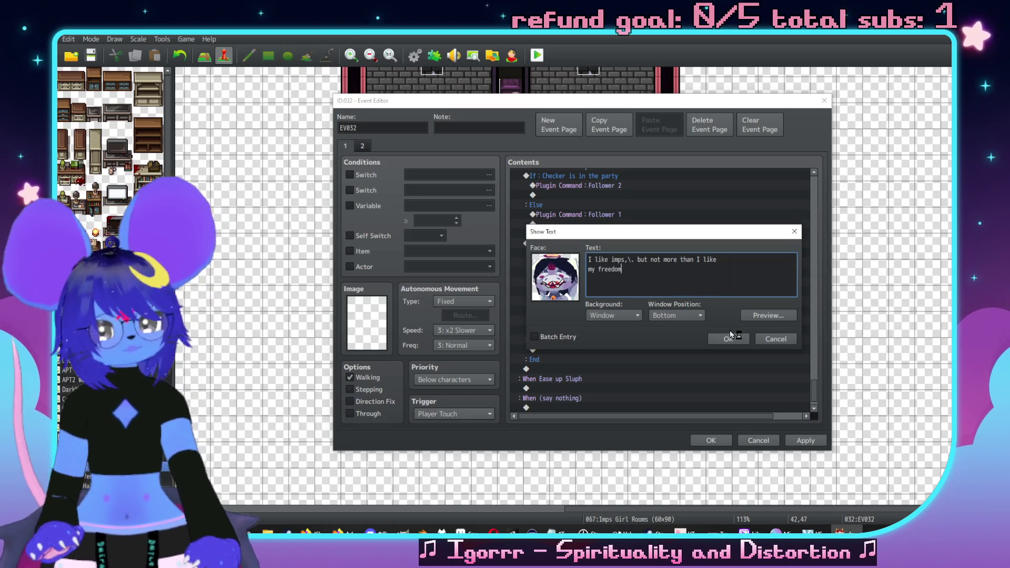
left_click(729, 338)
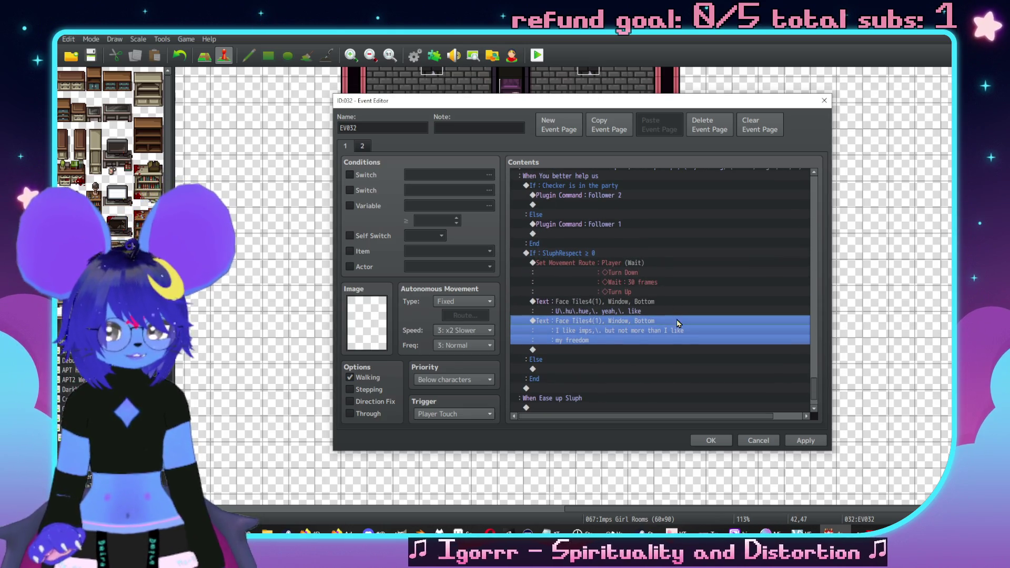
Step: Paste the player's movement route under Else and delete its Turn Up step
scroll(651, 329, "down", 1)
scroll(645, 320, "up", 2)
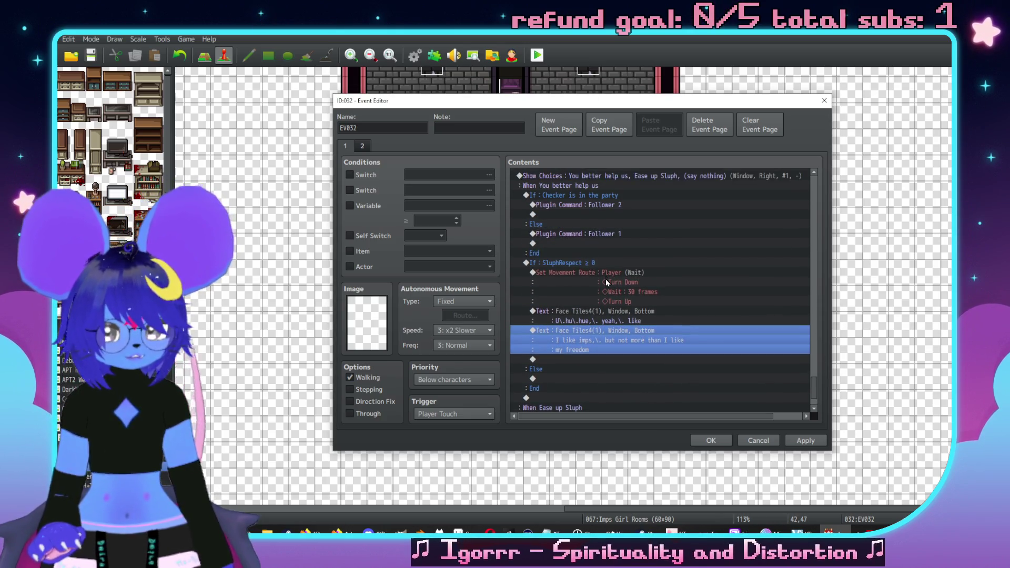
left_click(619, 275)
scroll(631, 287, "down", 2)
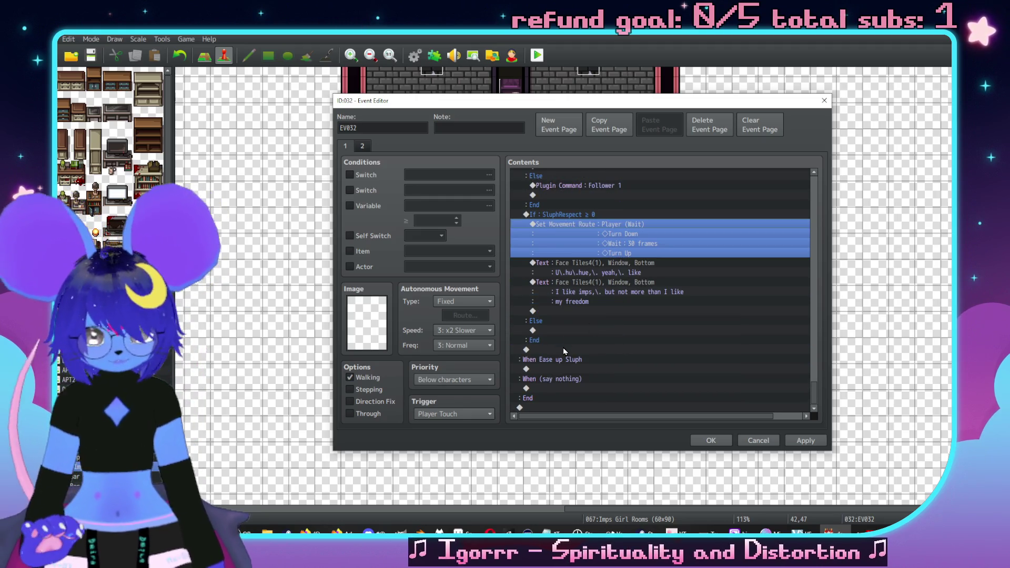
left_click(571, 330)
key("ctrl+v")
double_click(630, 291)
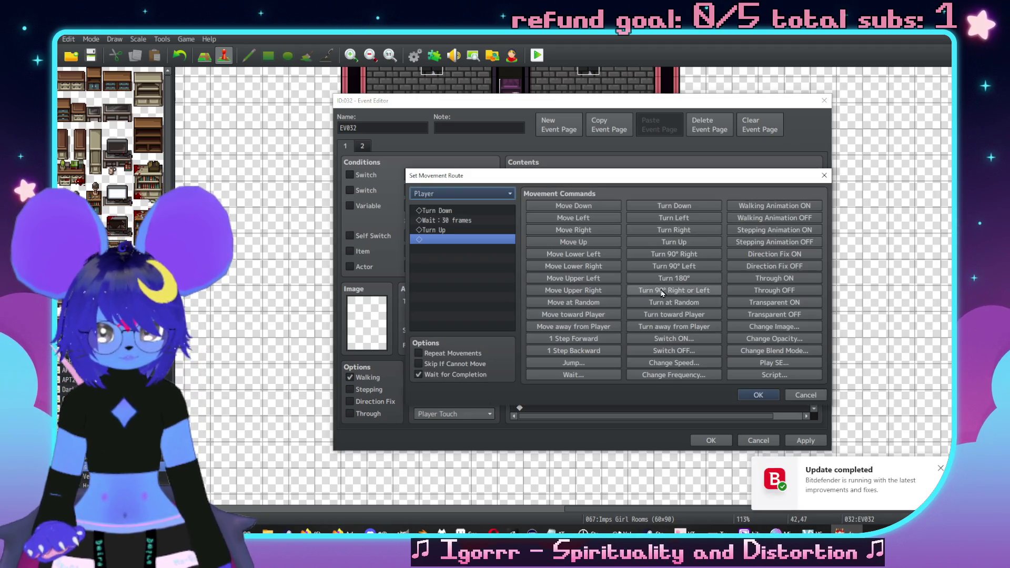
left_click(941, 468)
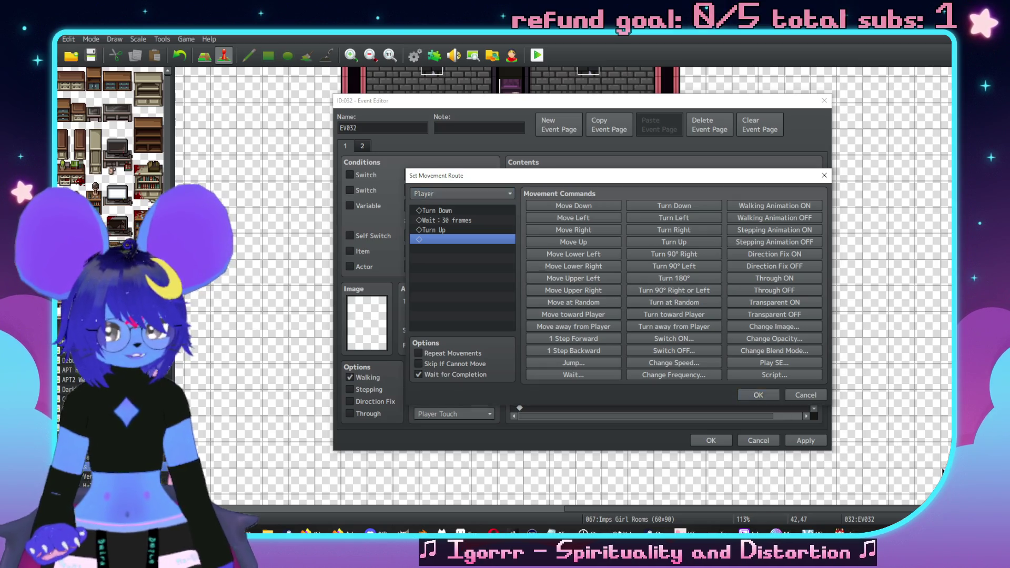
left_click(442, 230)
key("Delete")
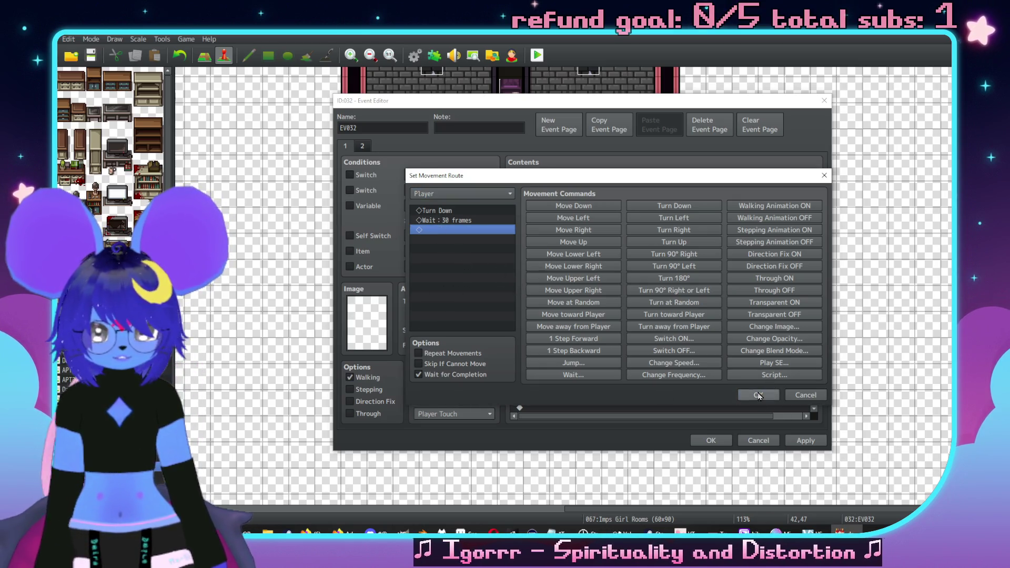
left_click(758, 395)
Step: Add a Face Tiles4 message 'Uhh\. I got this one \c[18]Red\c[0]' under Else
double_click(604, 330)
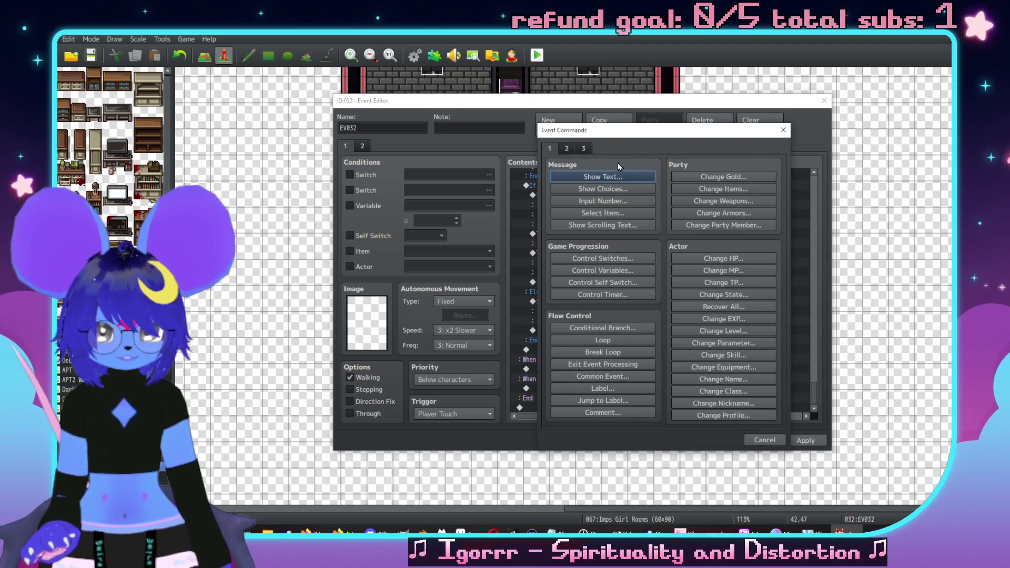
left_click(612, 176)
double_click(553, 268)
left_click(550, 224)
left_click(552, 233)
double_click(639, 227)
type("U")
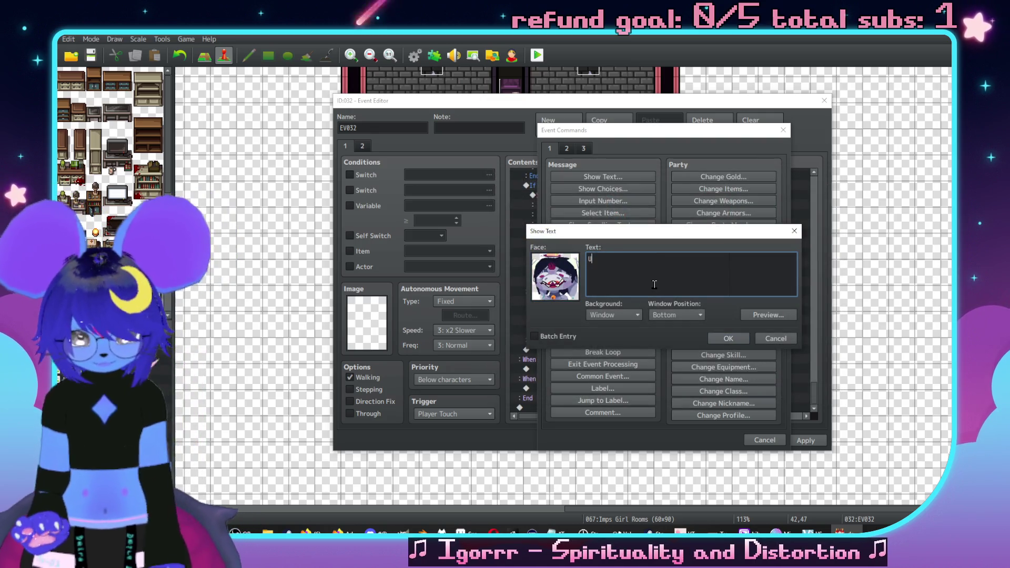
type("hh\\. I got t")
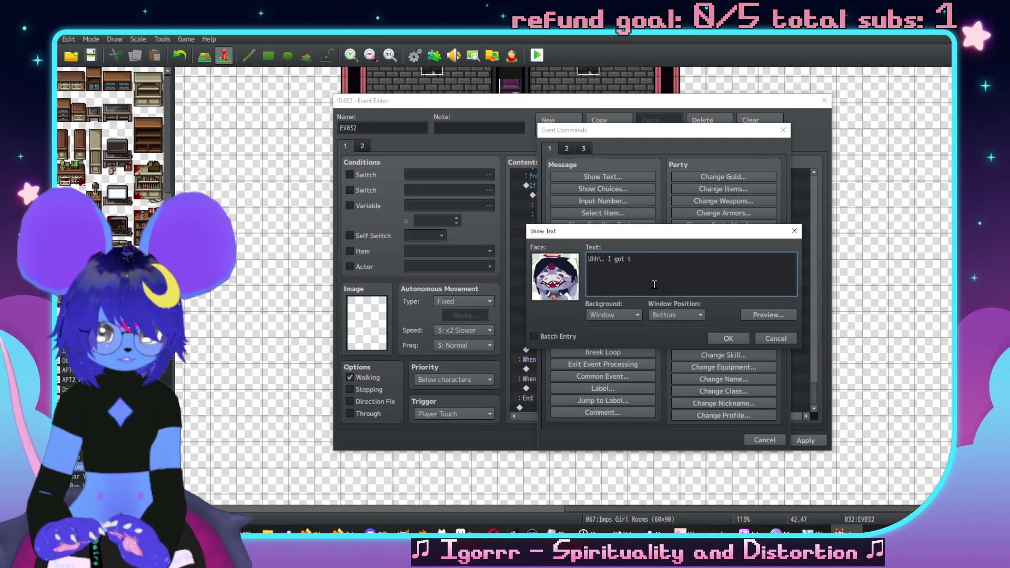
type("his one \\c[18]Red\\c[")
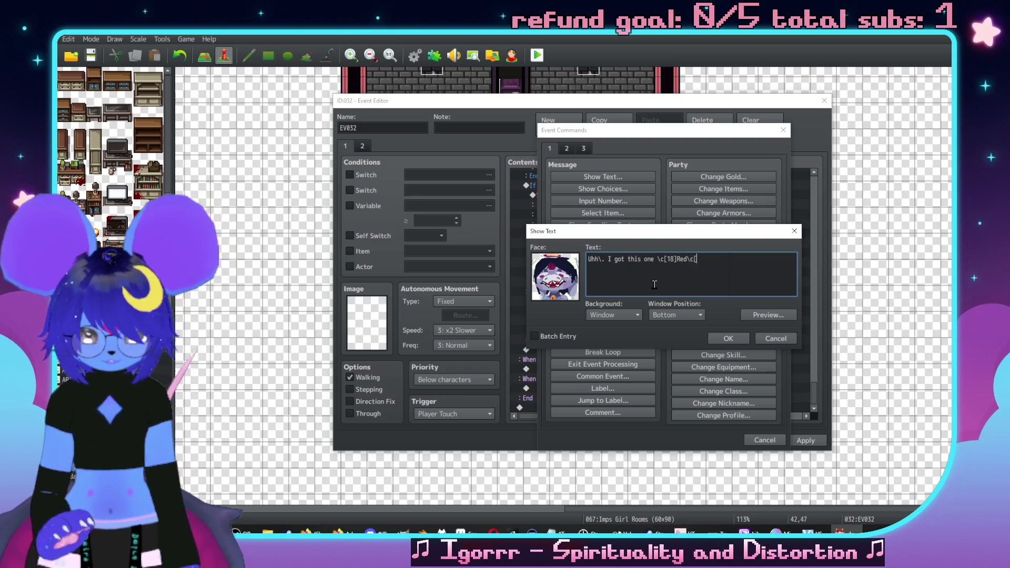
type("0]")
left_click(710, 339)
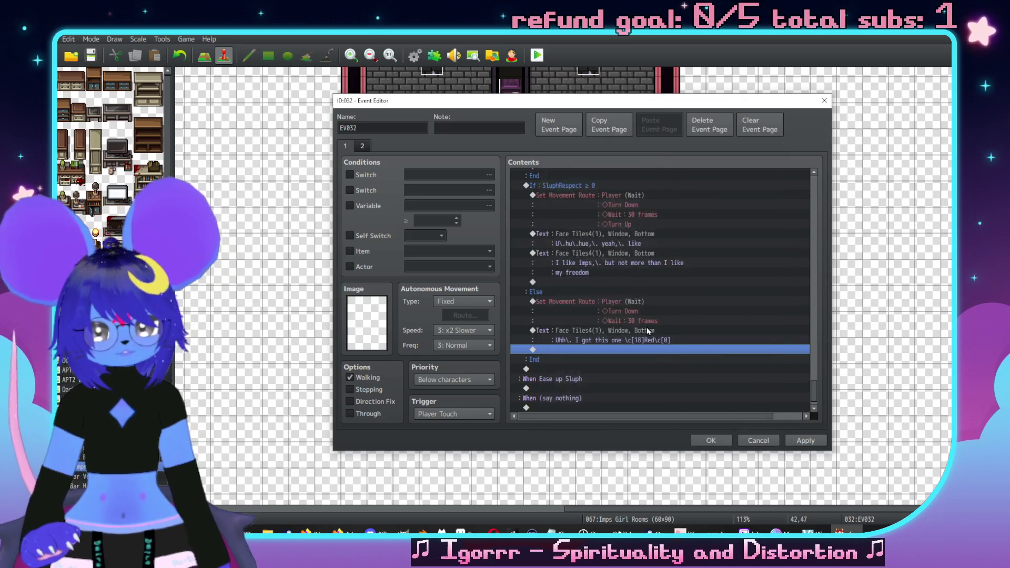
Step: Duplicate that message and change it to 'You just keep standing there pretty-like'
left_click(621, 313)
key("ctrl+c")
key("ctrl+v")
key("Return")
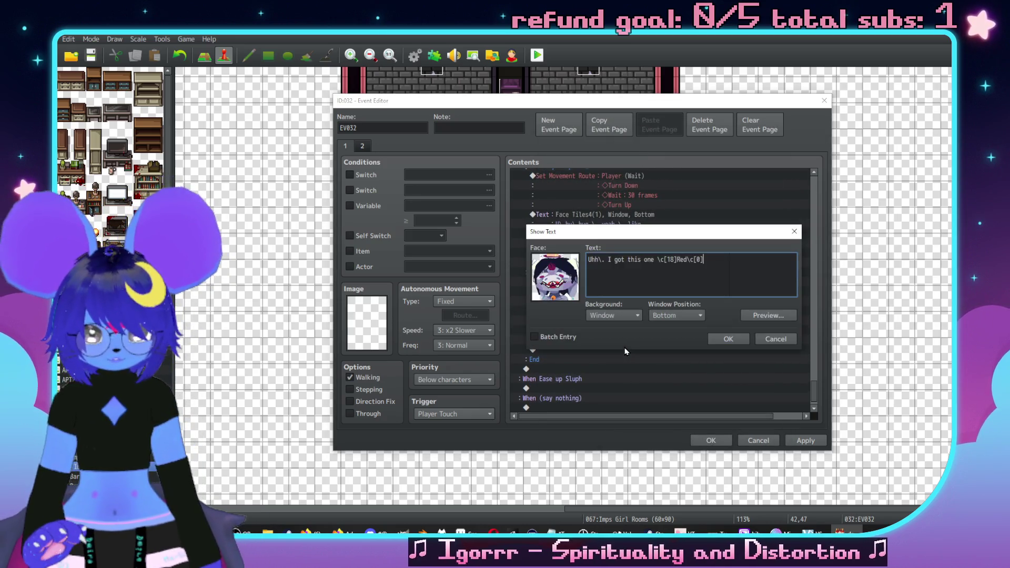
key("ctrl+a")
type("You just keep")
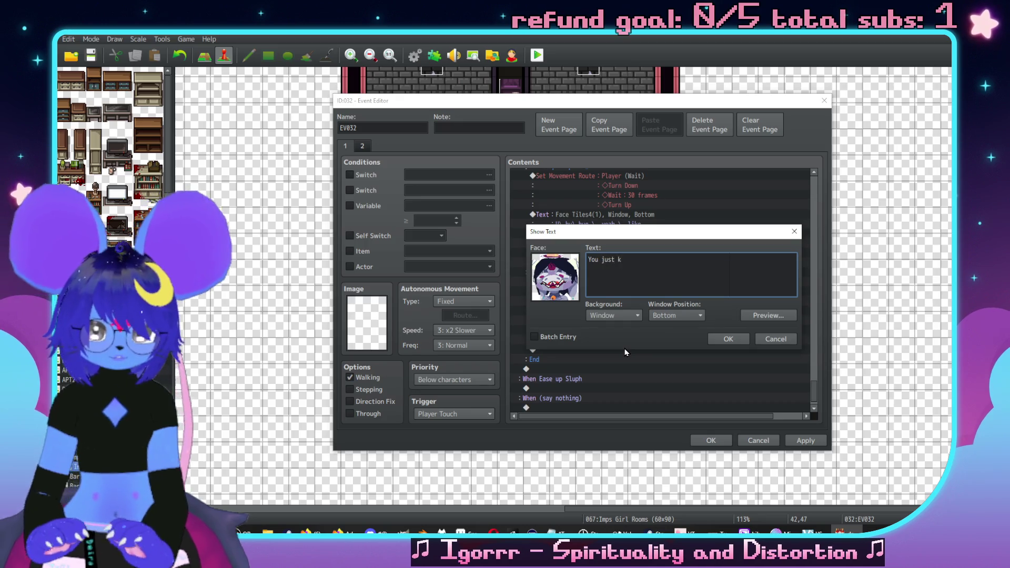
type(" stan")
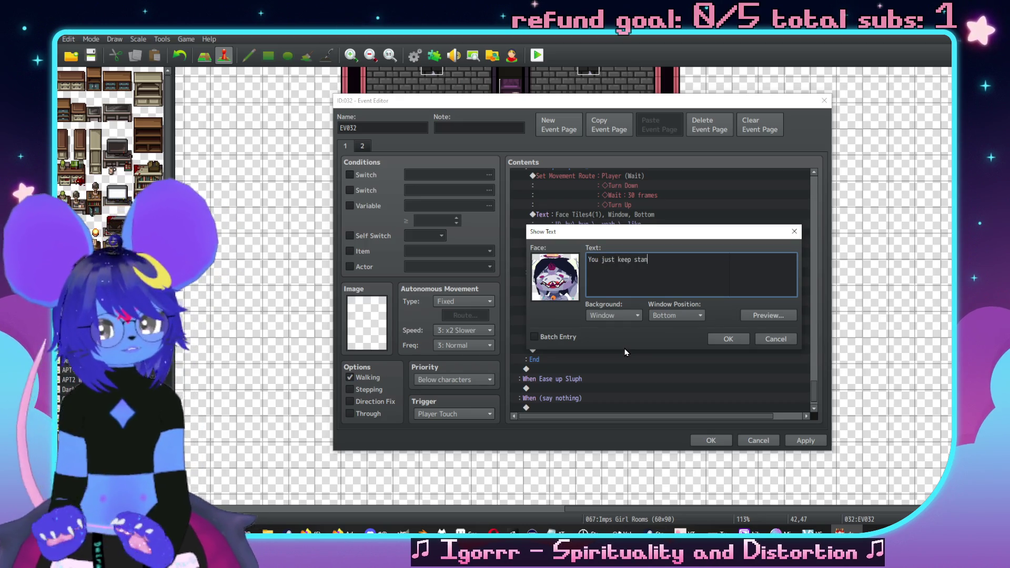
type("ding there p")
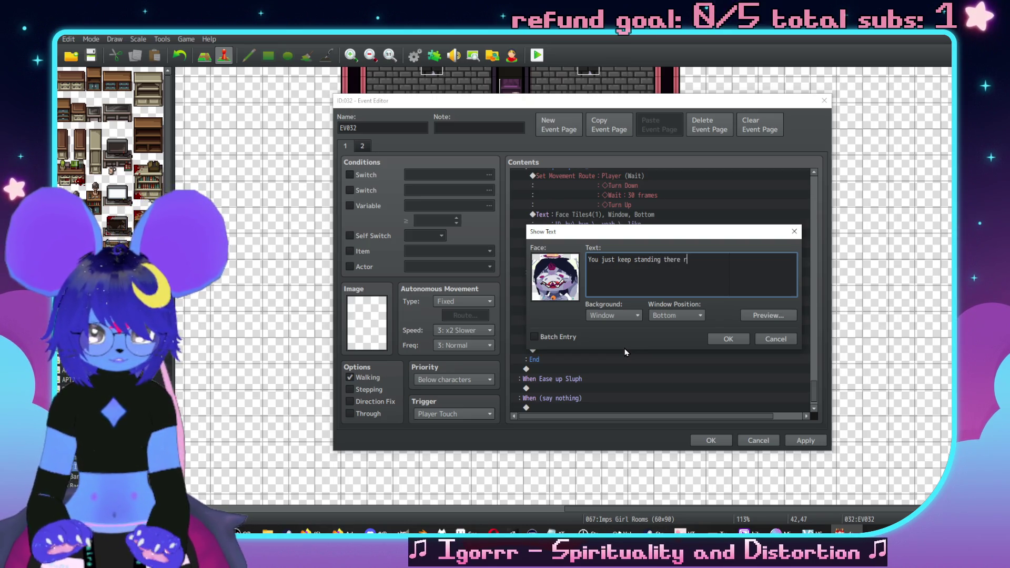
type("retty-like")
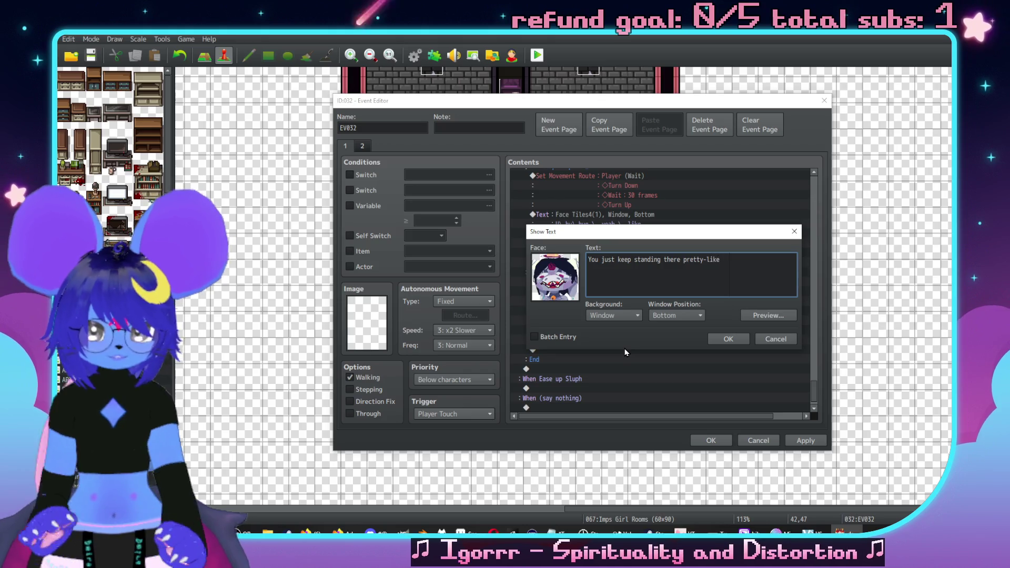
left_click(726, 338)
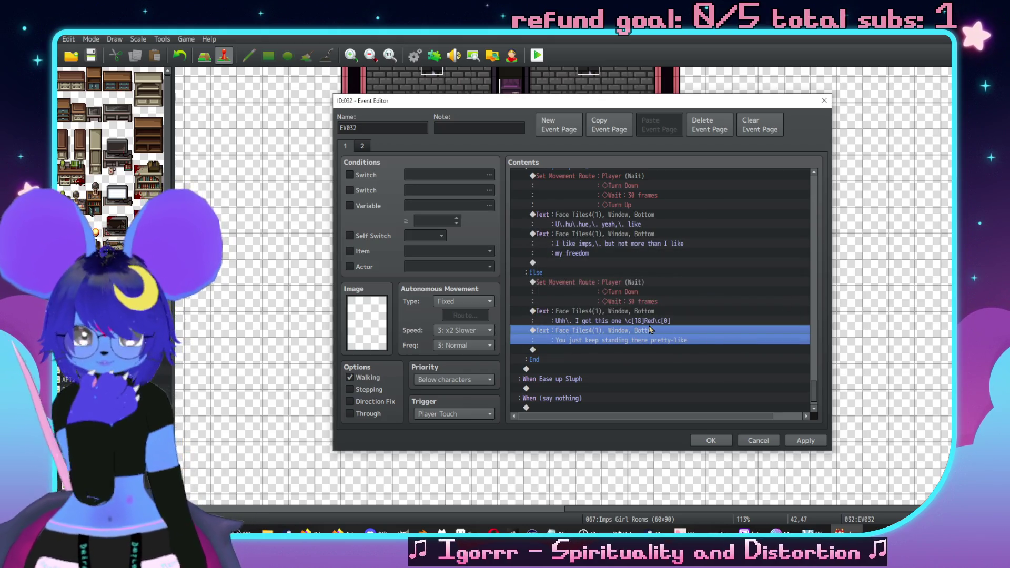
Step: Insert a \. pause before 'pretty-like' in that dialogue line
double_click(682, 341)
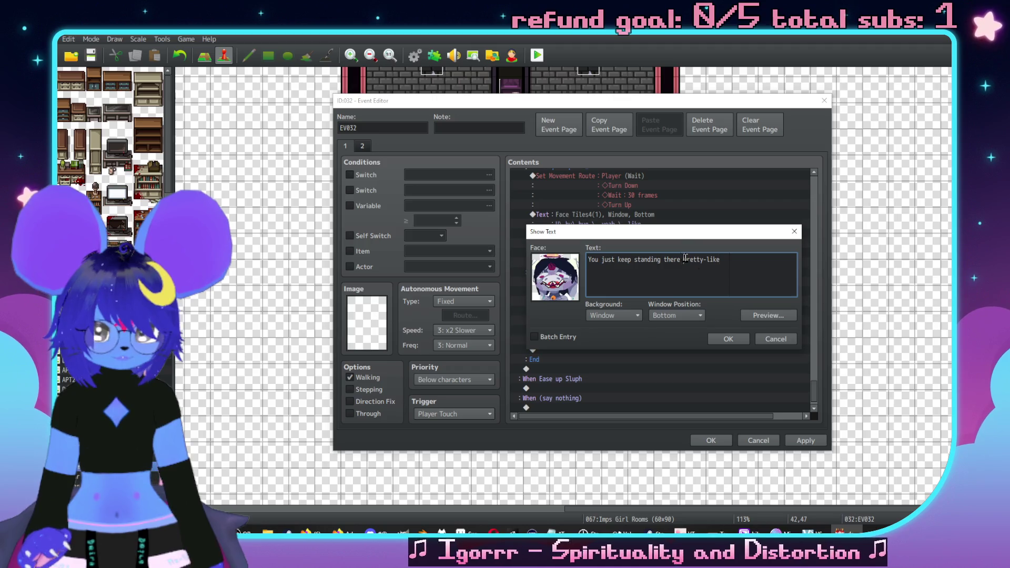
left_click(683, 259)
type("\\.")
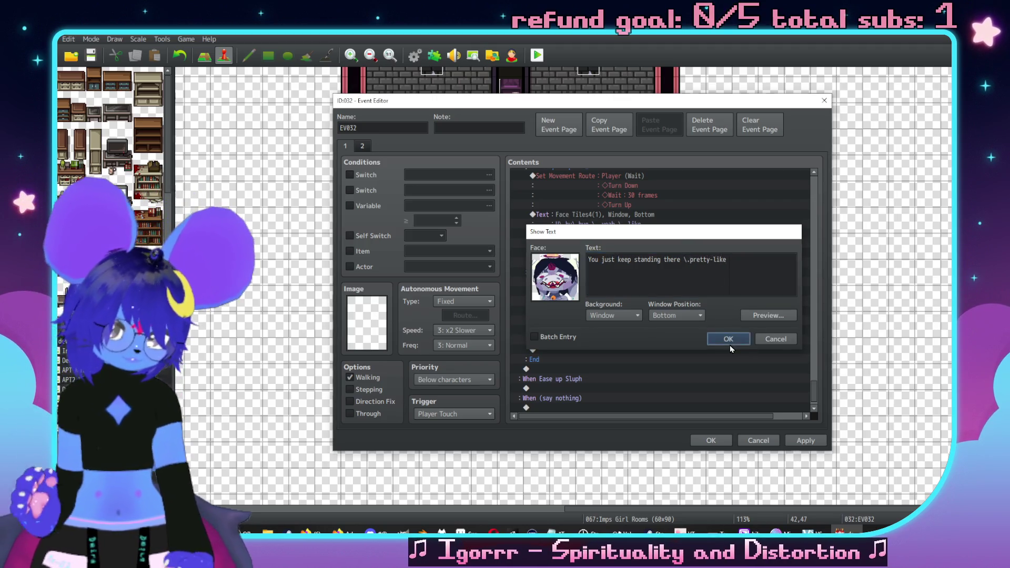
left_click(729, 340)
left_click(633, 284)
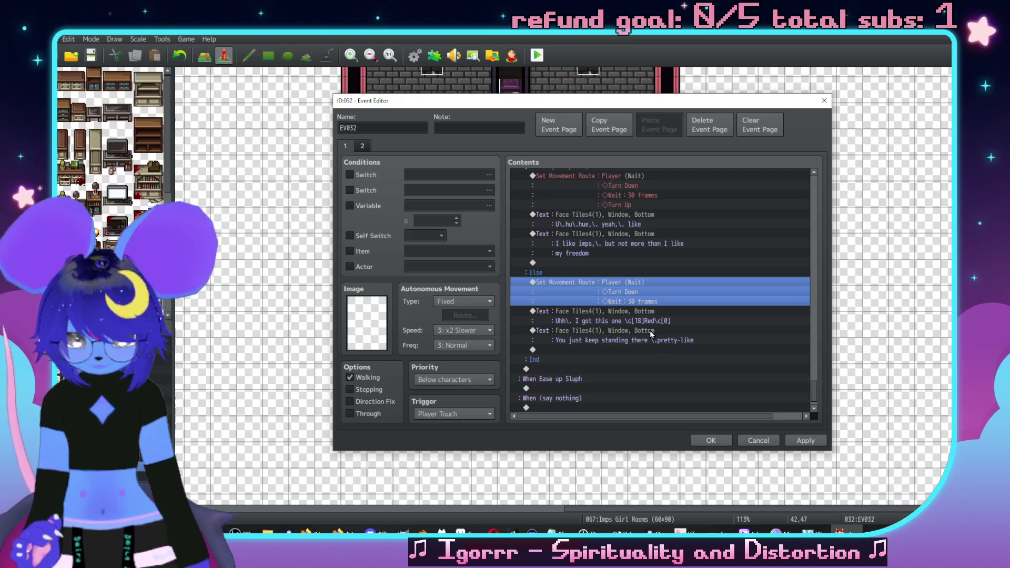
Step: Paste a movement route after the pretty-like line and replace its steps with Turn Up
left_click(632, 370)
key("ctrl+v")
double_click(631, 370)
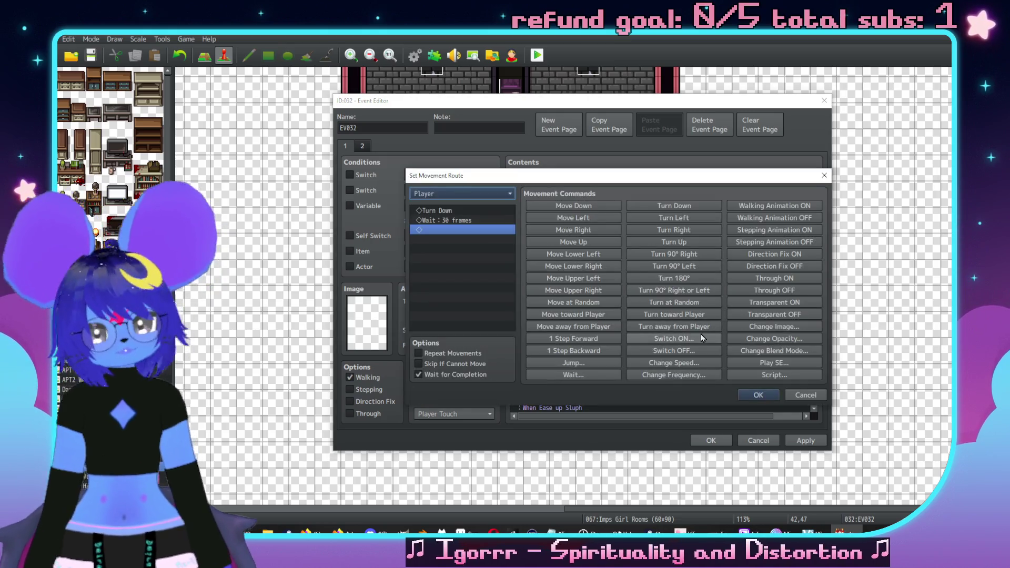
left_click(488, 220)
key("Delete")
key("Up")
key("Delete")
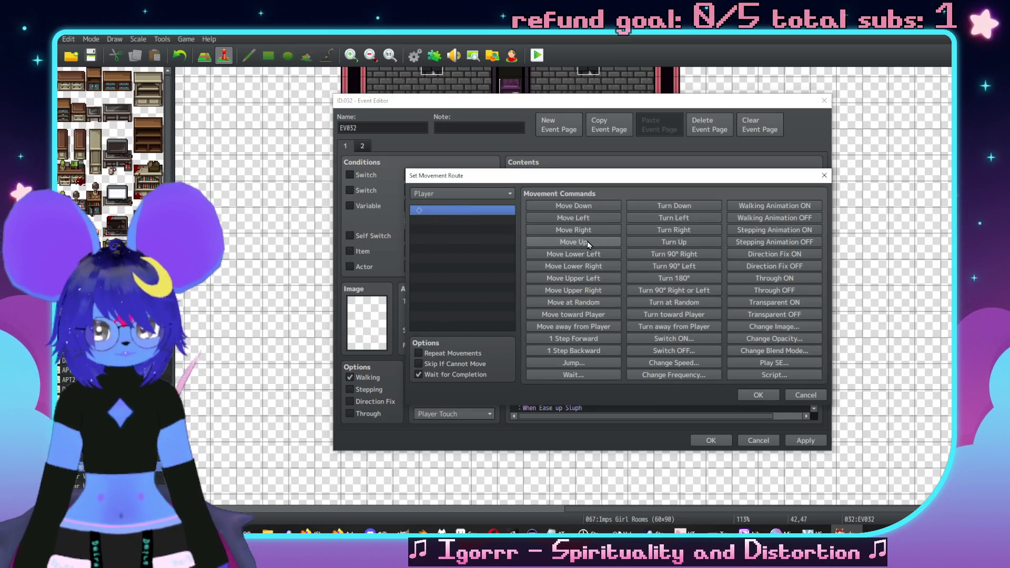
left_click(674, 242)
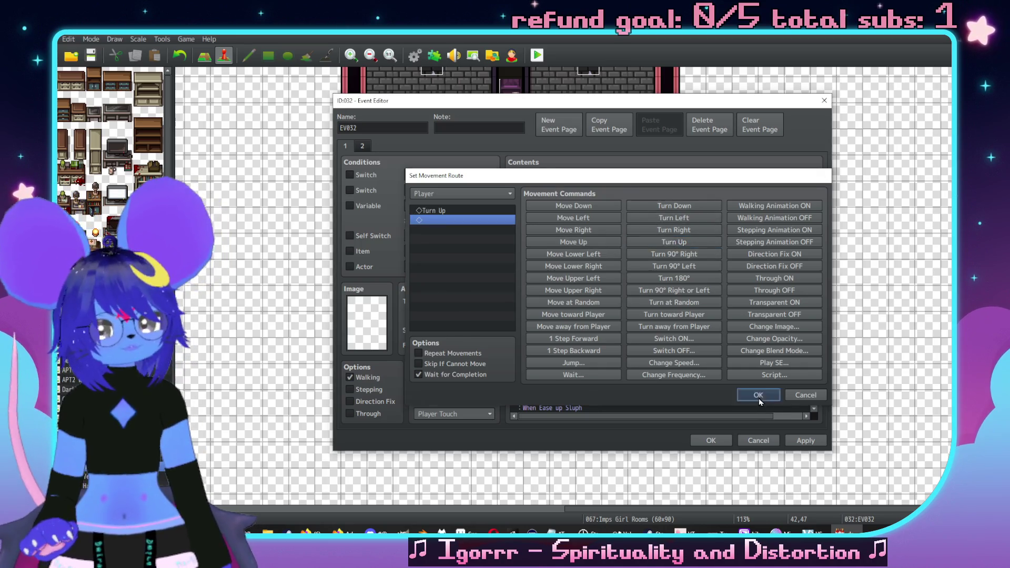
left_click(758, 395)
Step: Make Choice #3 '(say nothing)' the Show Choices default
scroll(576, 316, "up", 5)
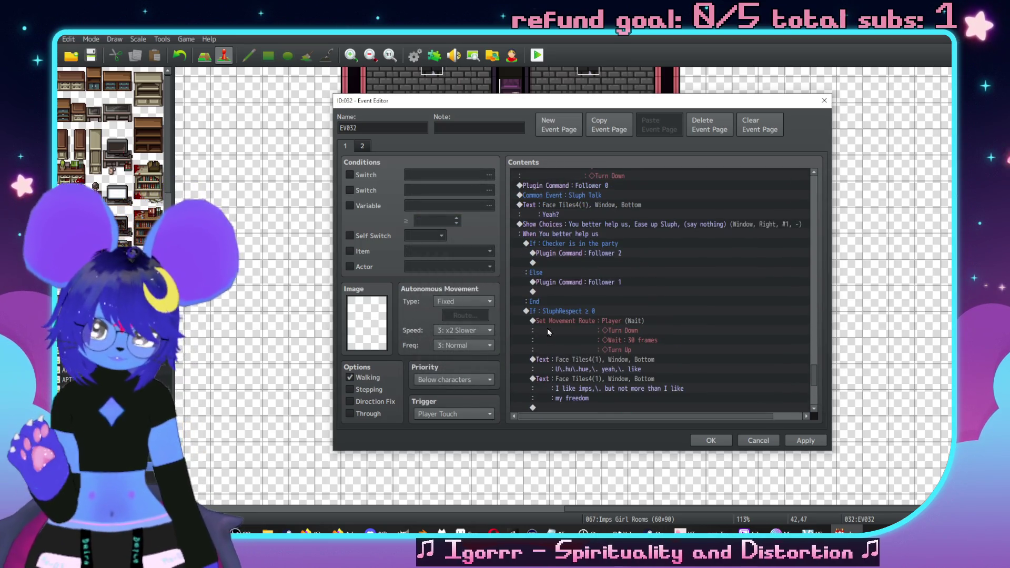
double_click(652, 224)
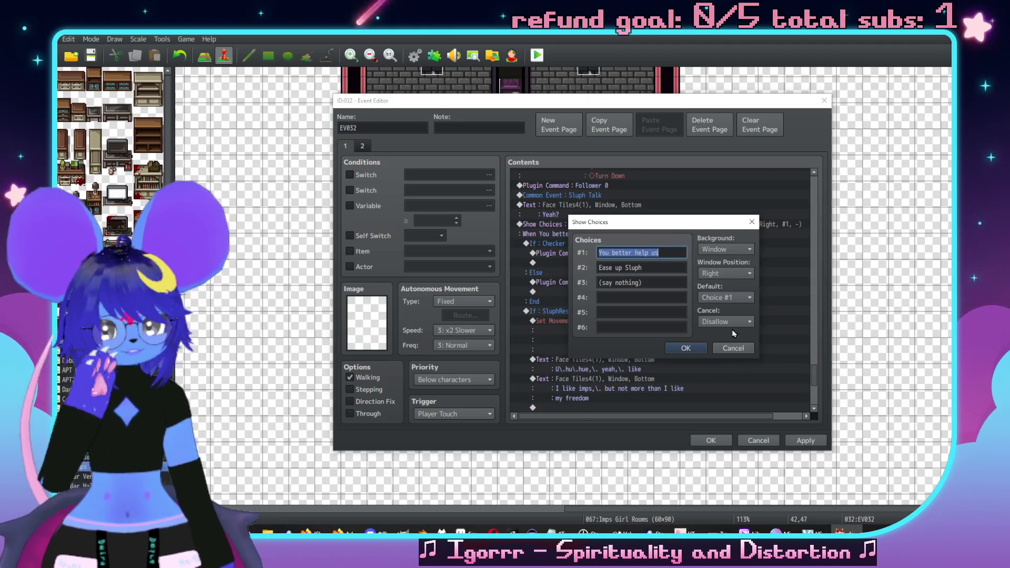
left_click(711, 298)
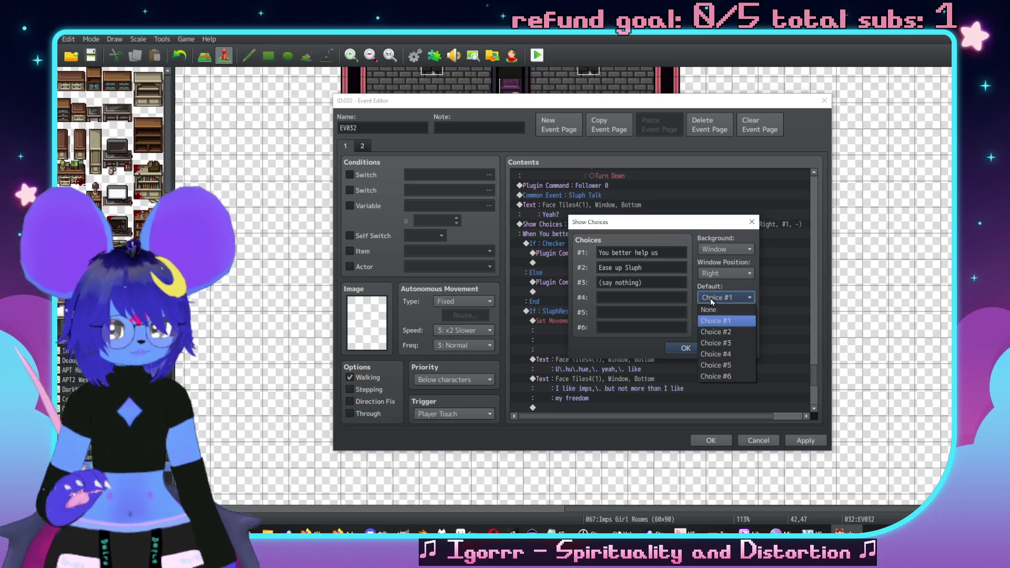
left_click(715, 342)
left_click(689, 349)
scroll(675, 334, "up", 2)
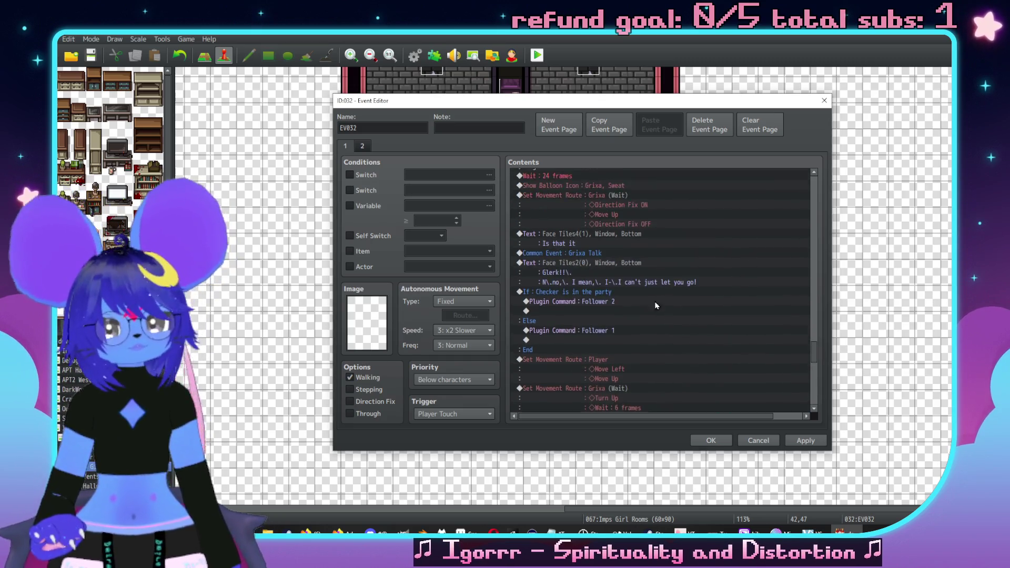
scroll(659, 248, "down", 7)
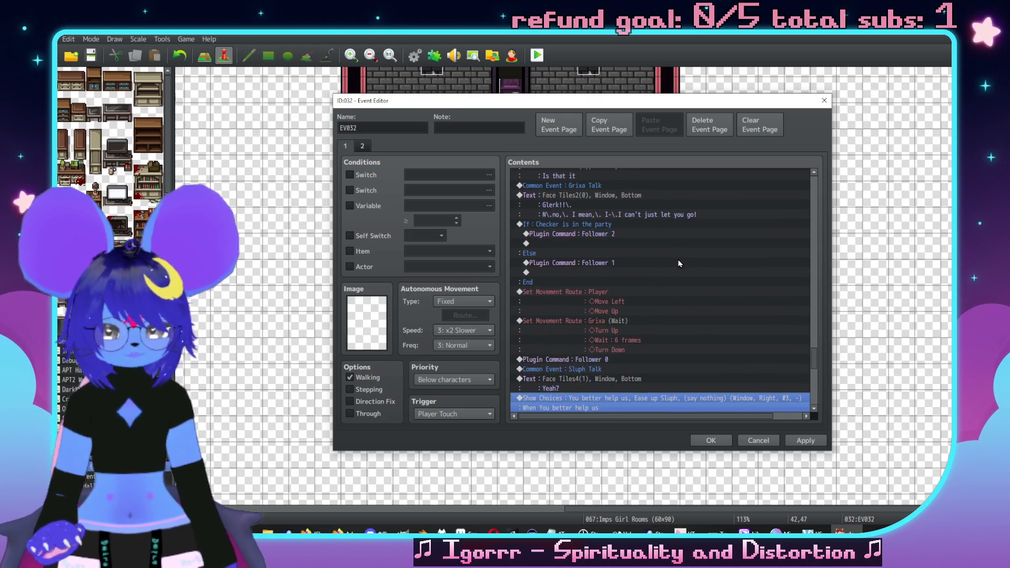
scroll(634, 252, "down", 4)
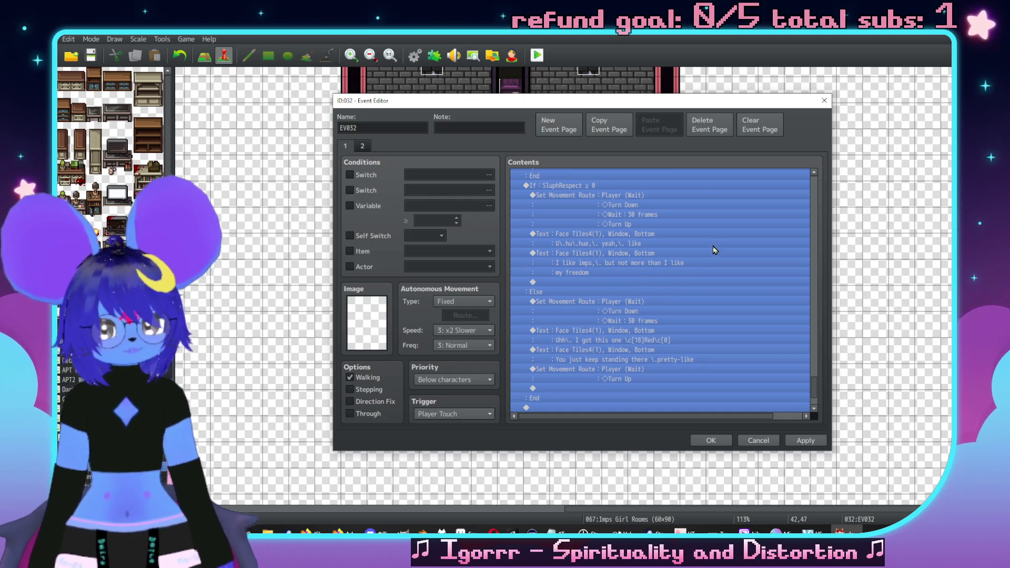
scroll(605, 311, "up", 3)
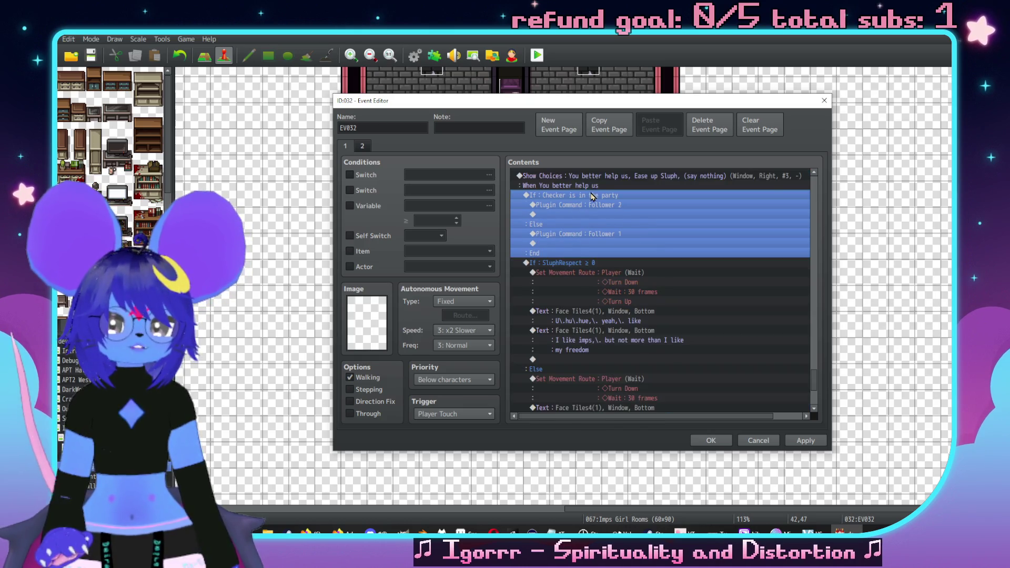
scroll(579, 263, "down", 4)
left_click(576, 330)
scroll(576, 347, "down", 1)
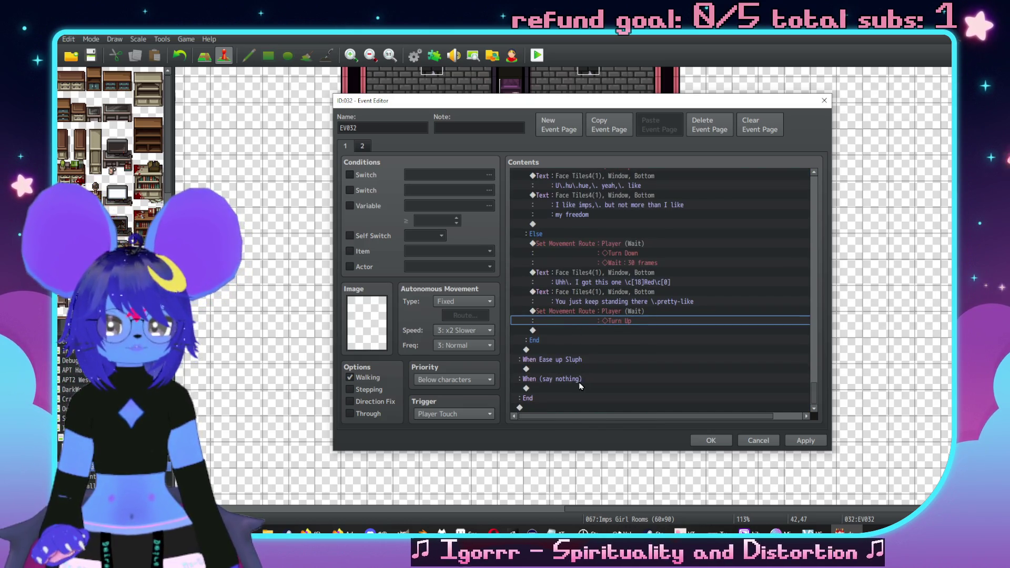
scroll(565, 368, "up", 4)
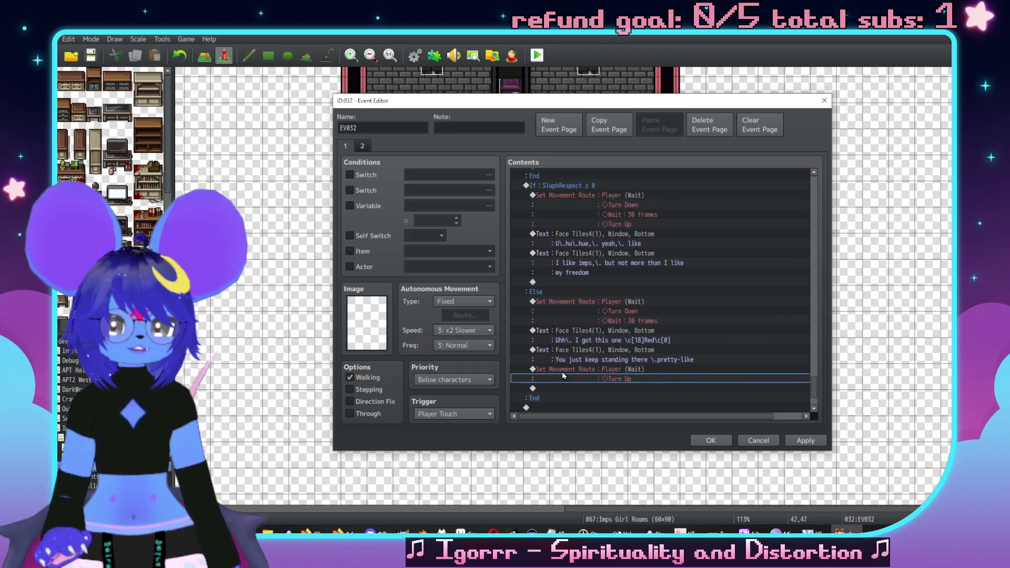
scroll(568, 314, "up", 2)
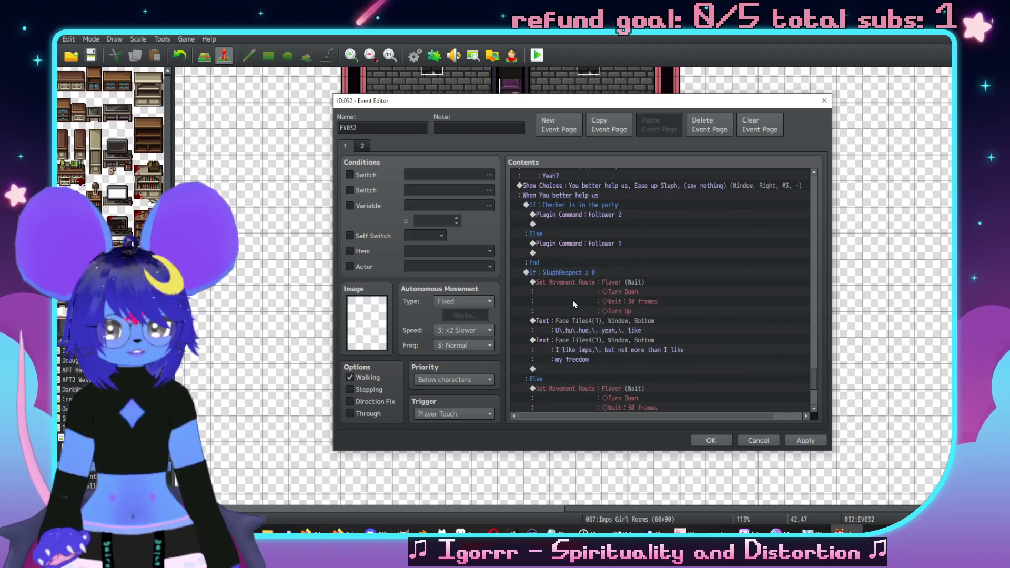
scroll(597, 228, "down", 6)
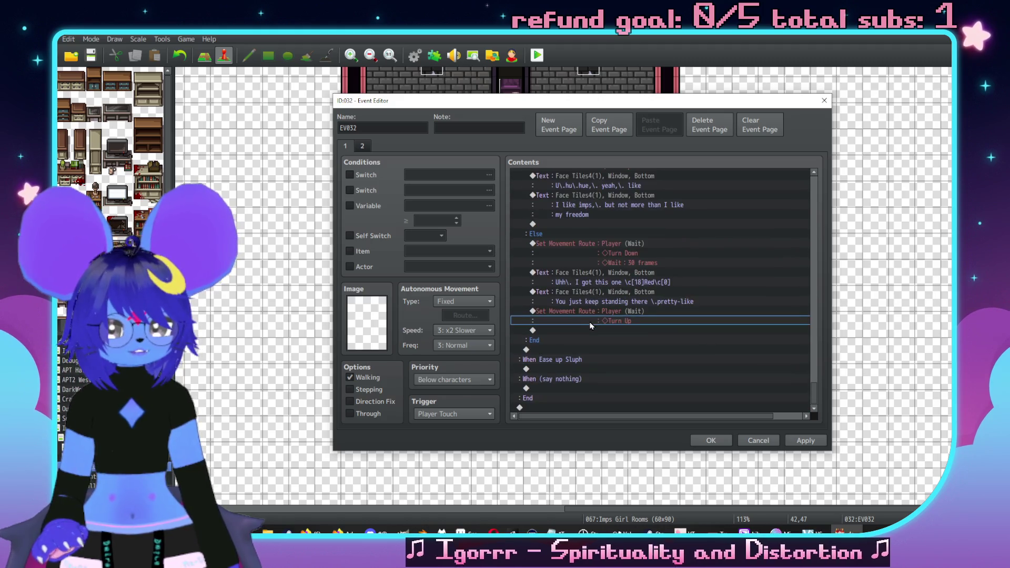
left_click(586, 331)
double_click(586, 330)
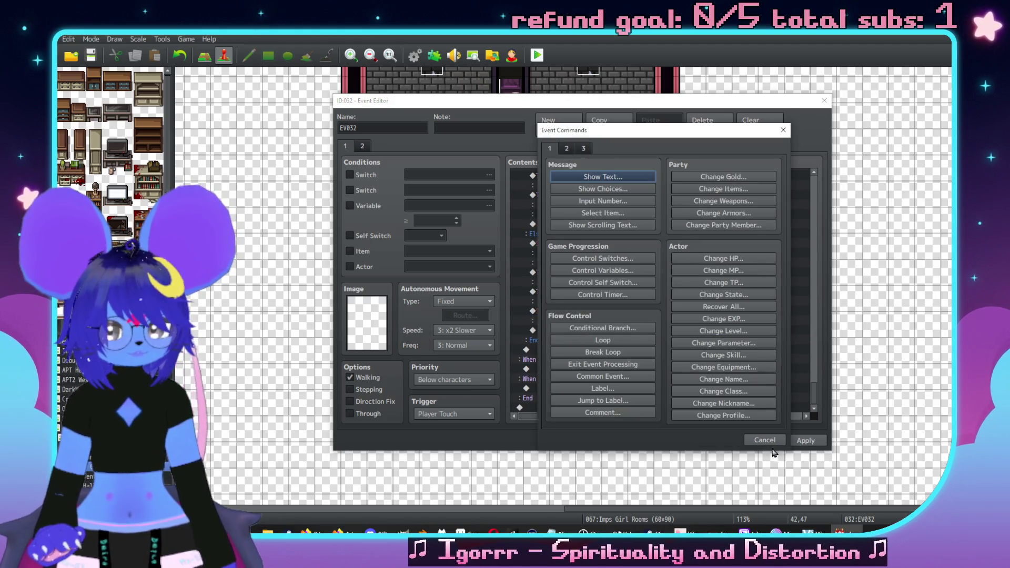
left_click(765, 445)
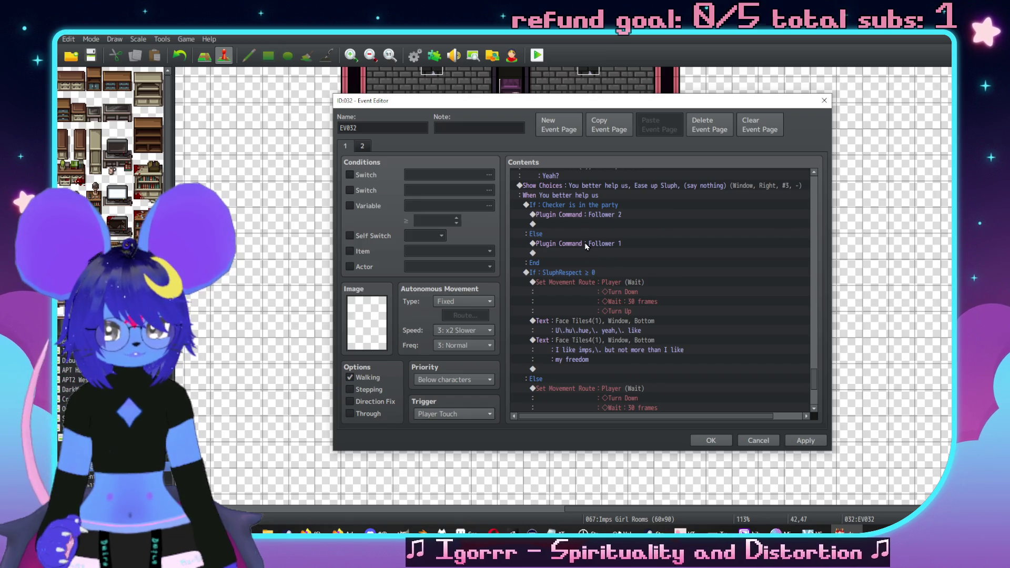
scroll(623, 297, "down", 5)
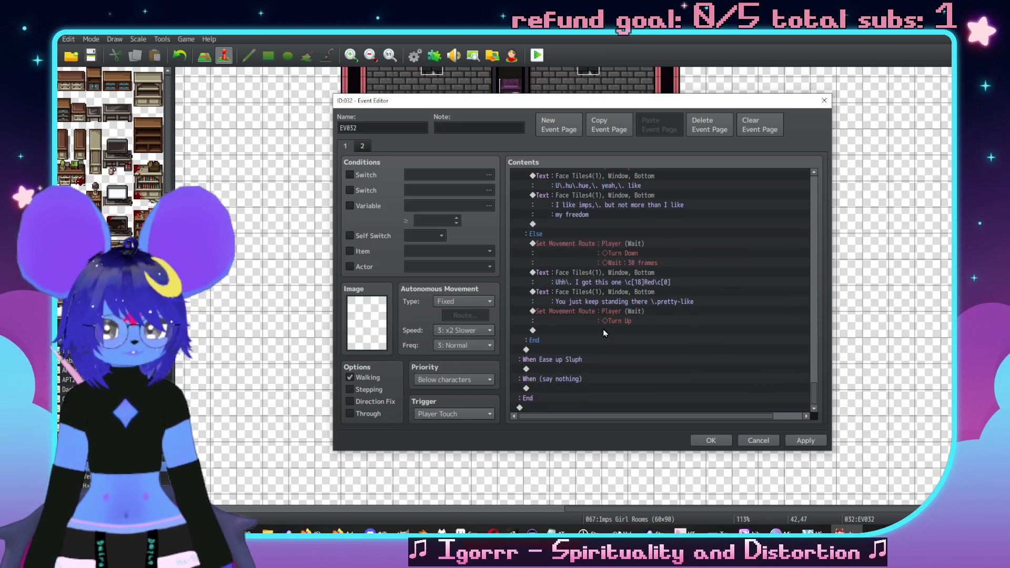
Step: Paste the follower plugin command below Turn Up and change it to Follower 0
left_click(603, 329)
key("ctrl+v")
double_click(610, 330)
key("End")
key("BackSpace")
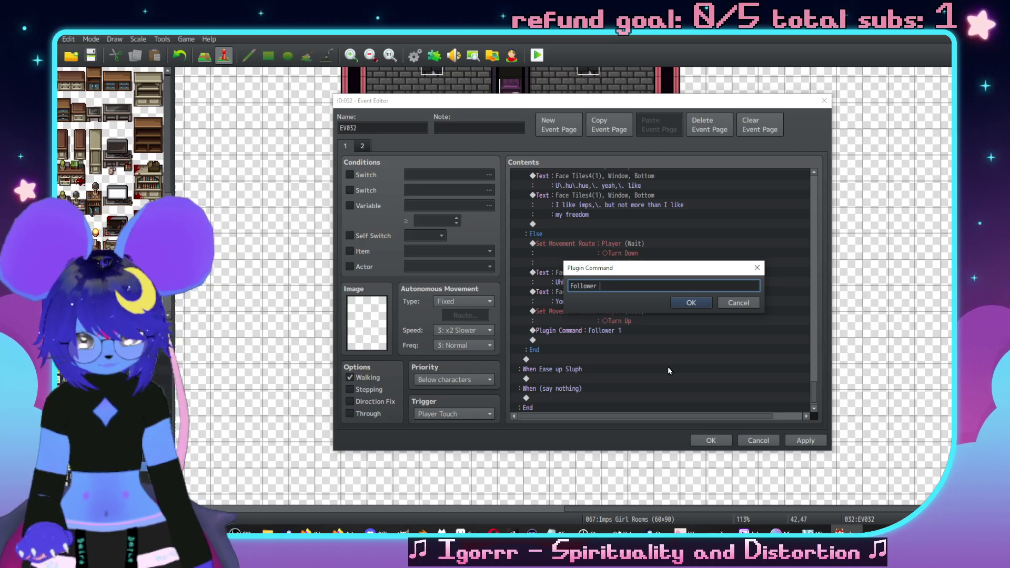
type("0")
left_click(691, 302)
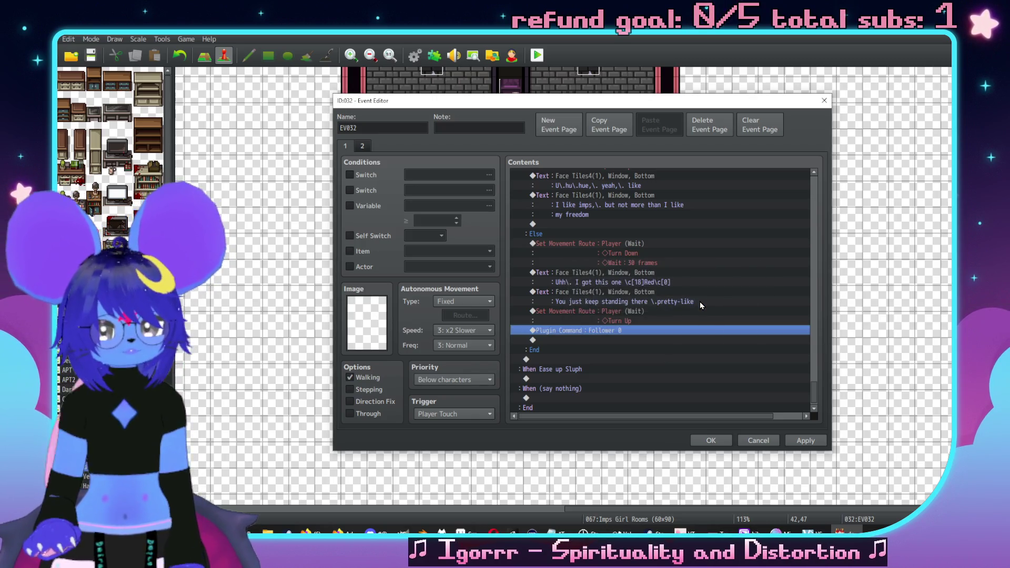
scroll(683, 274, "up", 2)
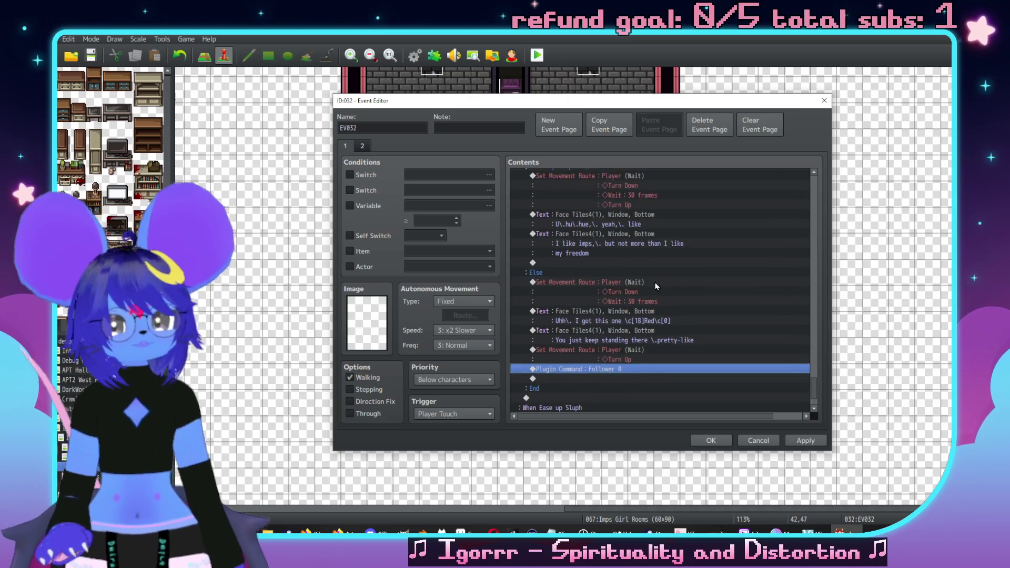
scroll(677, 280, "down", 3)
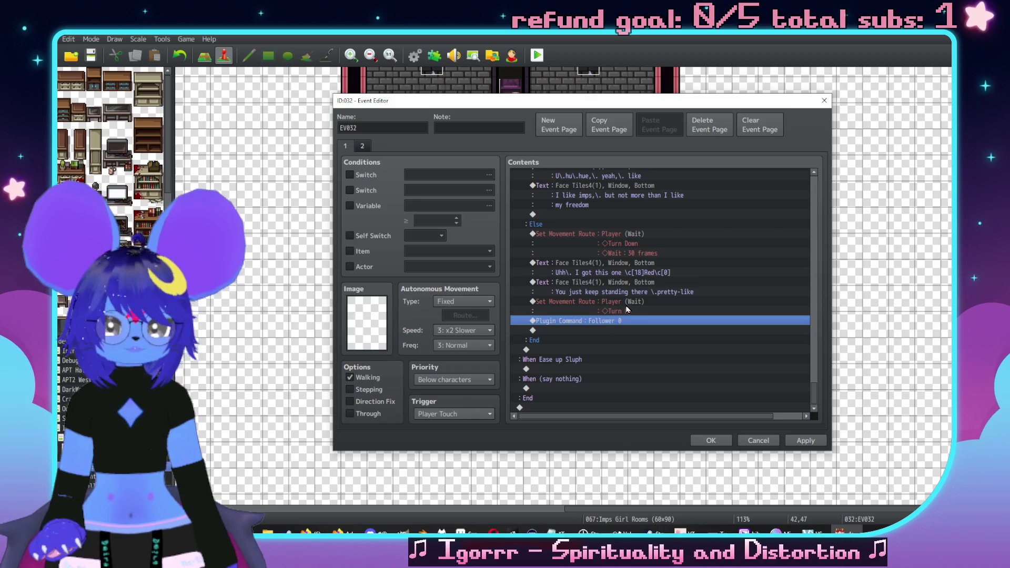
scroll(586, 316, "up", 8)
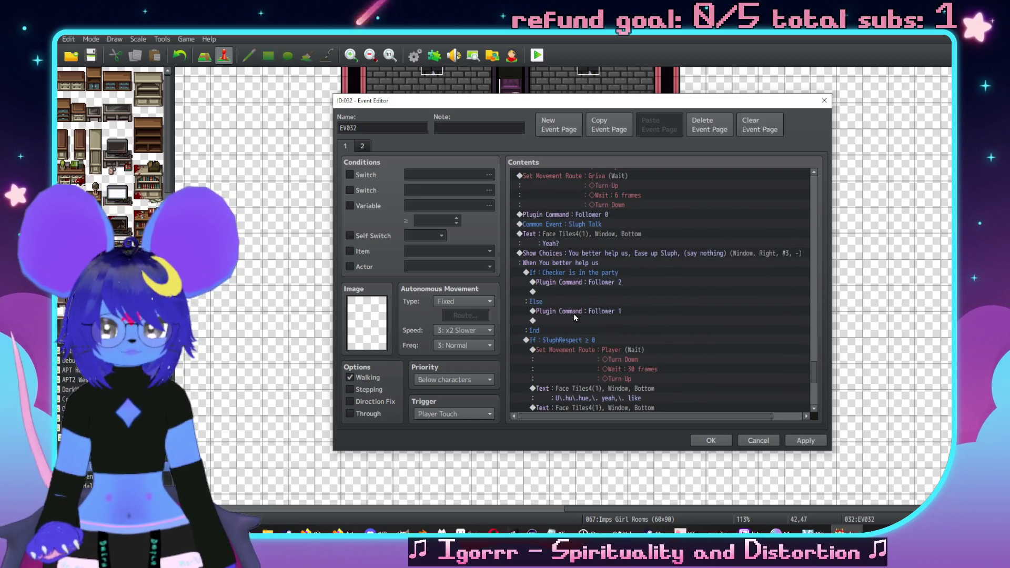
mouse_move(593, 274)
left_mouse_down()
mouse_move(598, 376)
mouse_move(631, 411)
left_mouse_up()
Step: Clear the selection and review the Checker check and SluphRespect ≥ 0 branch blocks
scroll(648, 326, "down", 3)
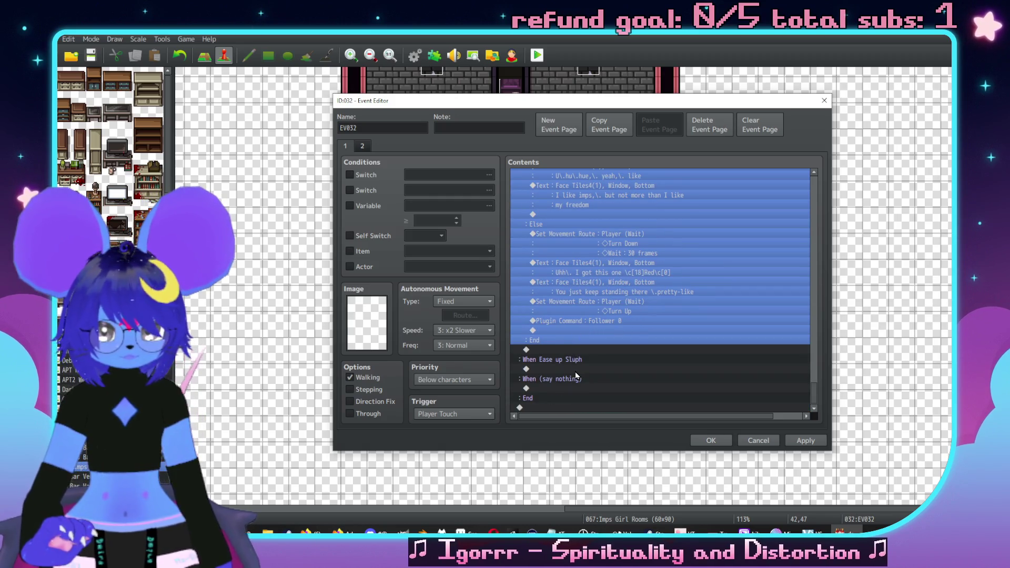
left_click(576, 371)
scroll(599, 326, "down", 5)
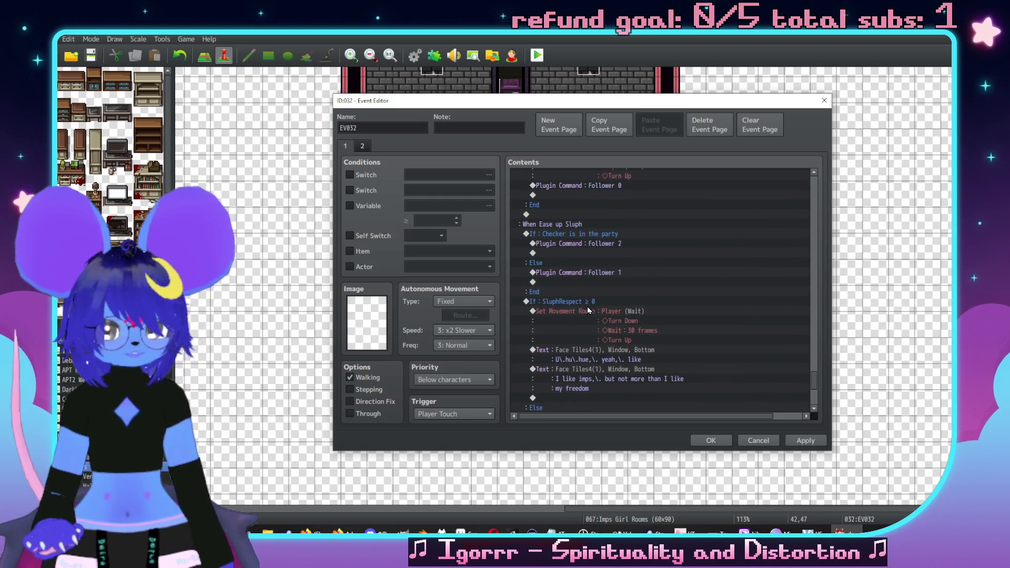
left_click(604, 275)
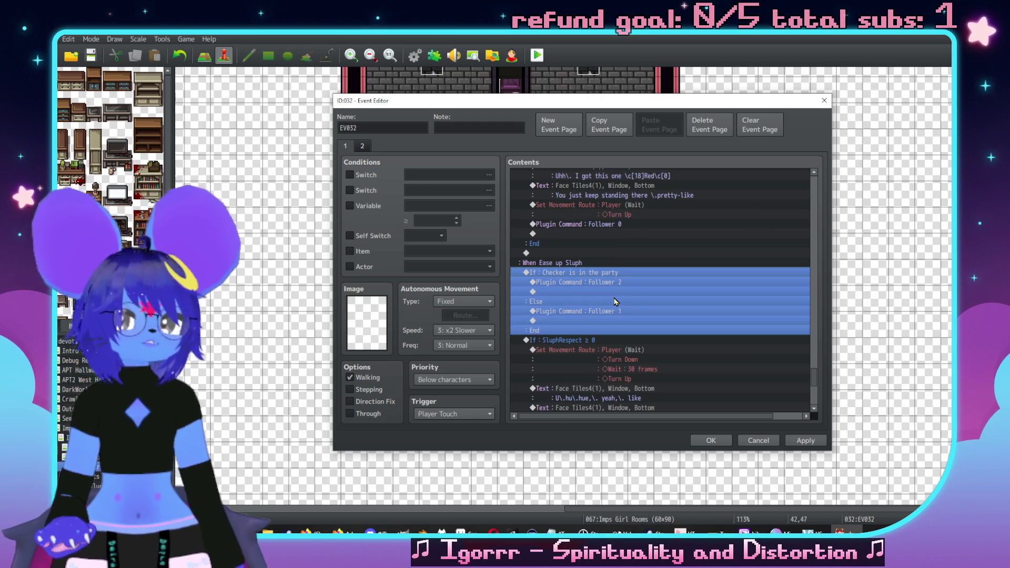
scroll(629, 284, "up", 5)
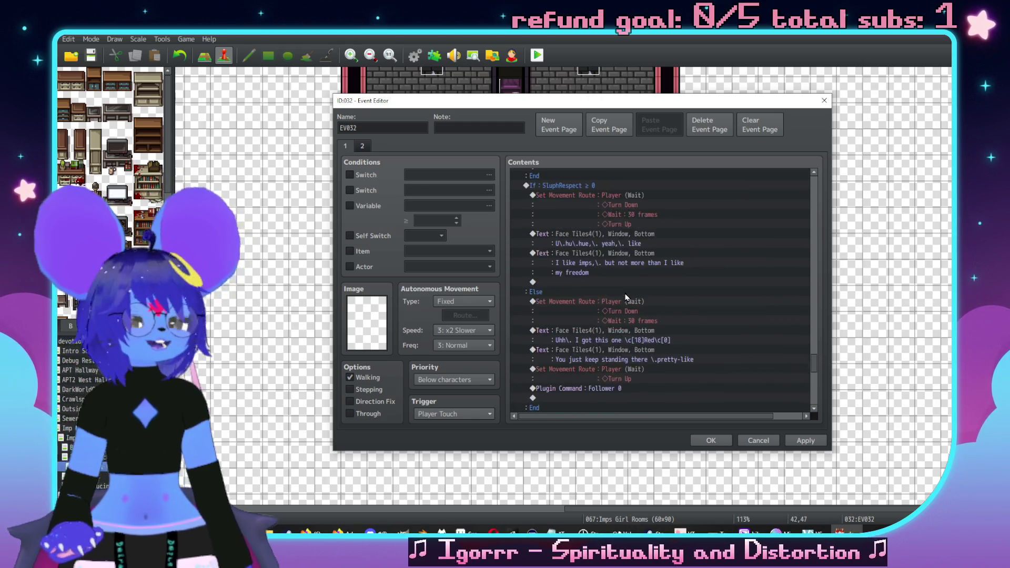
scroll(633, 294, "down", 3)
scroll(633, 295, "down", 4)
left_click(633, 296)
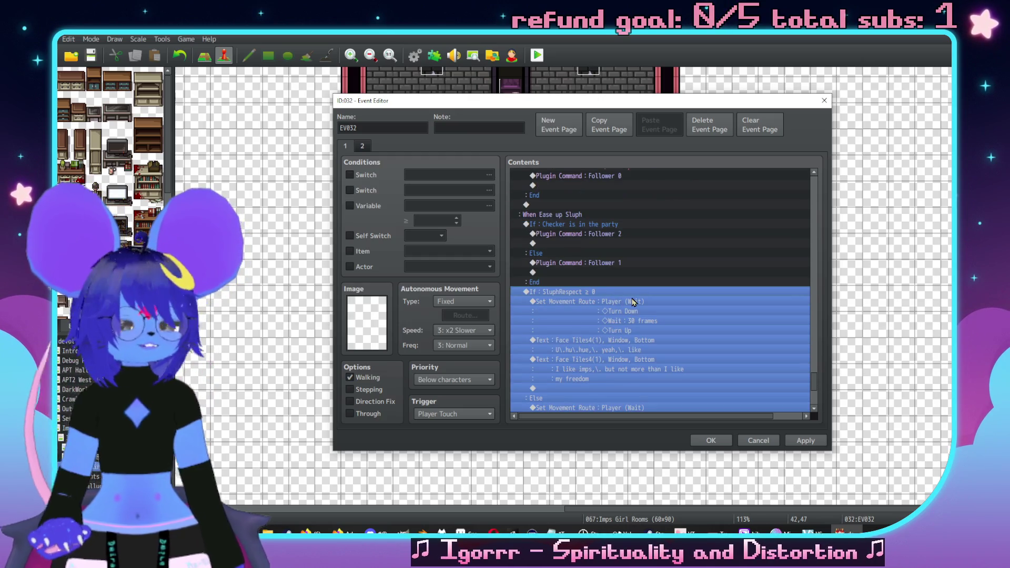
scroll(633, 301, "down", 2)
scroll(639, 284, "up", 3)
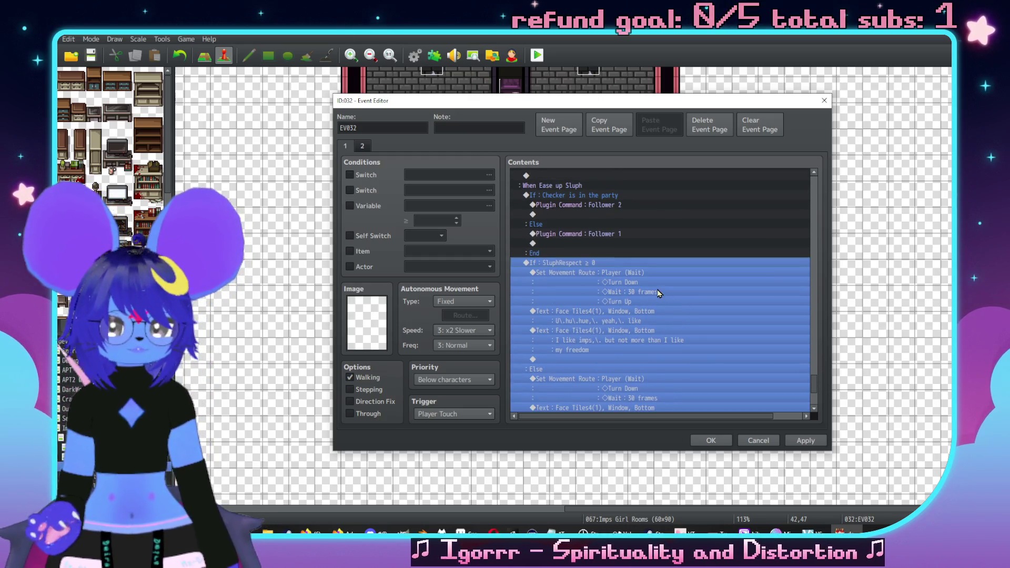
Step: Delete the two old dialogue lines under SluphRespect ≥ 0 and open Event Commands
left_click(636, 332)
scroll(633, 326, "down", 2)
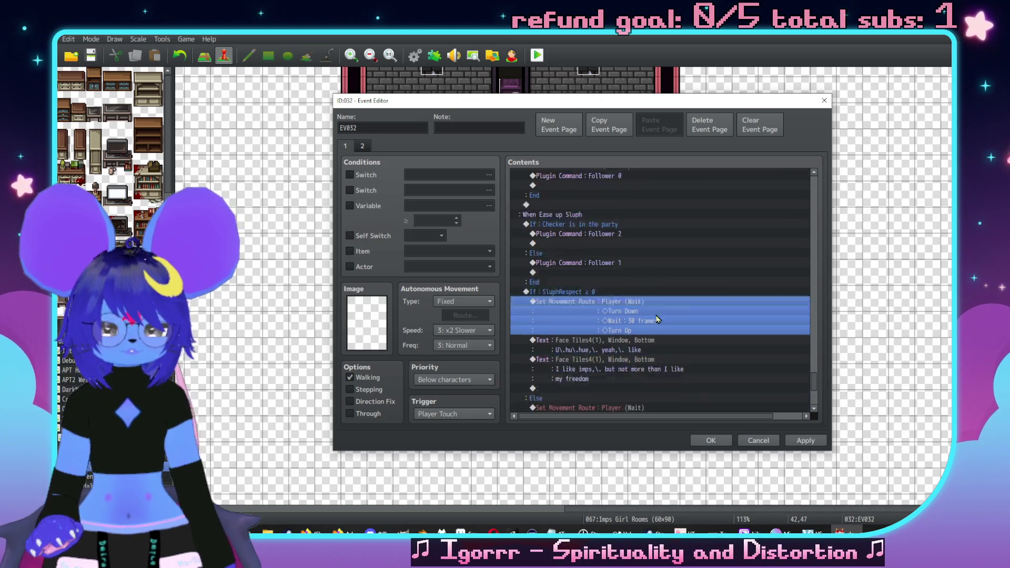
left_click(623, 317)
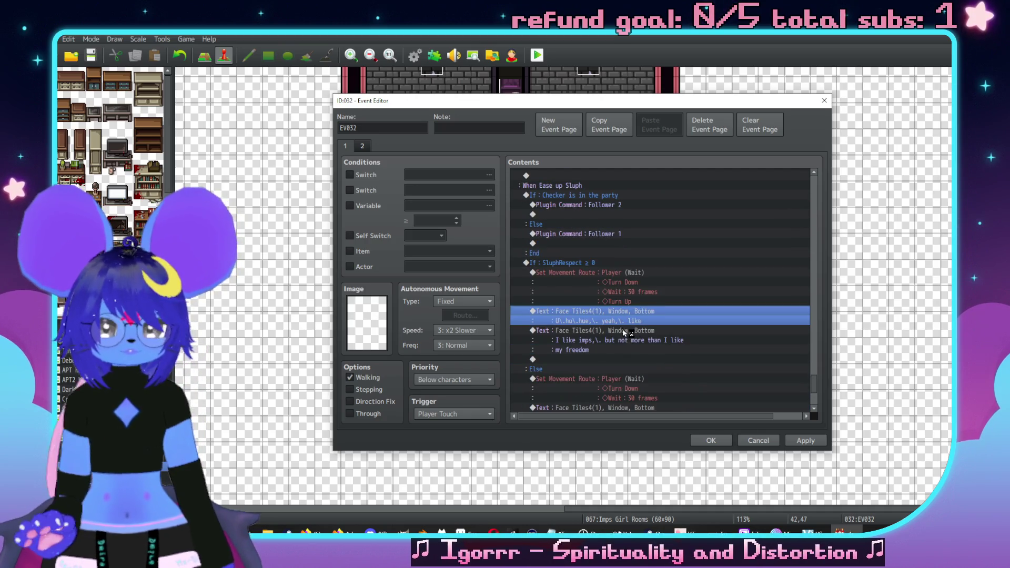
left_click(627, 336, "shift")
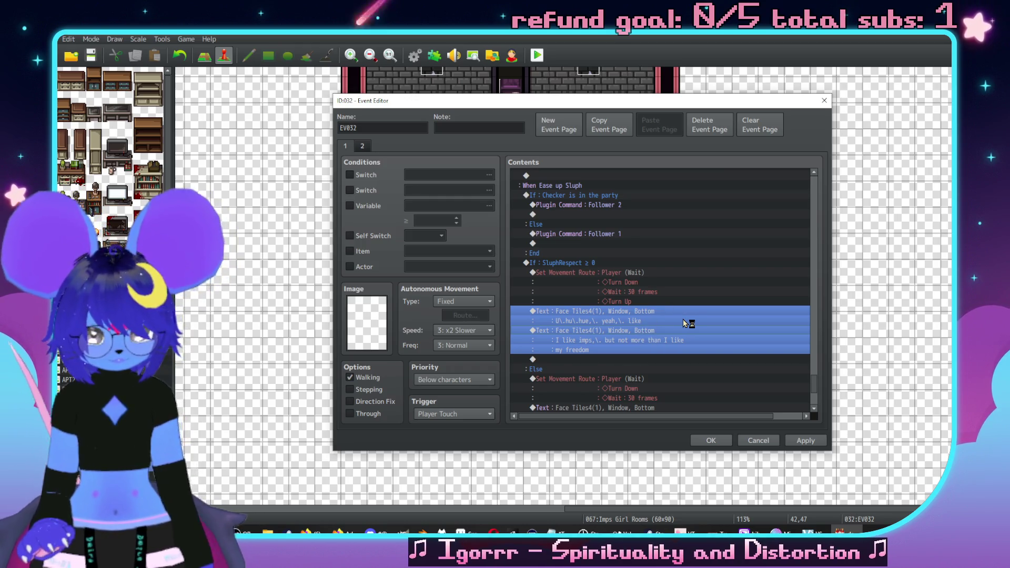
key("Delete")
key("Return")
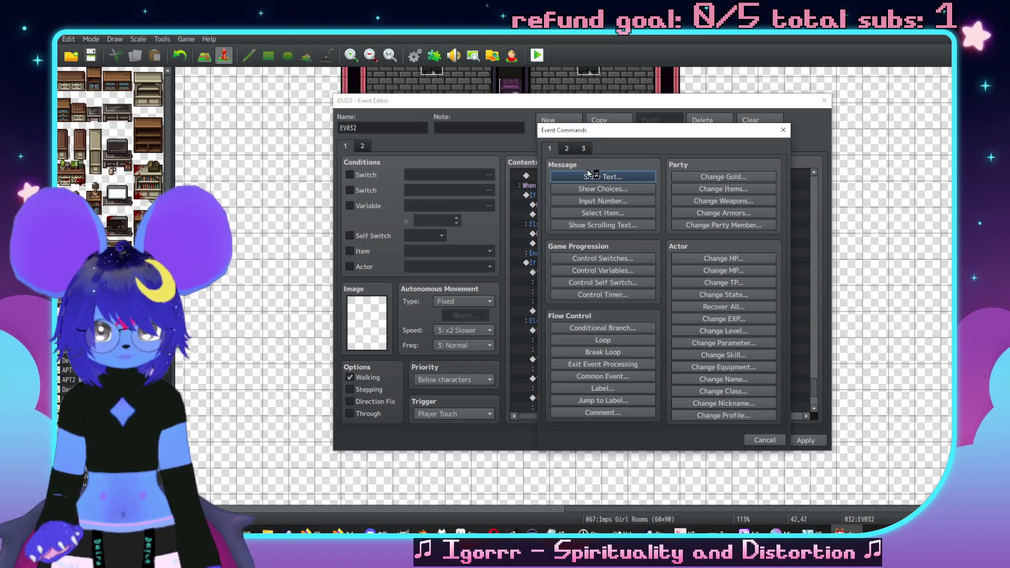
Step: Add a Face Tiles4 message starting 'Uhh,\. I' in the SluphRespect ≥ 0 branch
left_click(597, 177)
double_click(555, 273)
left_click(527, 214)
left_click(532, 224)
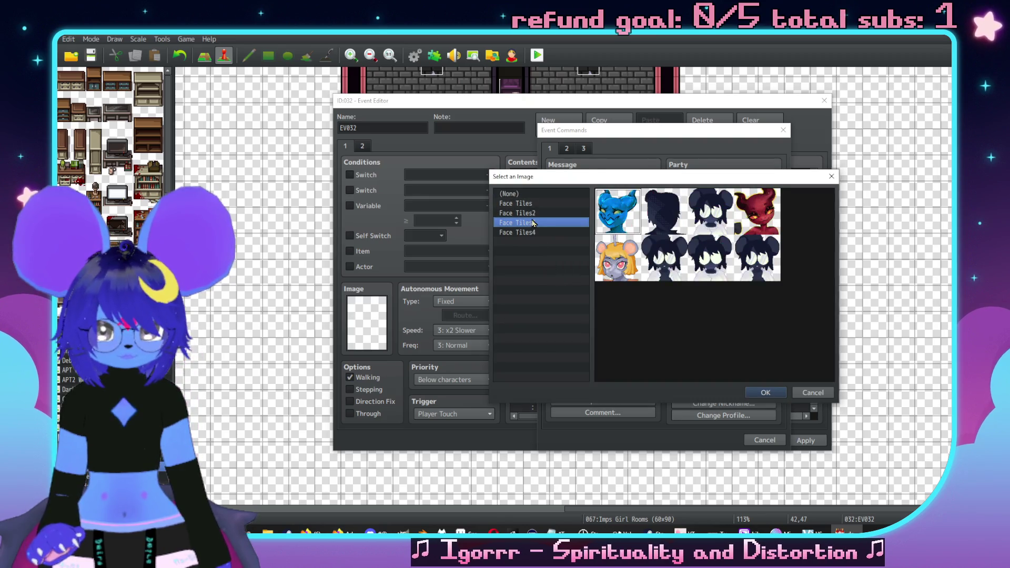
left_click(560, 233)
double_click(667, 227)
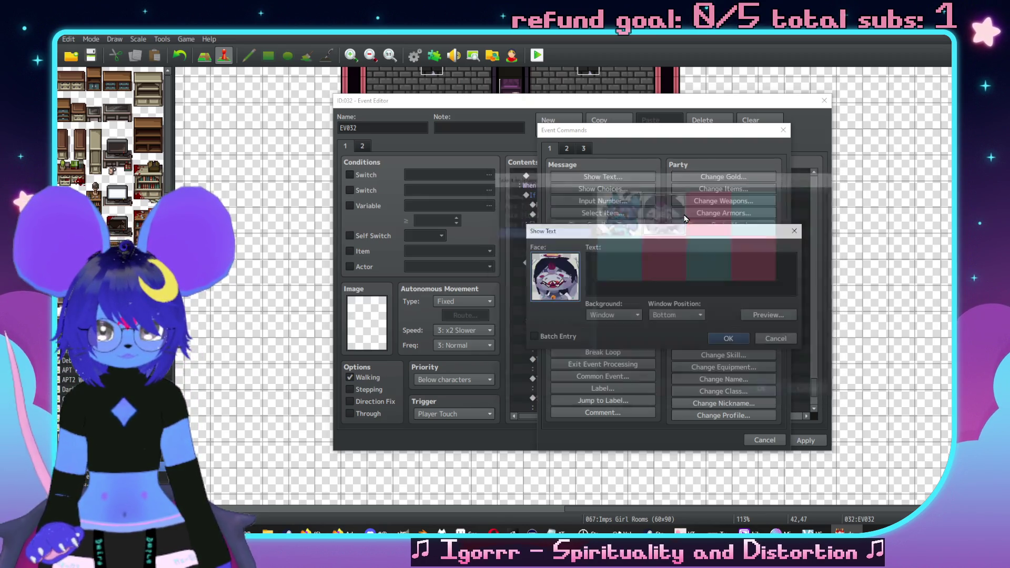
type("Uhh,\\")
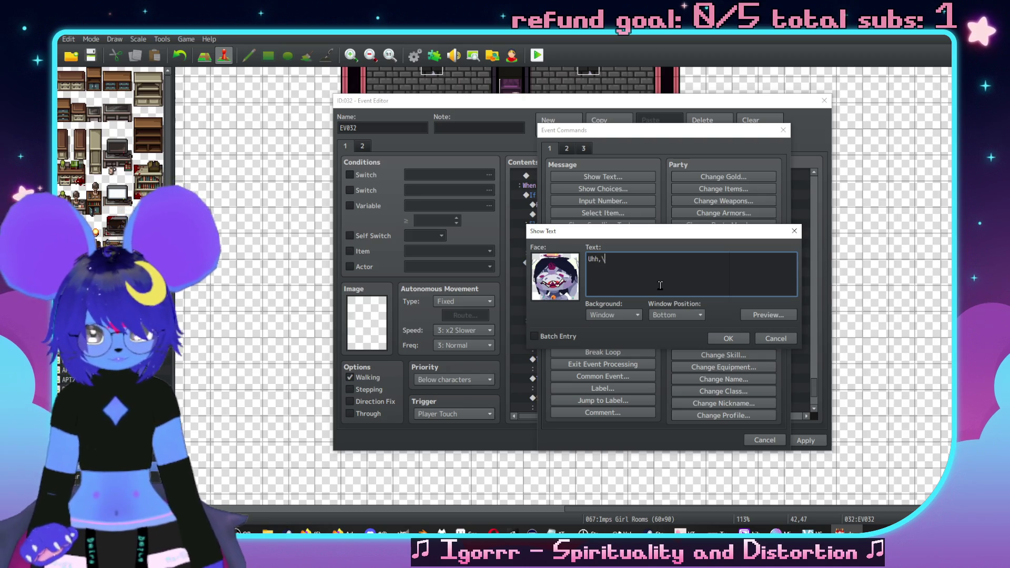
type(". I")
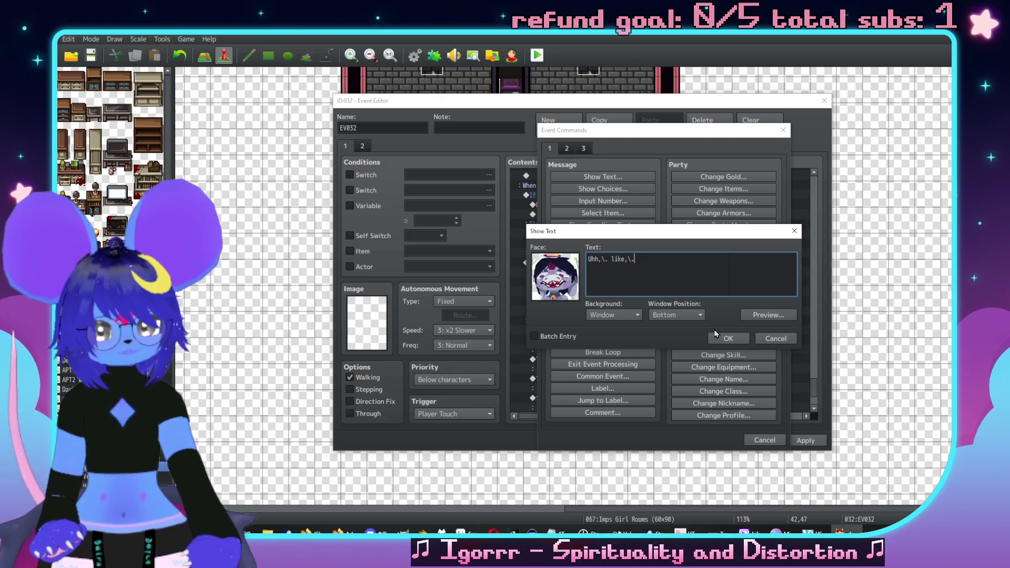
left_click(728, 339)
Step: Add a two-line message beginning 'Look,\. you really have a choice here,\.'
left_click(596, 304)
double_click(596, 306)
key("ctrl+a")
type("L")
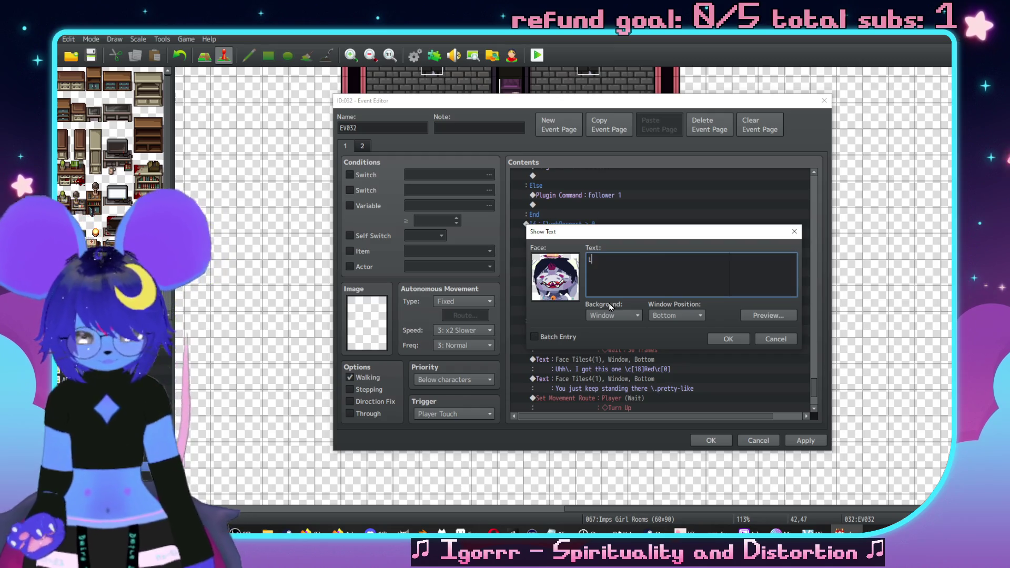
key("BackSpace")
type("\\. you don't rea;")
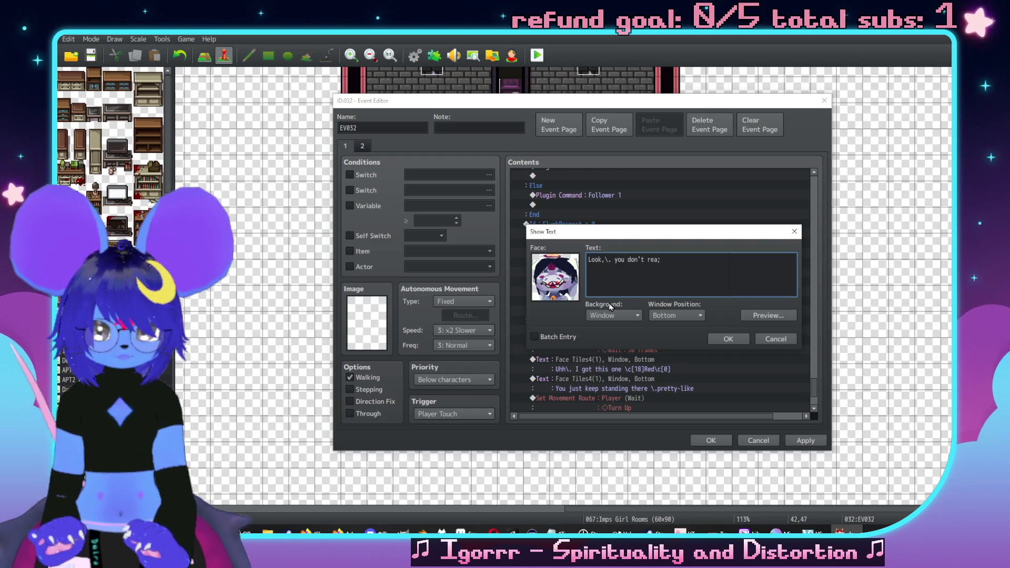
key("BackSpace")
type("lly g")
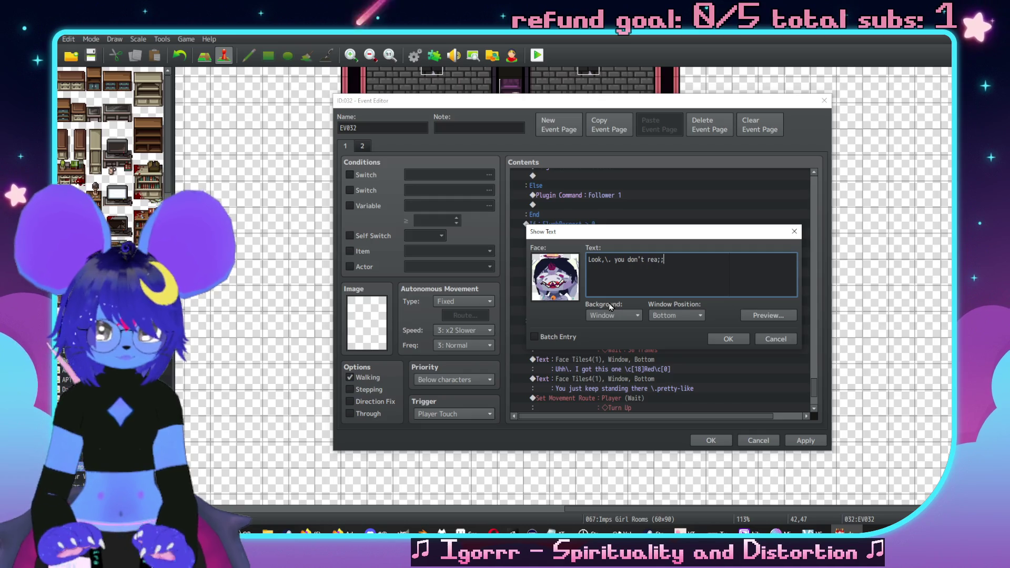
type("have a choice here")
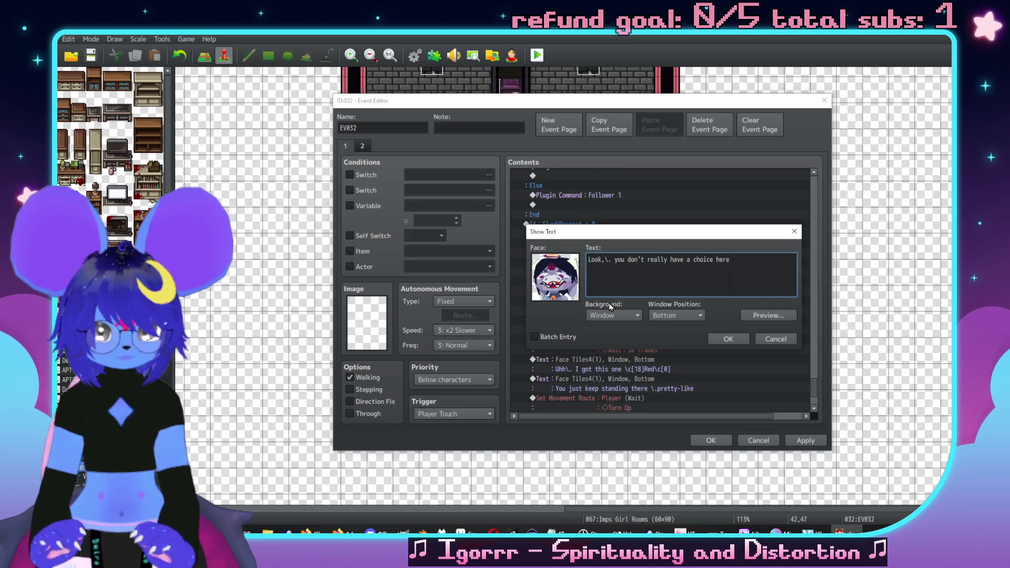
type(",\\.")
key("Return")
type("ortstack")
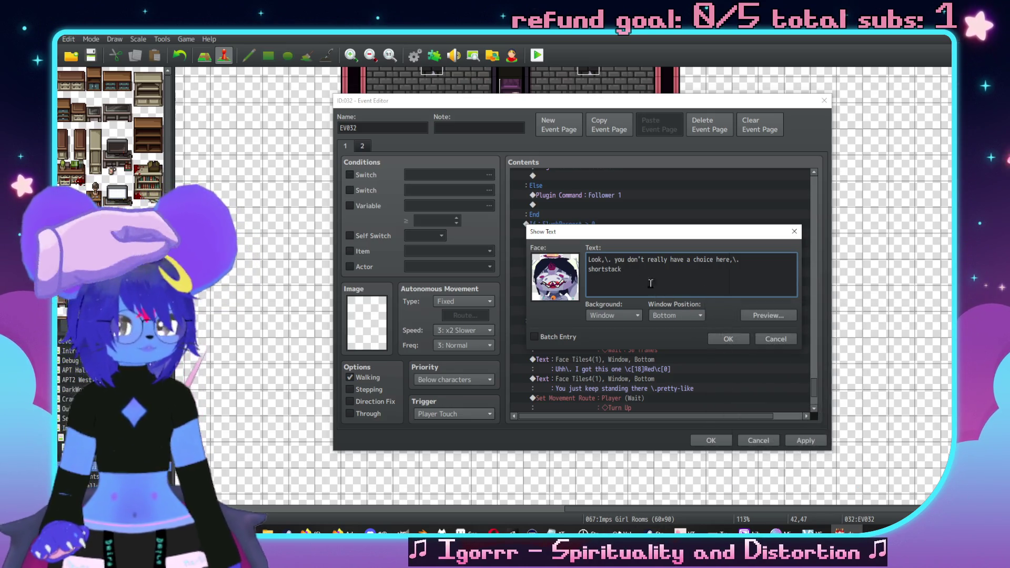
mouse_move(659, 233)
left_mouse_down()
mouse_move(724, 290)
mouse_move(695, 333)
mouse_move(658, 211)
mouse_move(674, 225)
left_mouse_up()
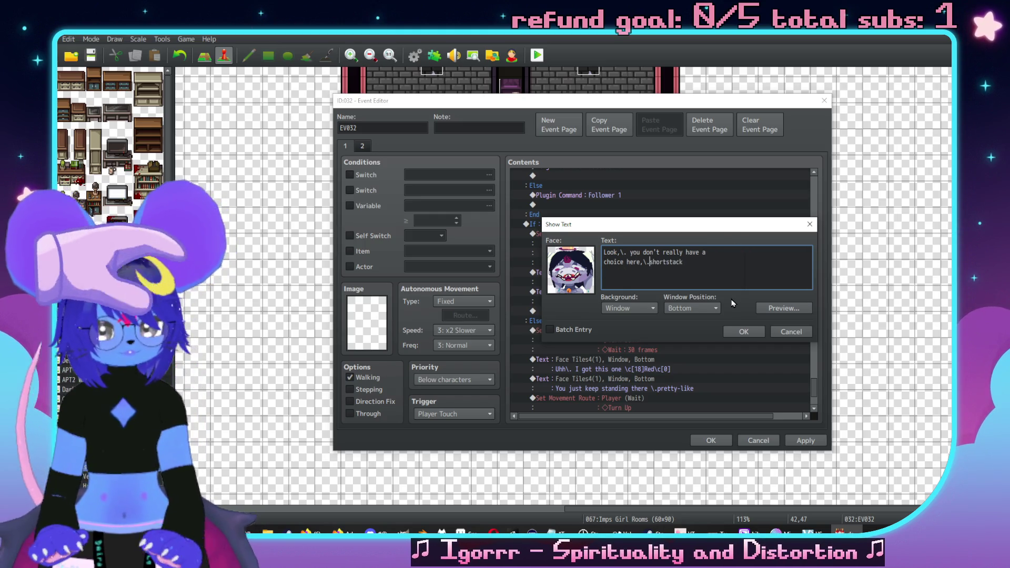
left_click(744, 331)
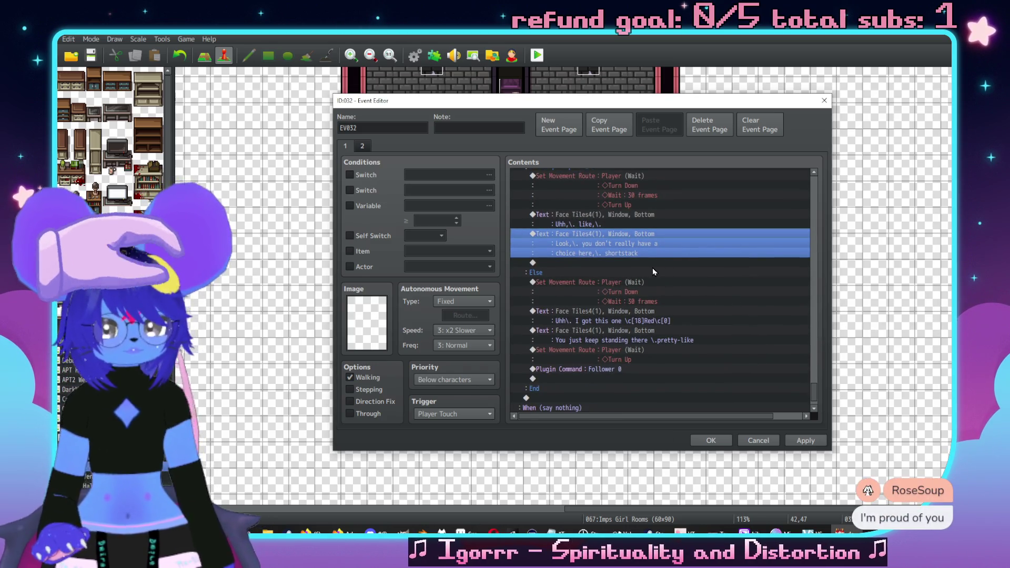
Step: Duplicate it and rewrite as 'You've got to let us go or we've got to let ourselves go,\. y'know?'
key("ctrl+c")
key("ctrl+v")
double_click(674, 284)
key("ctrl+a")
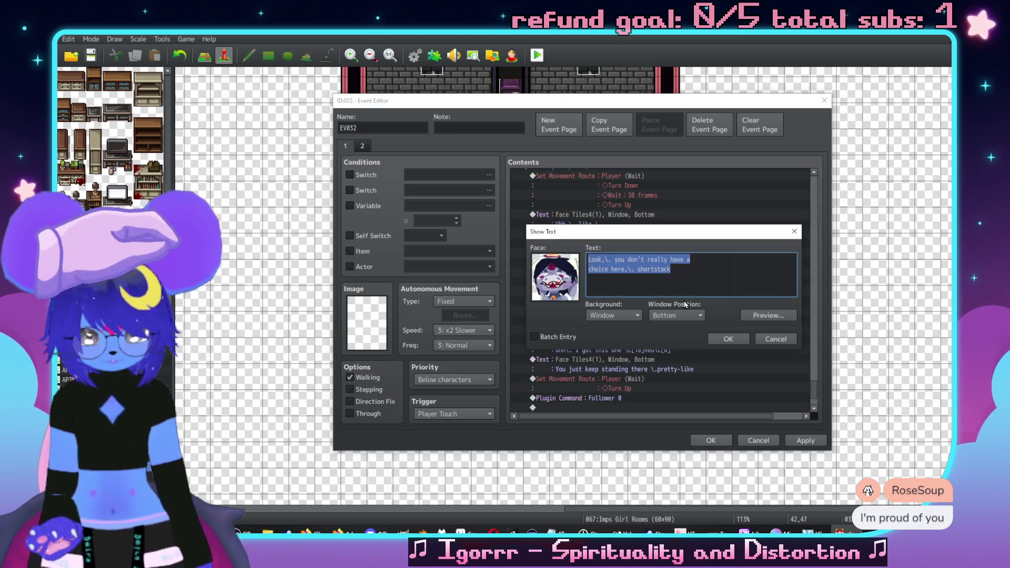
type("You've got")
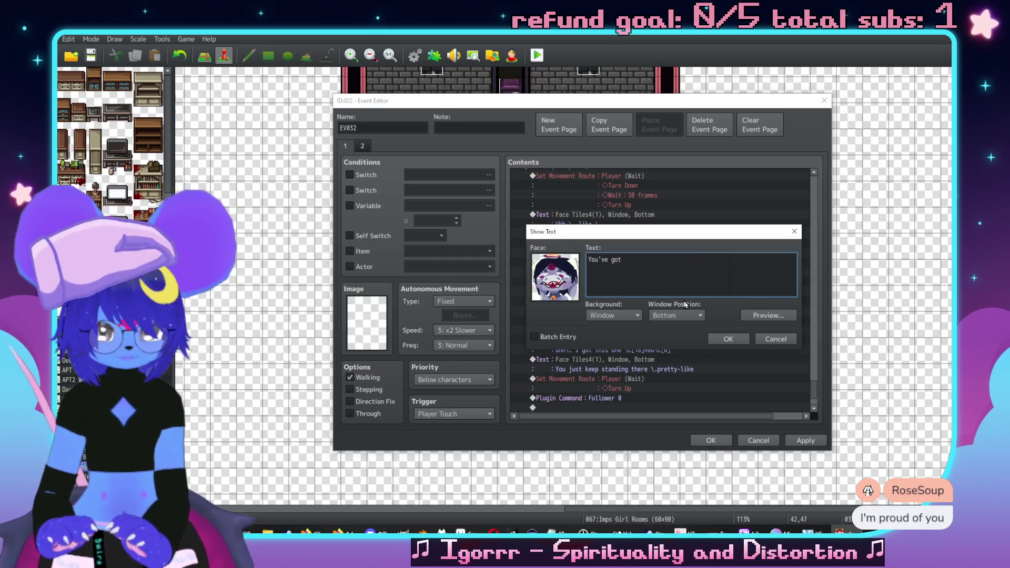
type(" to let us go or we")
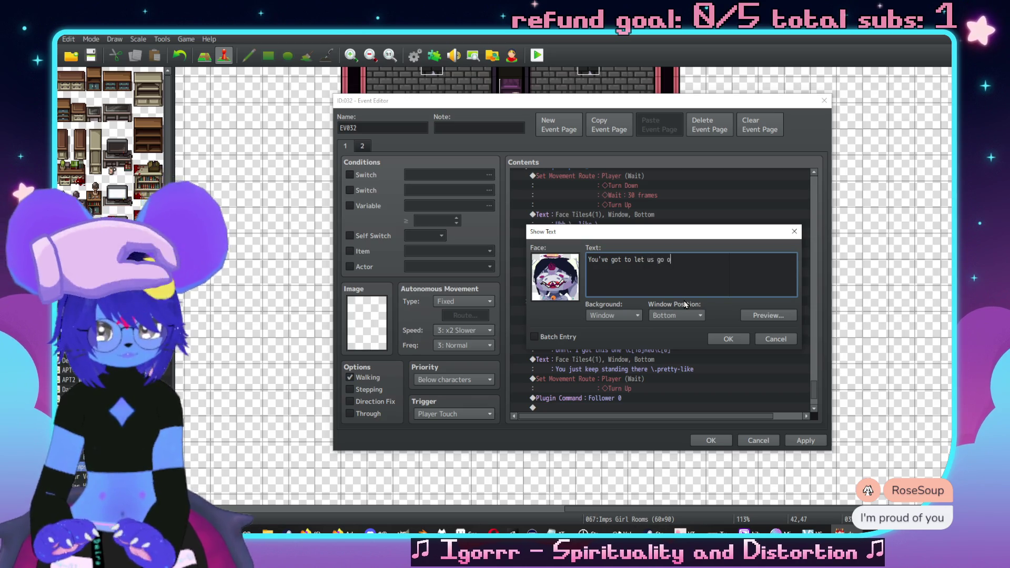
type("'ve")
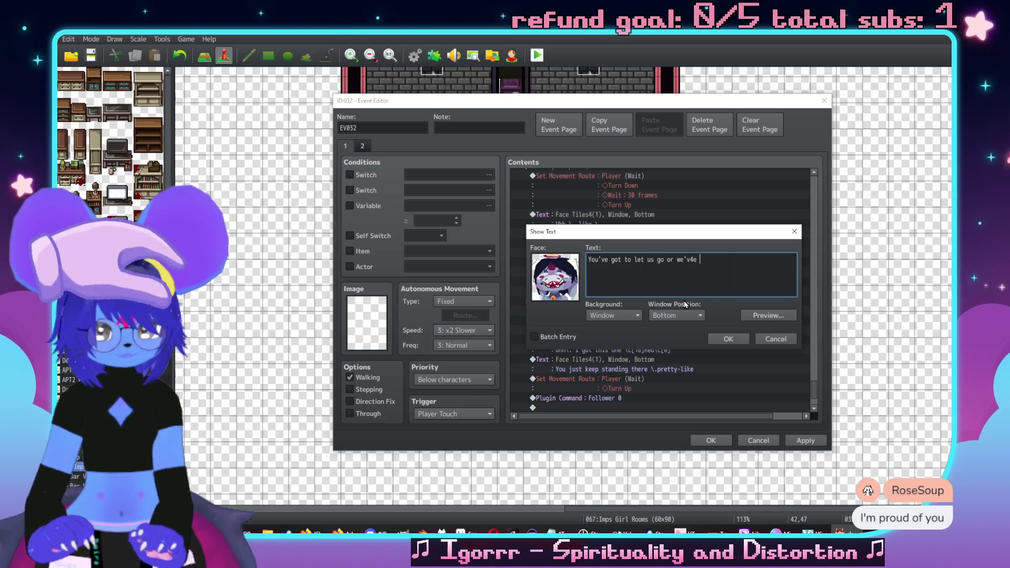
type(" gogt")
key("Return")
type("t")
key("Return")
type("t to let ourse")
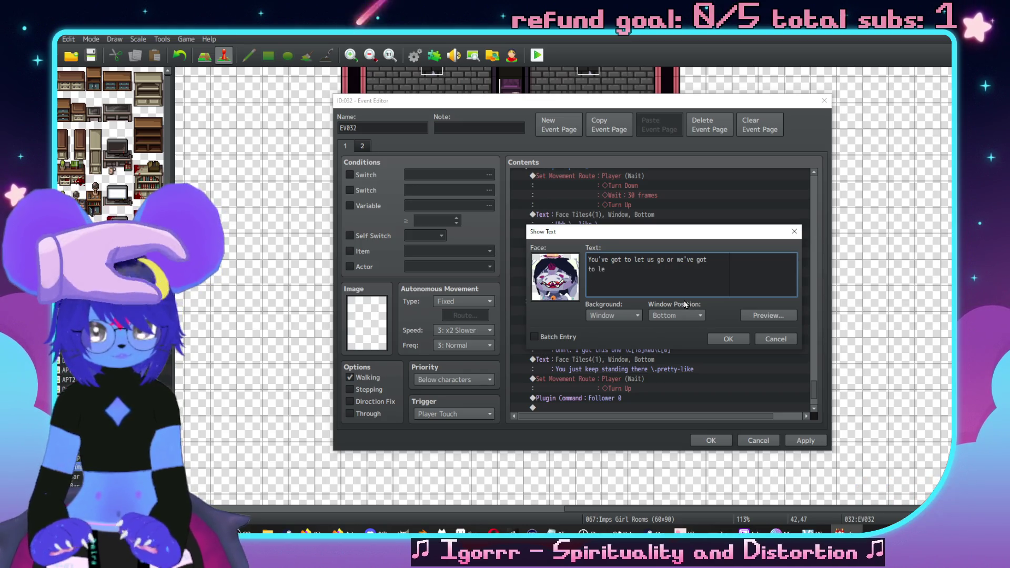
type("lves go")
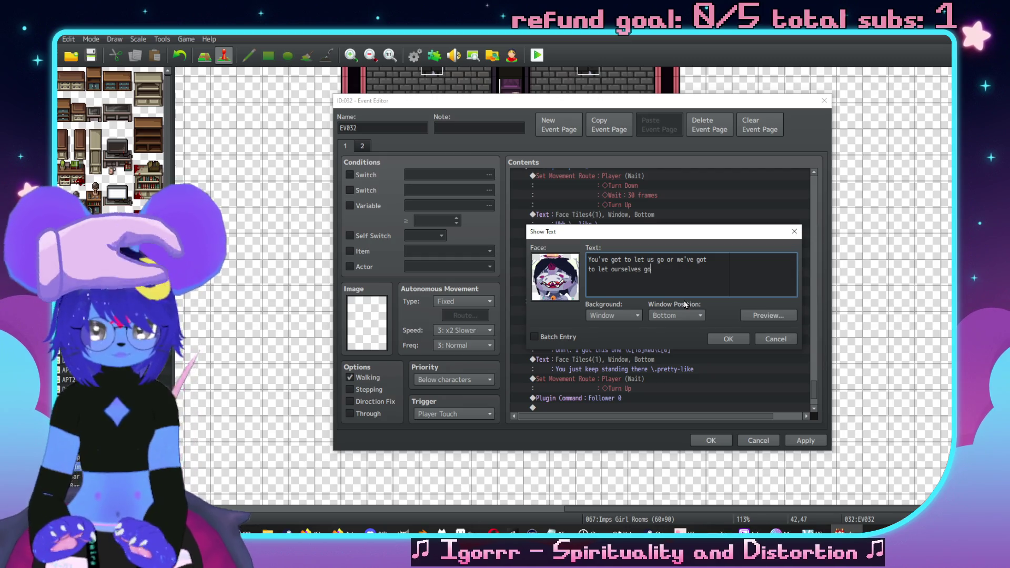
type(",\\. y'kno")
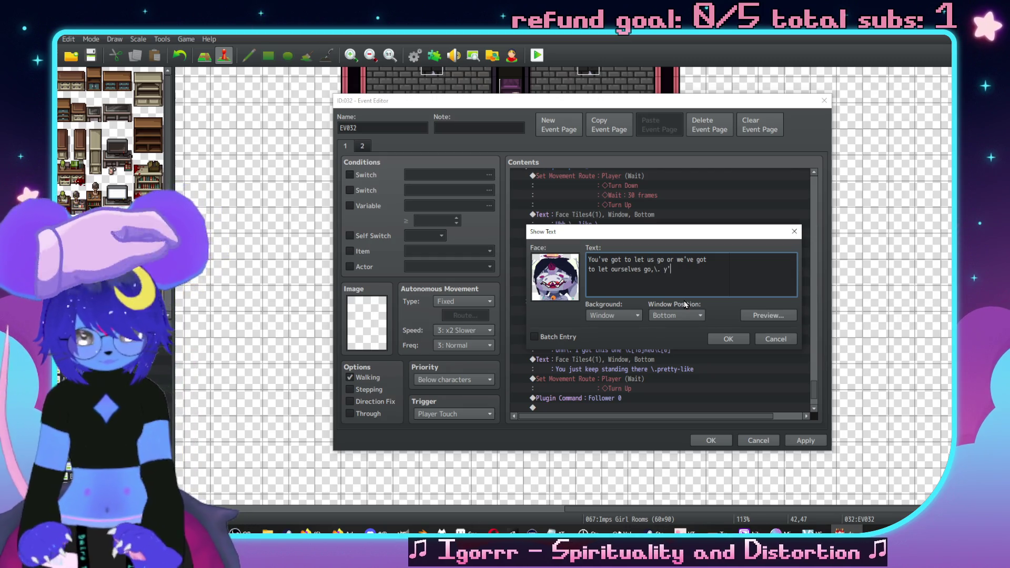
left_click(721, 338)
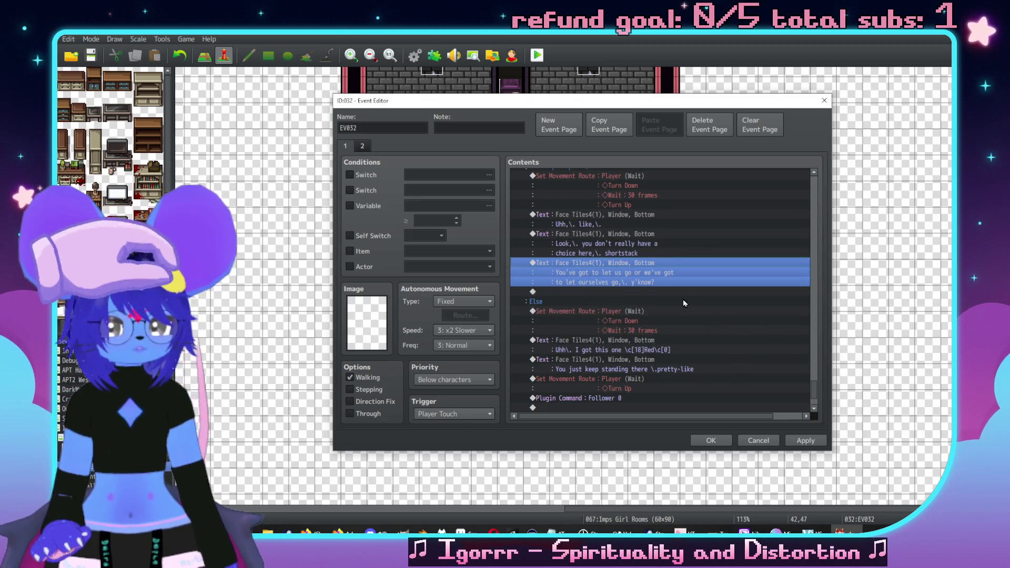
Step: Open the Else branch's 'Uhh\. I got this one' line for editing
scroll(682, 299, "down", 2)
scroll(632, 315, "up", 3)
scroll(612, 321, "up", 2)
scroll(610, 315, "down", 3)
scroll(608, 284, "down", 1)
double_click(620, 301)
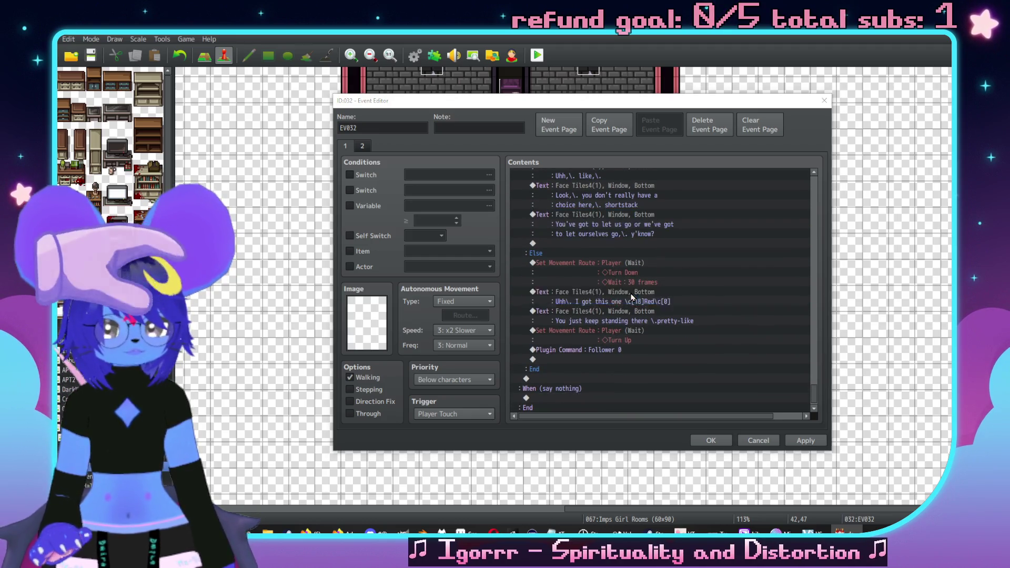
Step: Rewrite the line as 'You wanna tell me how to handle this' and preview it
left_click_drag(658, 261, 541, 251)
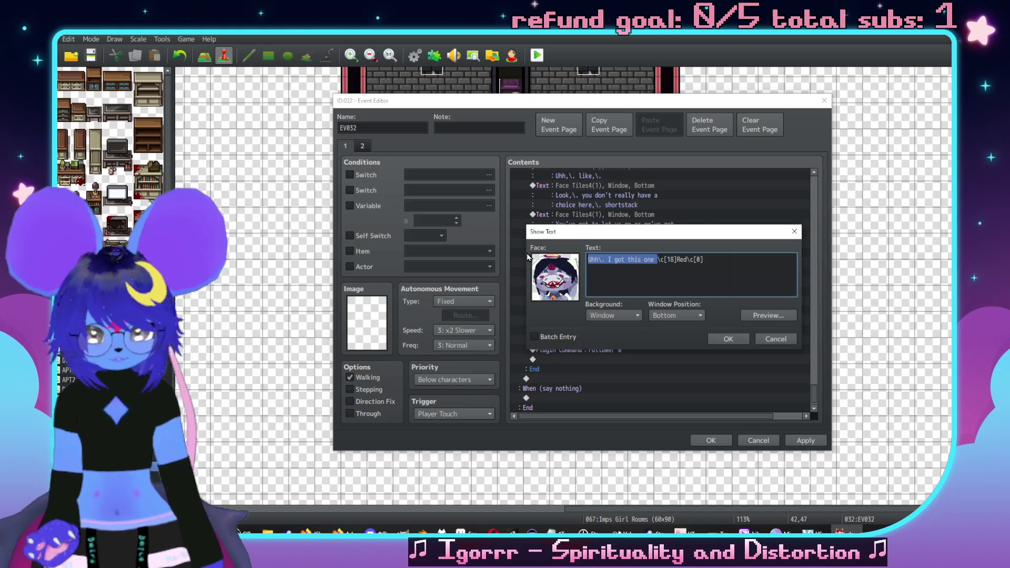
type("You wanna tell me how to handle this")
left_click(768, 315)
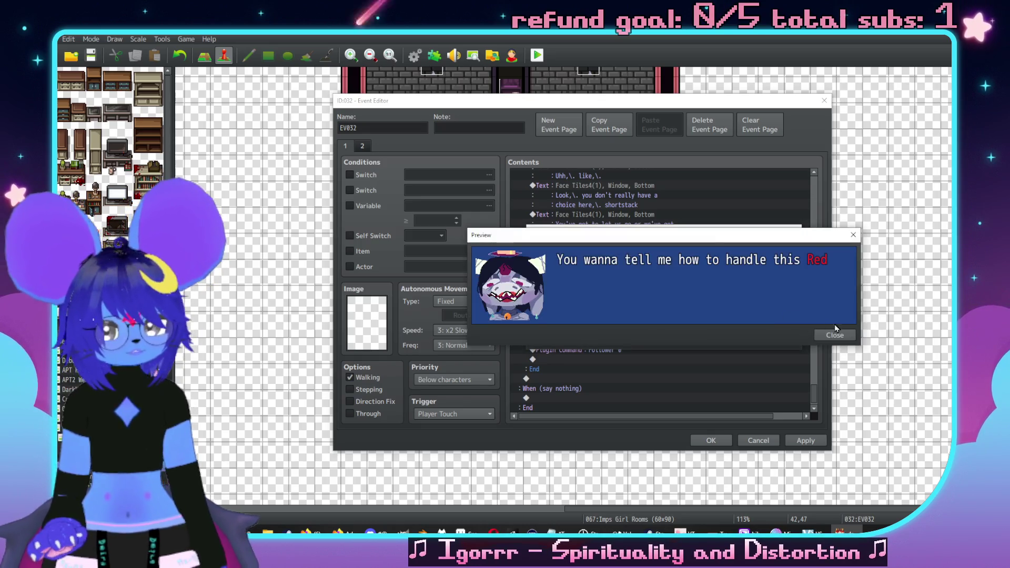
left_click(833, 331)
left_click(728, 339)
scroll(657, 325, "down", 1)
double_click(658, 301)
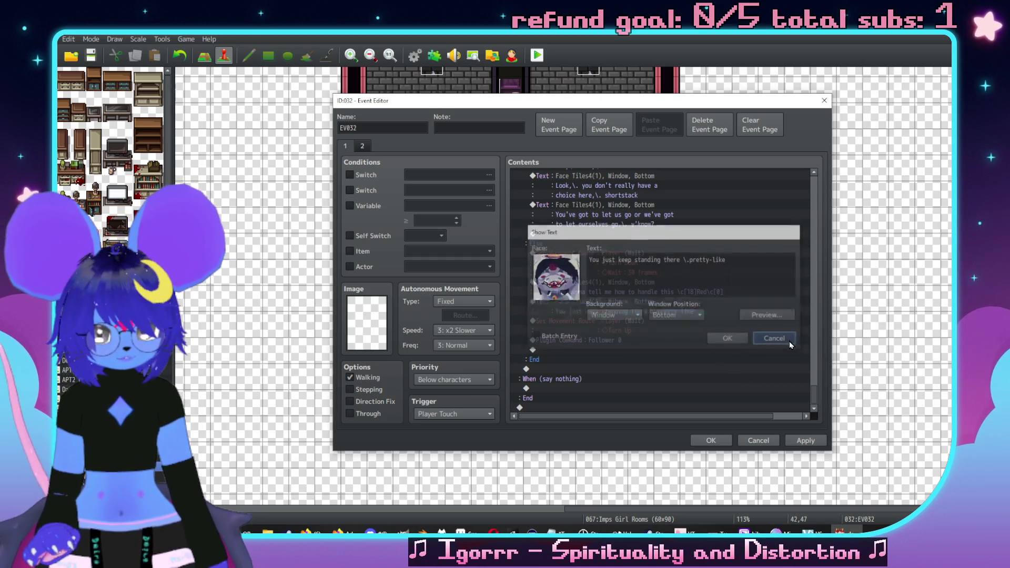
left_click(778, 339)
Step: Insert a Face Tiles4 message 'Seems like I got a grip on it already'
key("Insert")
left_click(588, 177)
left_click(541, 271)
left_click(544, 214)
left_click(547, 204)
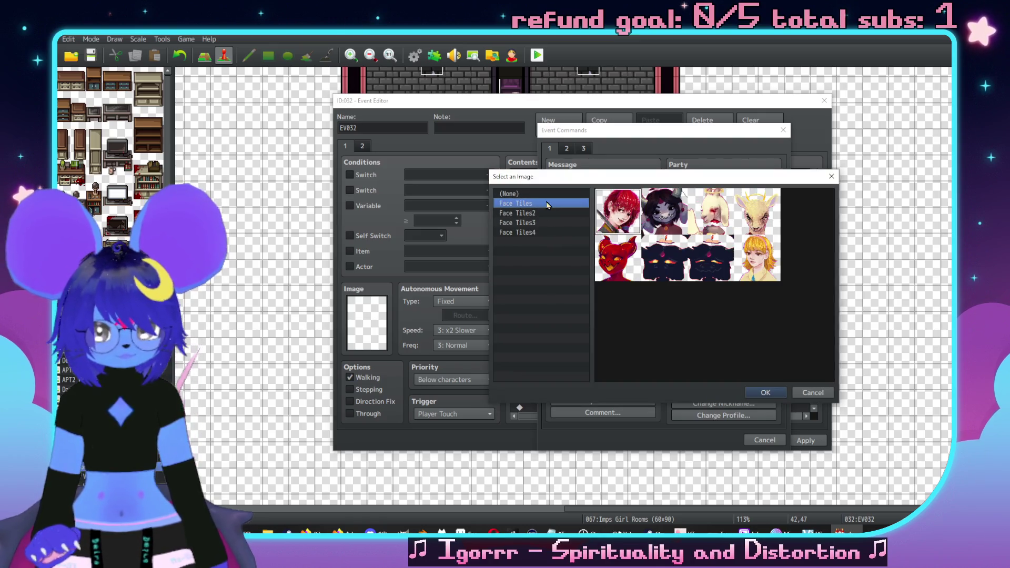
left_click(558, 222)
left_click(557, 232)
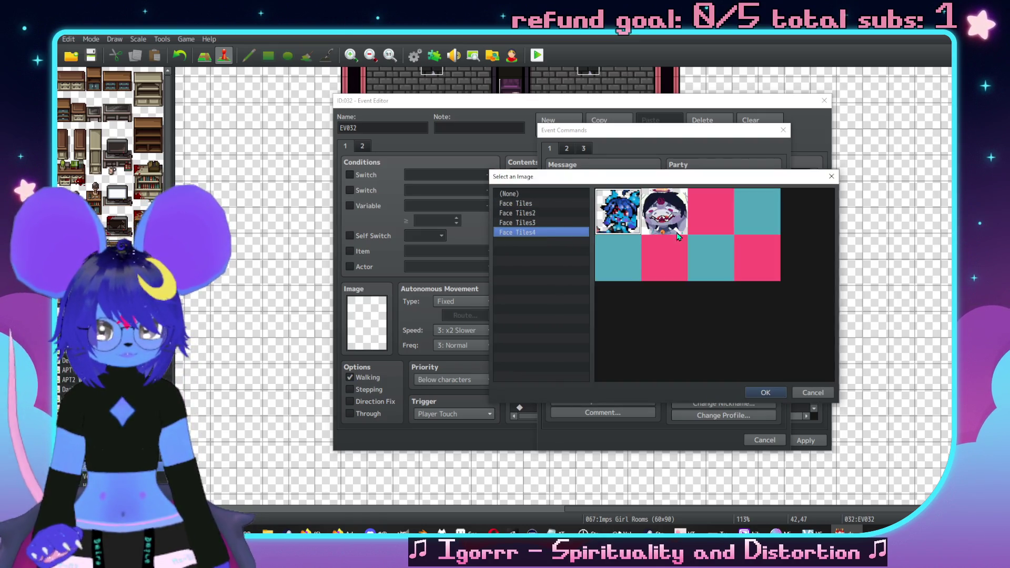
double_click(671, 221)
type("Seems l")
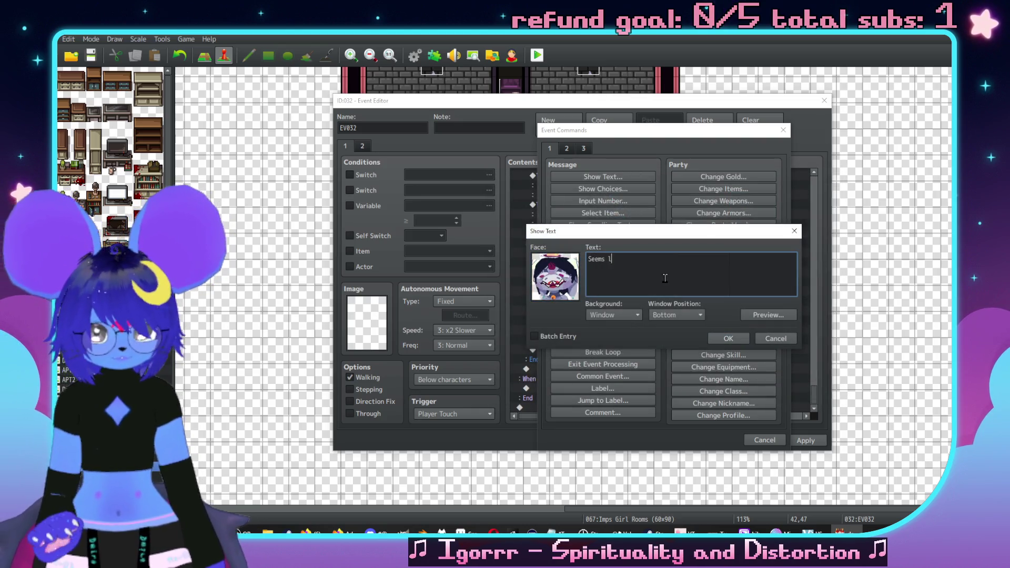
type("ike I got a grip on it already")
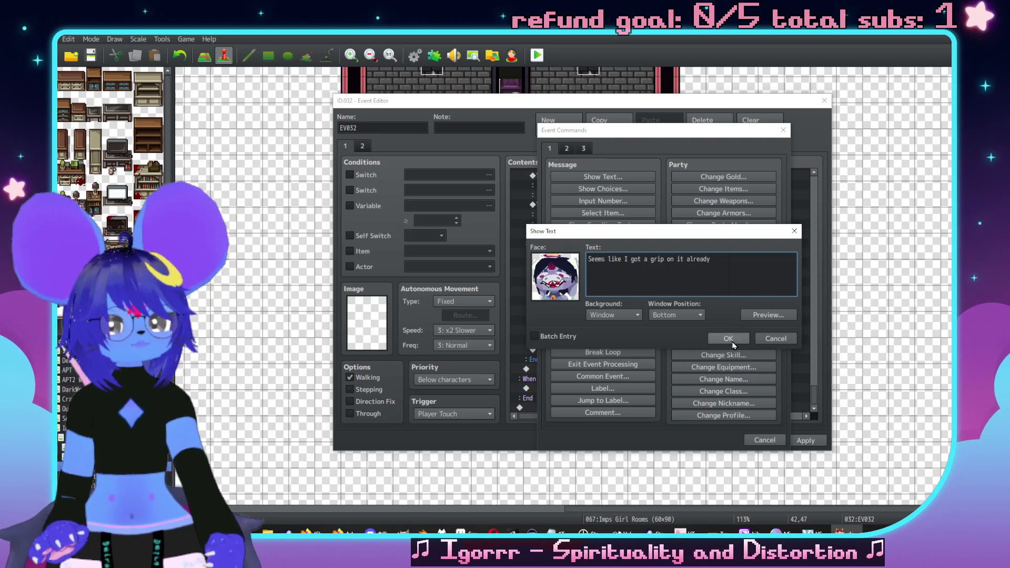
left_click(727, 337)
scroll(604, 289, "up", 5)
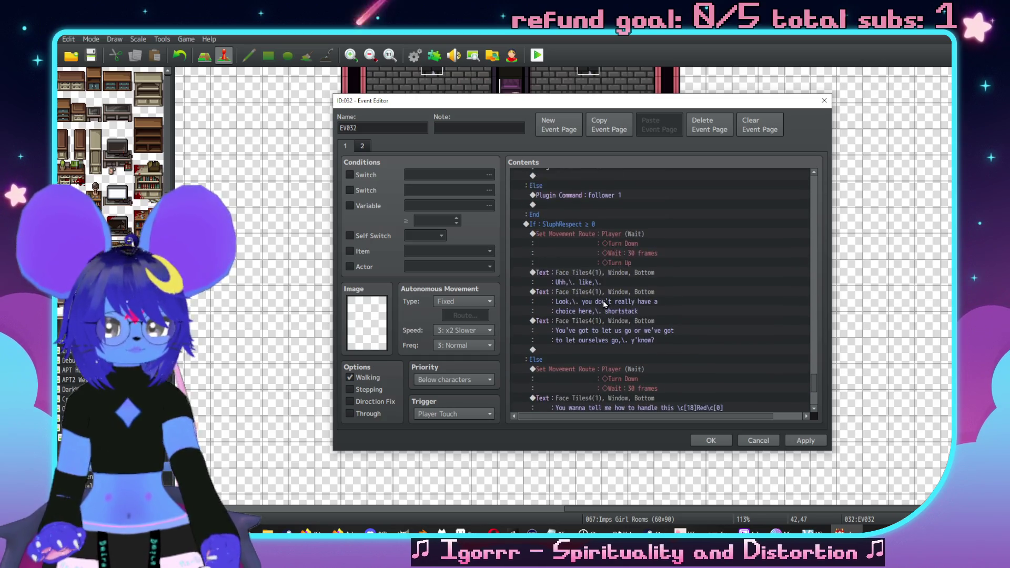
Step: Copy the player's Set Movement Route and paste it above 'Seems like I got a grip on it already'
left_click(647, 270)
scroll(626, 284, "down", 5)
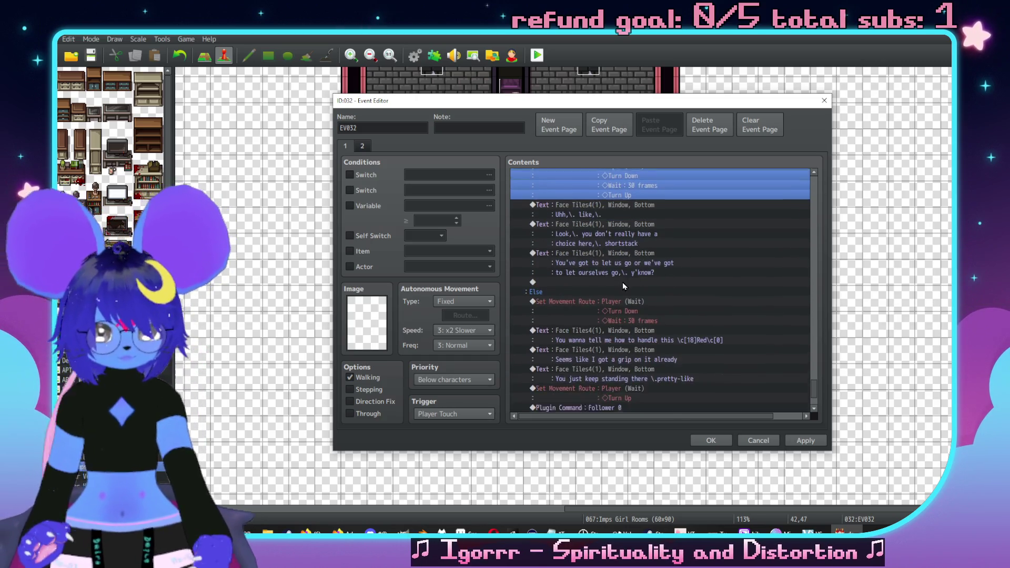
left_click(629, 301)
left_click(629, 301)
key("ctrl+v")
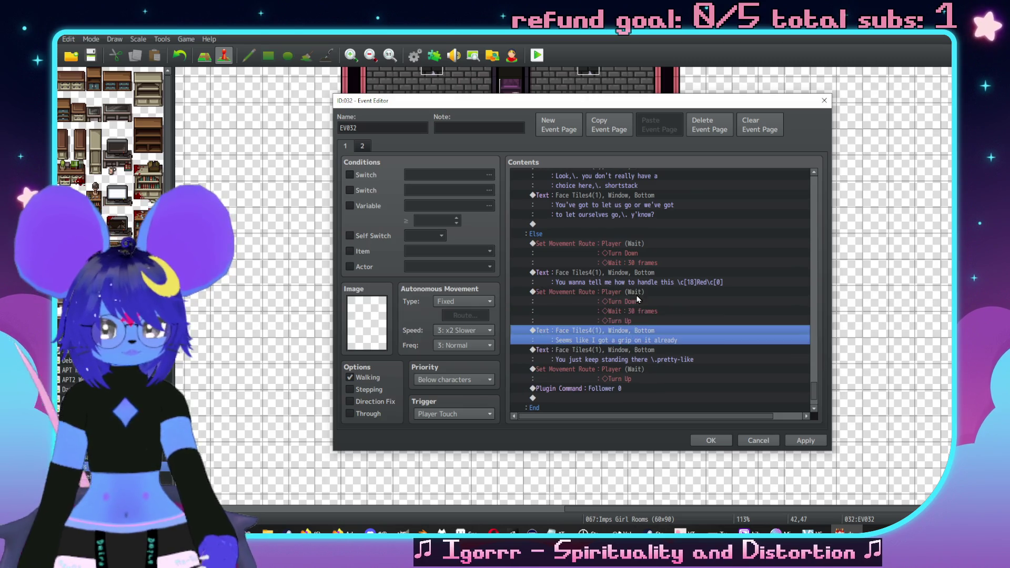
Step: Reorder the pasted route to Turn Up, Wait 30 frames, Turn Down
double_click(630, 301)
left_click(472, 220)
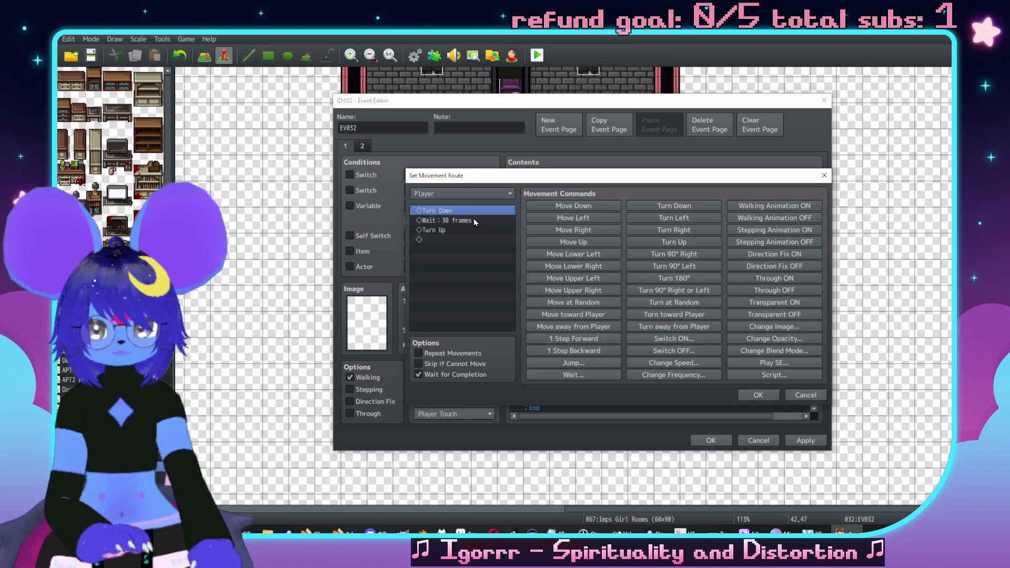
left_click(450, 234)
key("ctrl+v")
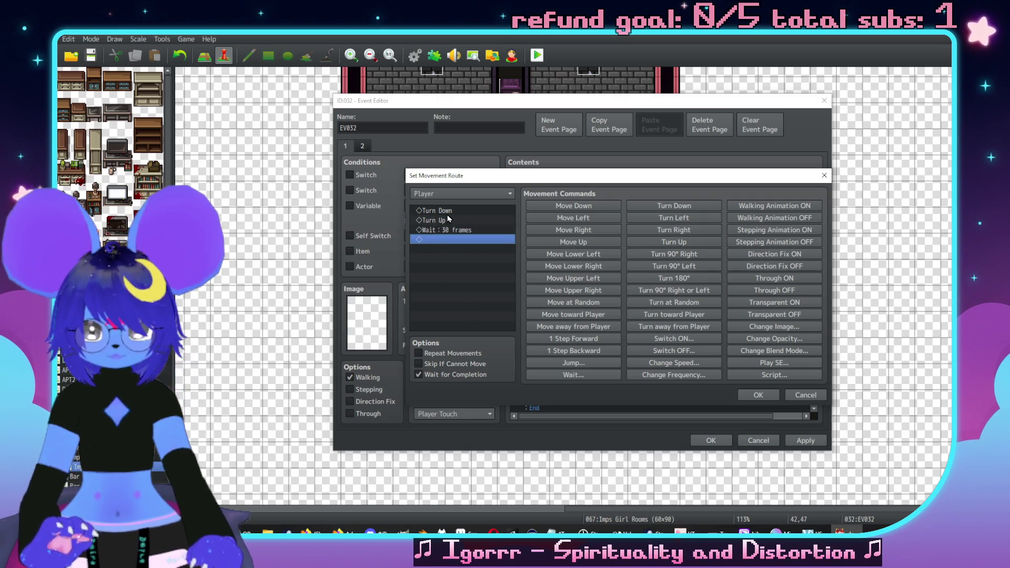
left_click(449, 213)
key("ctrl+x")
left_click(452, 230)
key("ctrl+v")
left_click(743, 393)
Step: Select the empty slot under When (say nothing)
scroll(670, 356, "down", 3)
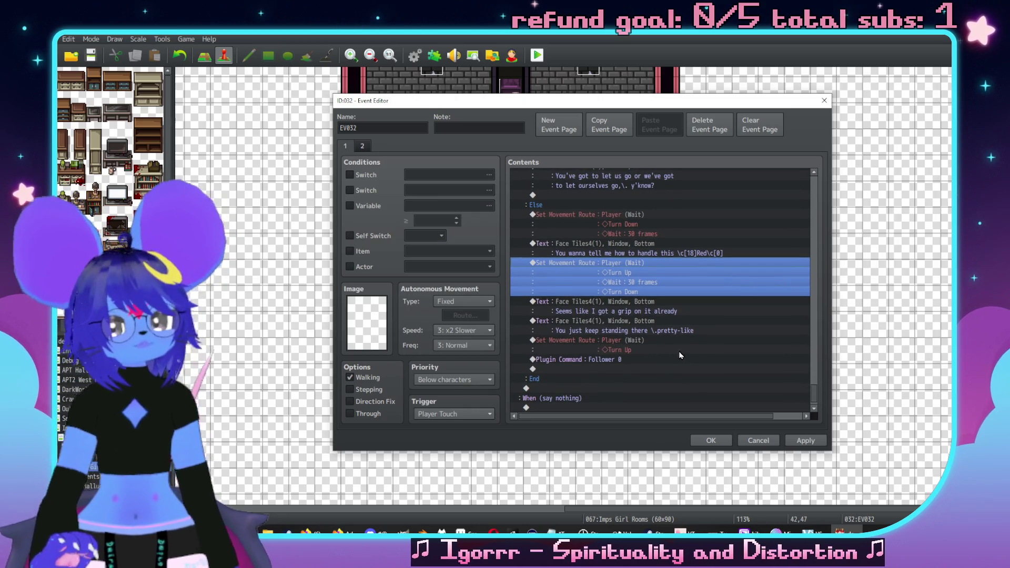
left_click(669, 315)
left_click(683, 326)
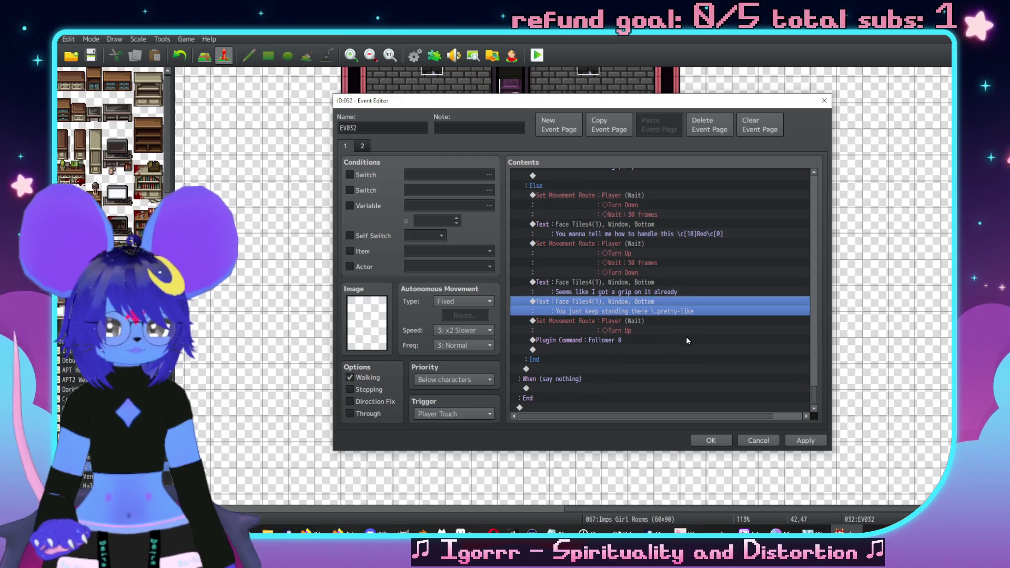
scroll(635, 349, "up", 6)
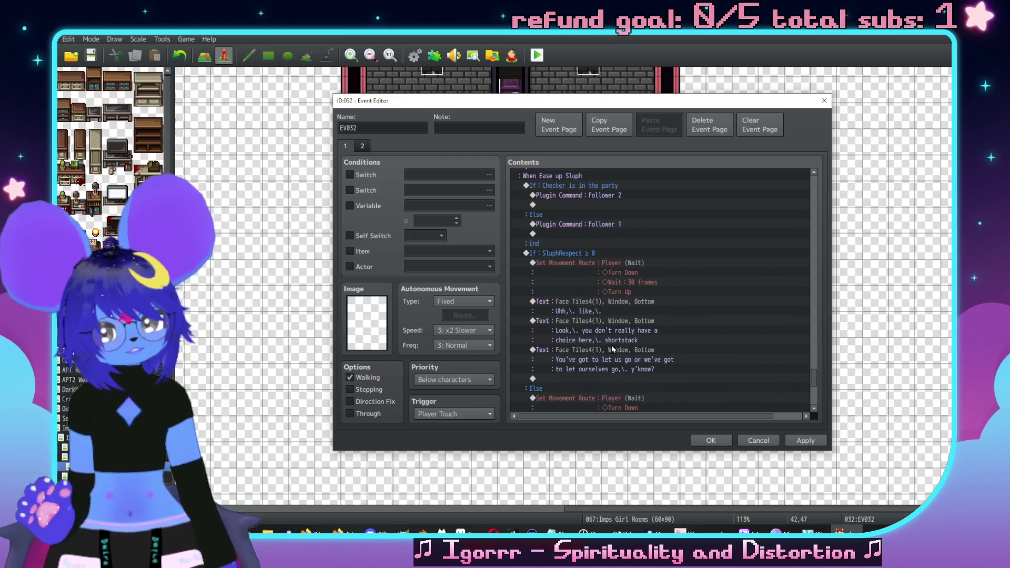
scroll(632, 326, "up", 5)
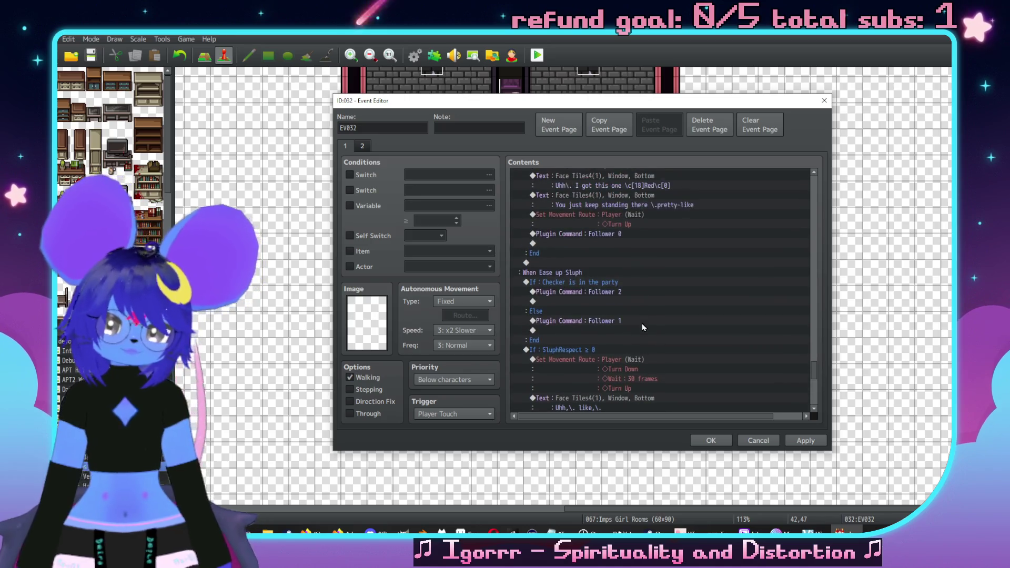
scroll(631, 327, "down", 10)
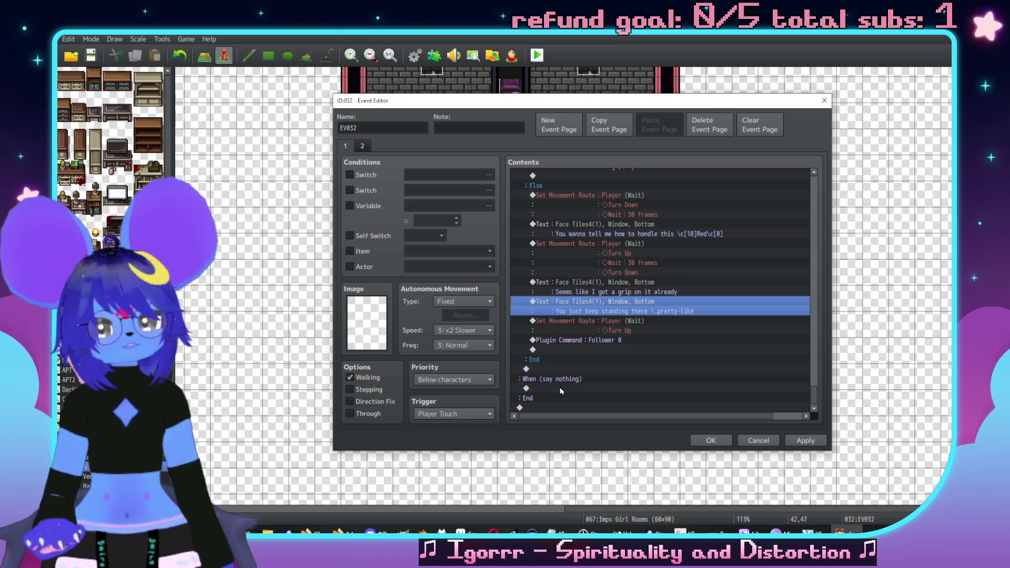
left_click(557, 389)
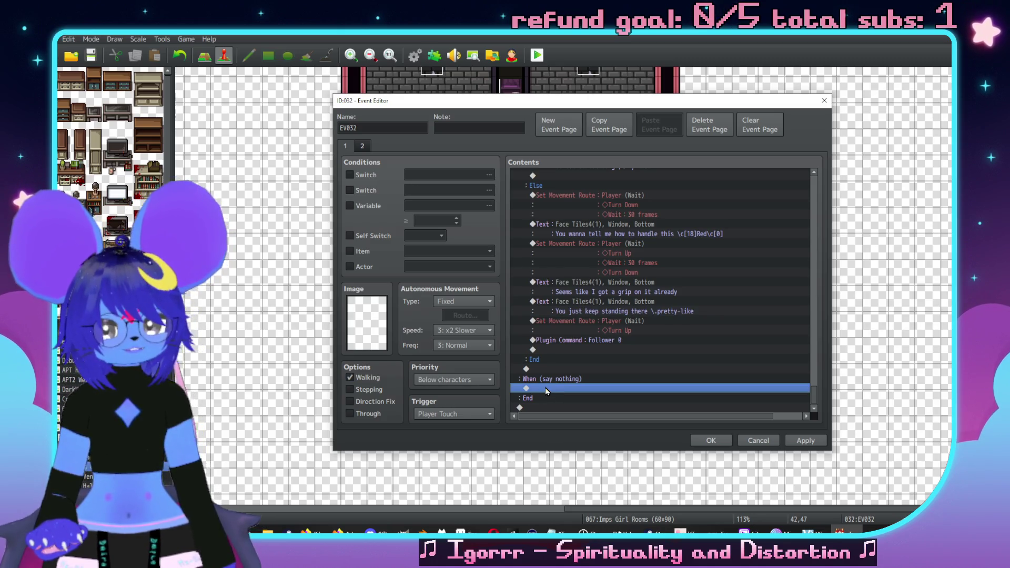
double_click(545, 387)
left_click(603, 187)
double_click(556, 274)
left_click(557, 222)
left_click(557, 232)
double_click(679, 213)
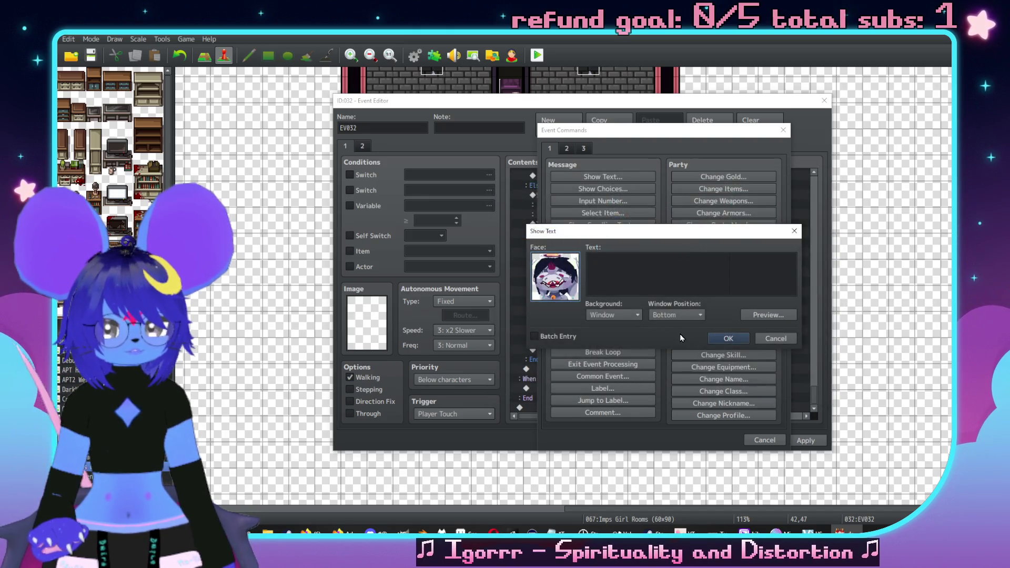
left_click(725, 339)
scroll(632, 316, "up", 10)
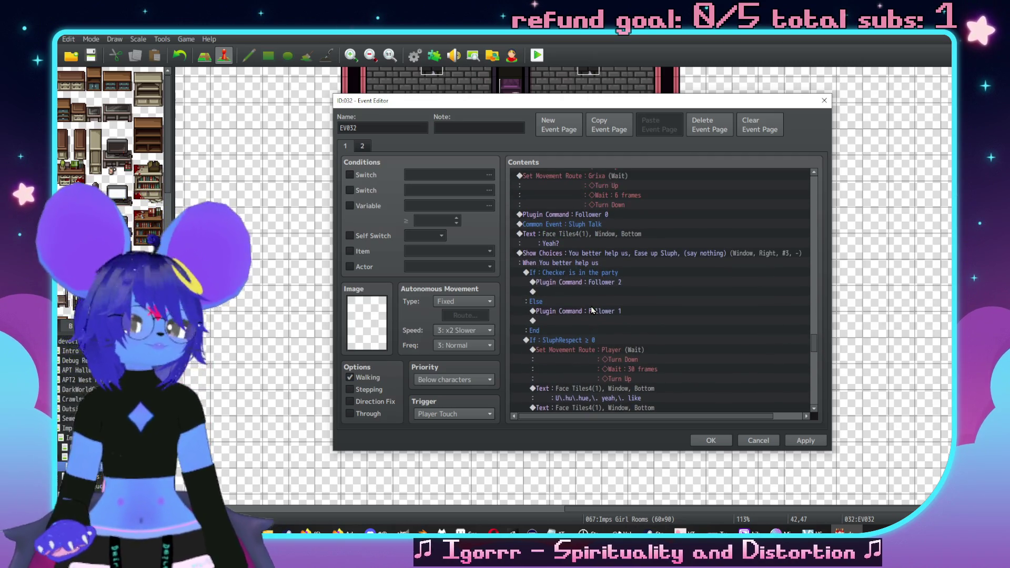
scroll(720, 214, "down", 2)
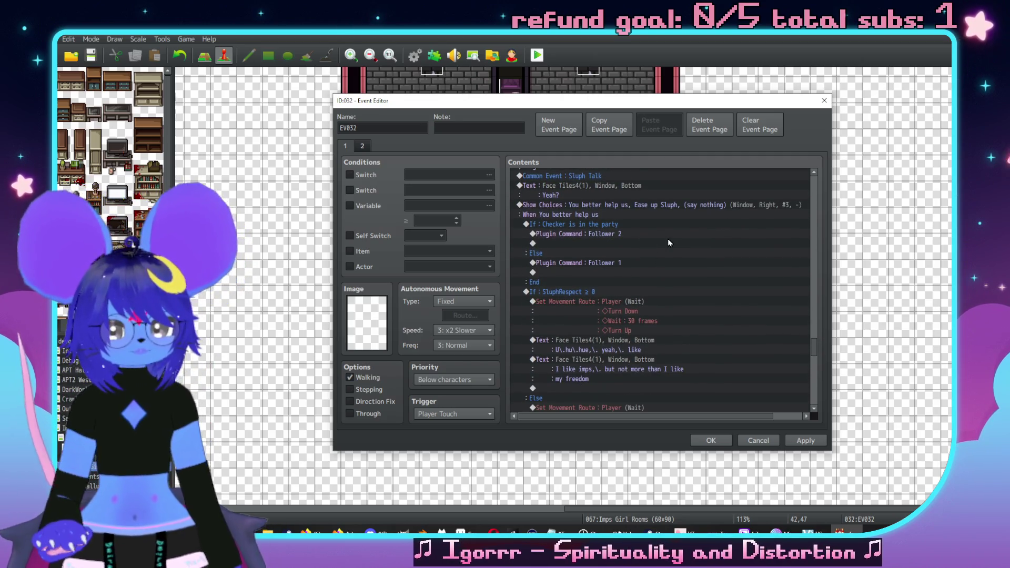
left_click(645, 206)
double_click(645, 207)
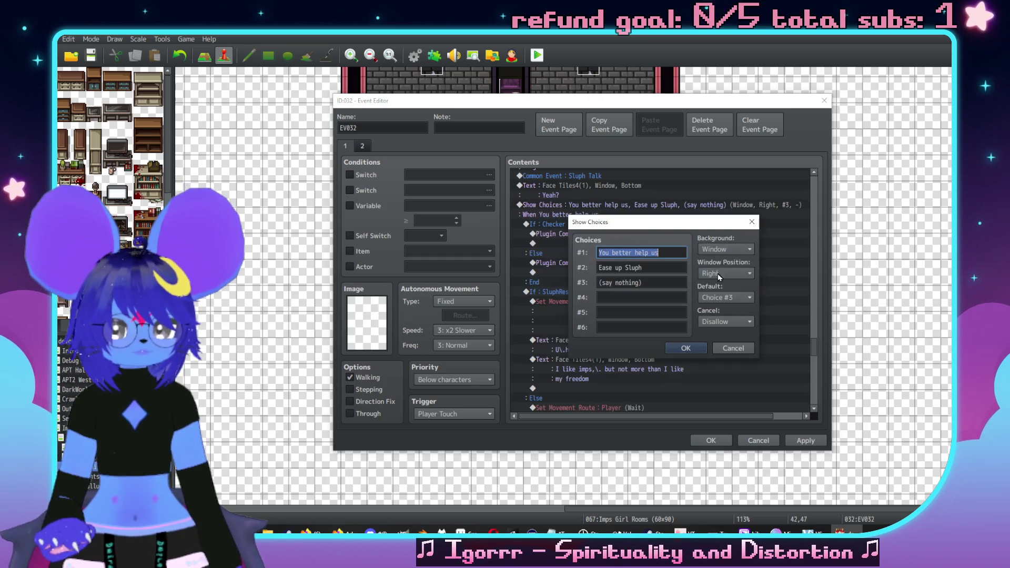
type("Do what H")
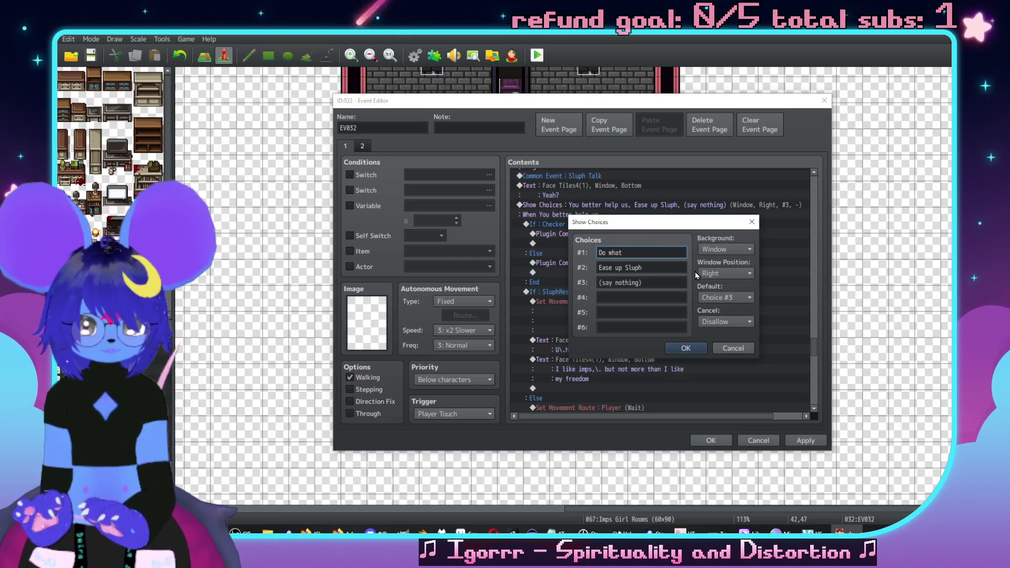
key("BackSpace")
type("she sa")
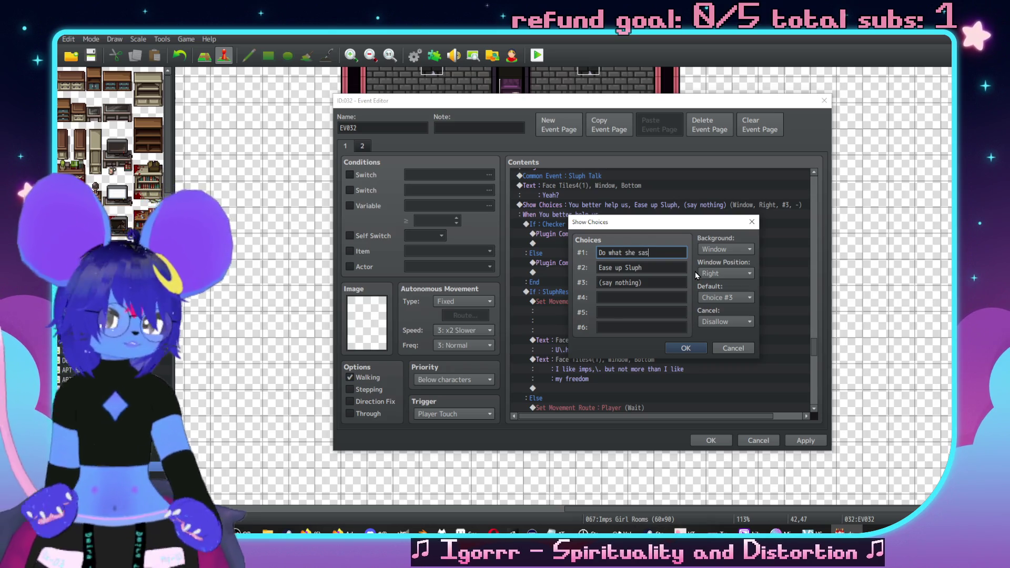
type("ys")
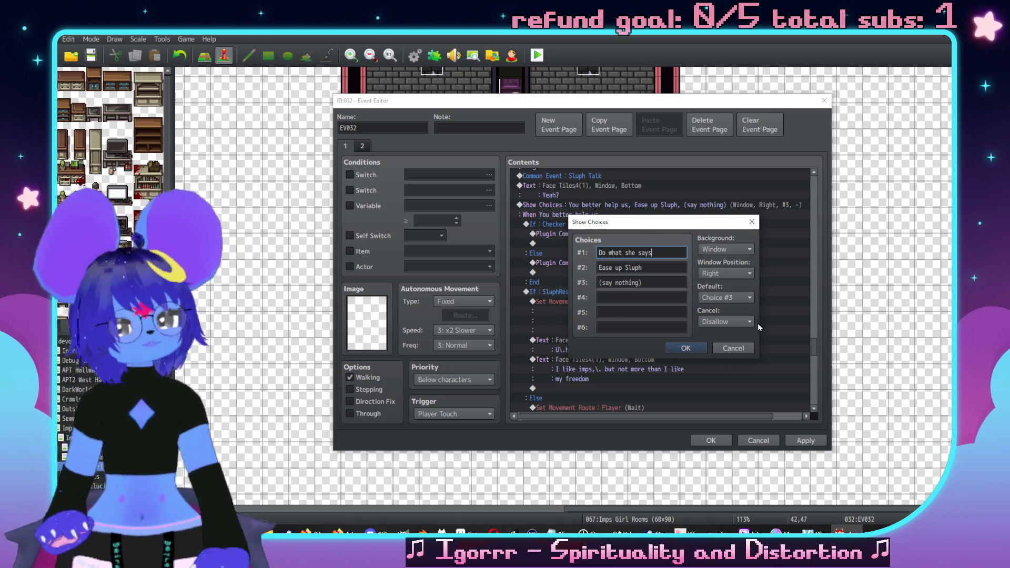
key("Tab")
type(",")
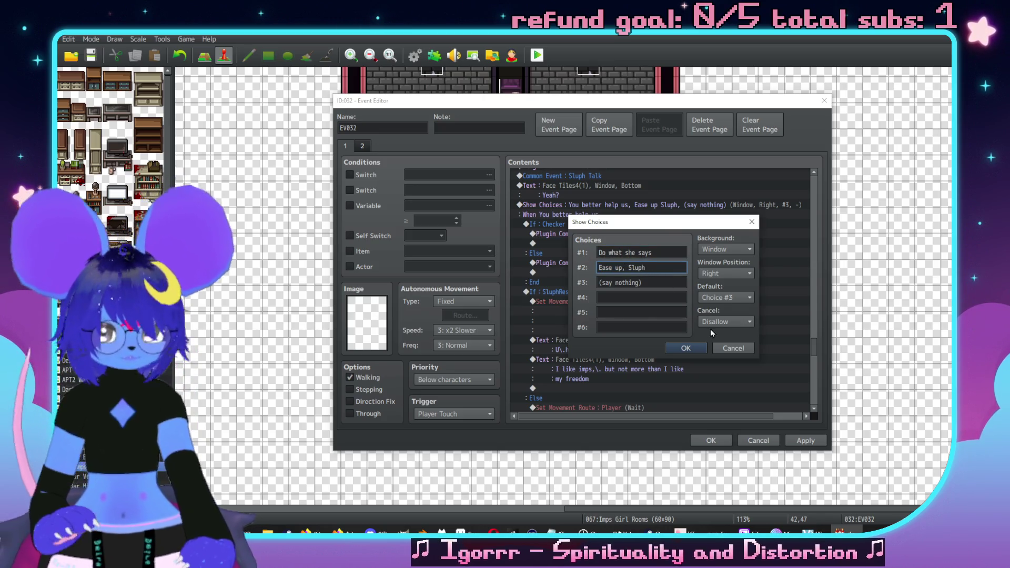
left_click(698, 351)
key("shift+Down")
key("shift+Down")
key("shift+Down")
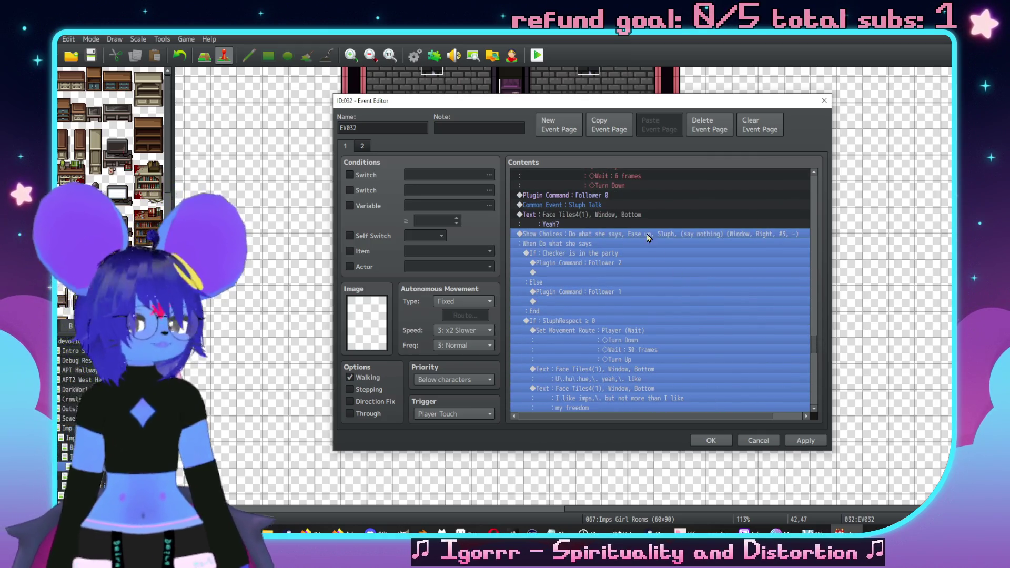
left_click(641, 245)
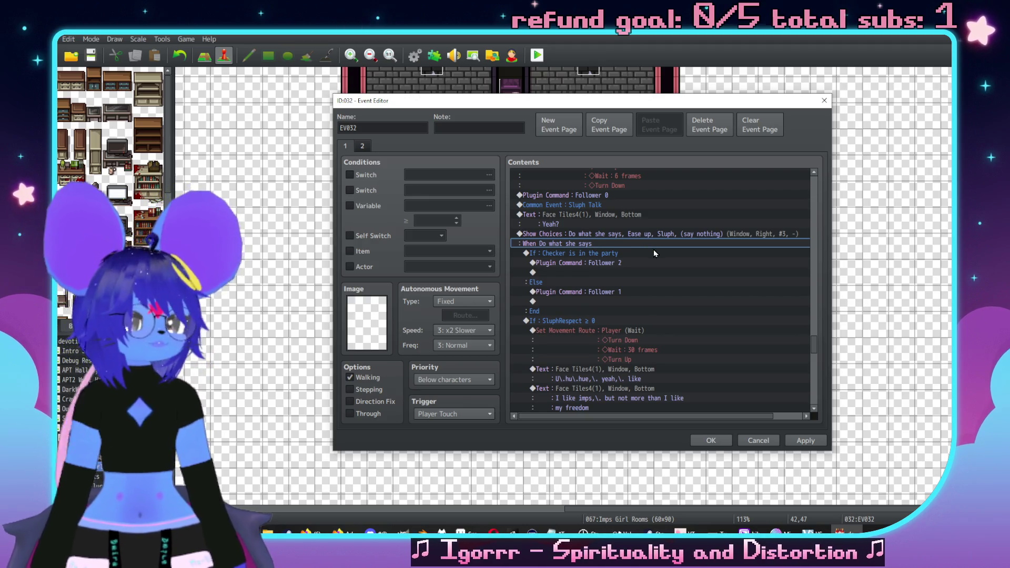
scroll(654, 251, "down", 6)
scroll(615, 298, "up", 3)
Step: In the Else branch, add Control Variables #0018 SluphRespect Sub 1
double_click(610, 313)
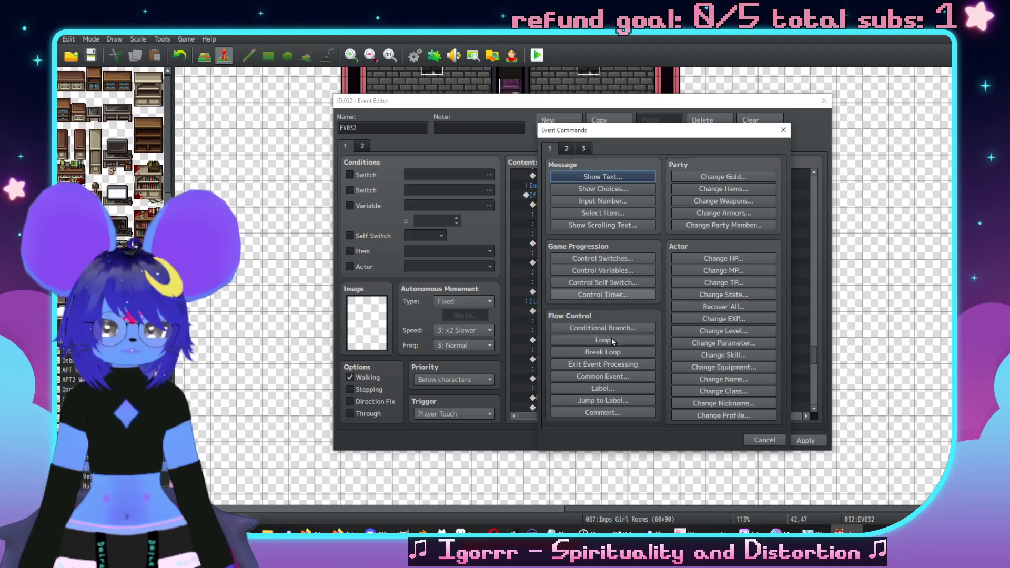
left_click(602, 270)
left_click(651, 214)
left_click(647, 409)
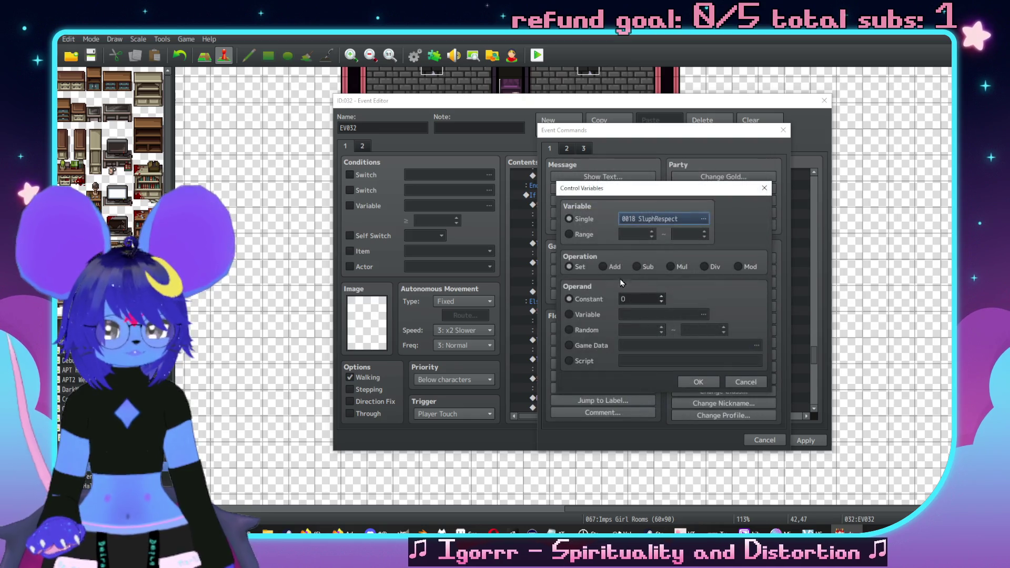
left_click(699, 383)
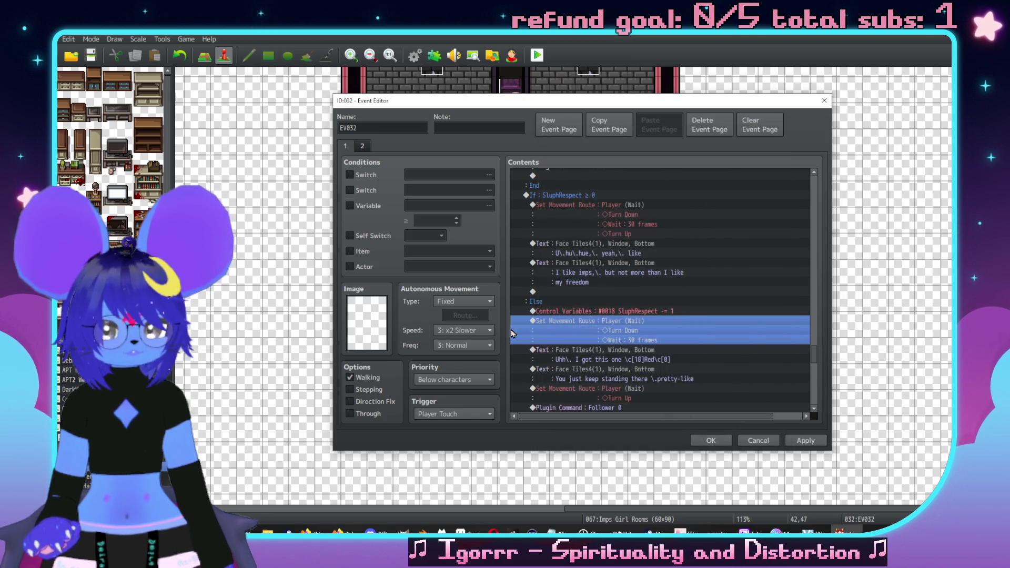
Step: Copy that command under If SluphRespect ≥ 0 and change it to Add 1
left_click(670, 311)
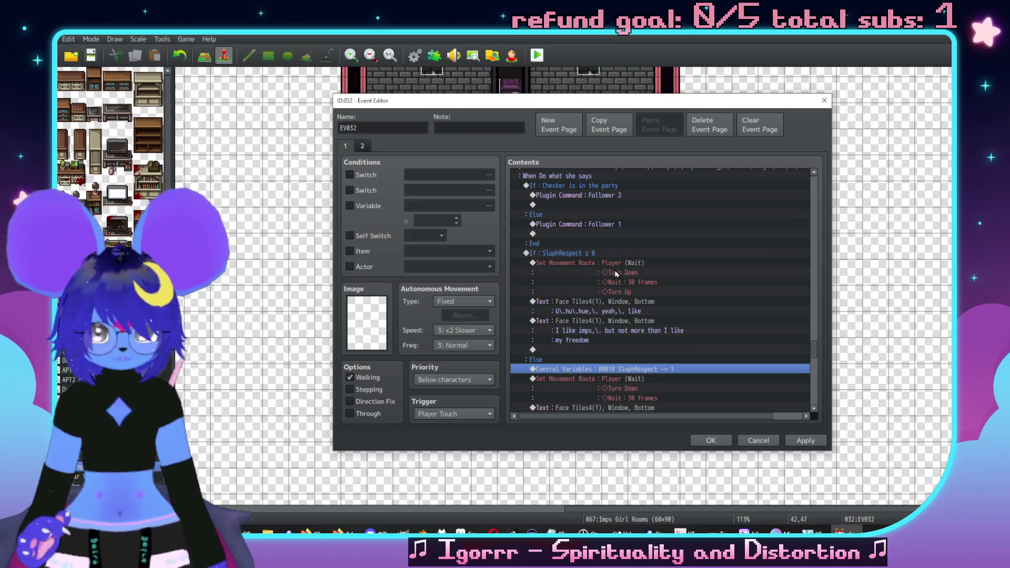
left_click(605, 253)
key("ctrl+v")
double_click(605, 263)
left_click(604, 267)
left_click(697, 380)
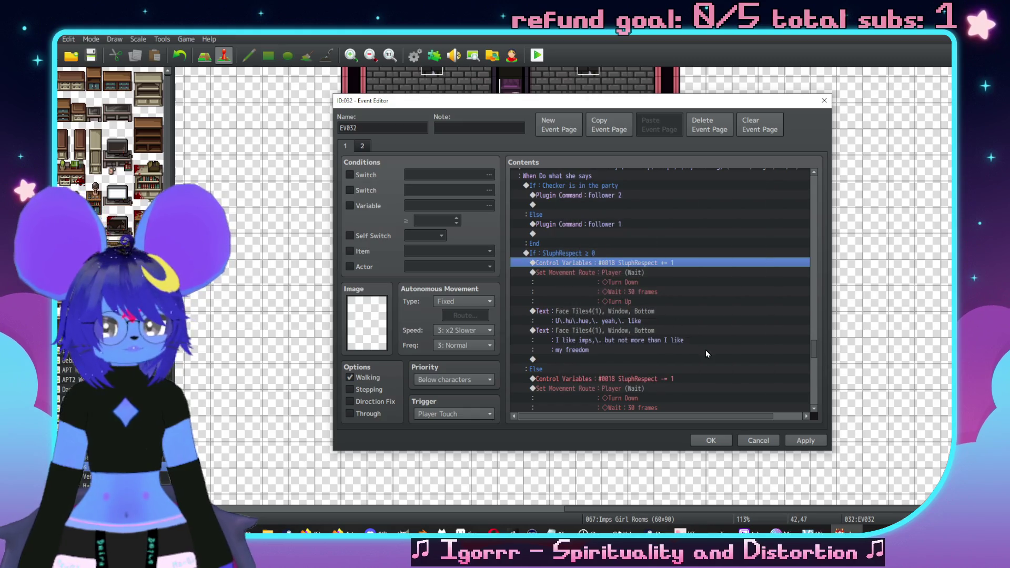
Step: Paste the SluphRespect Sub 1 command into the 'Ease up, Sluph' Else branch
scroll(669, 343, "down", 10)
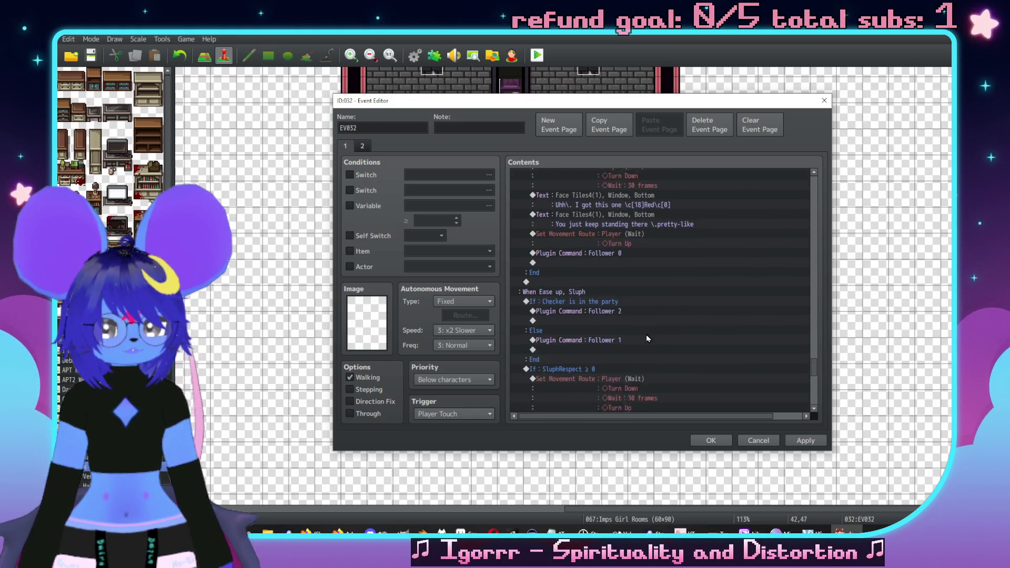
scroll(665, 324, "down", 3)
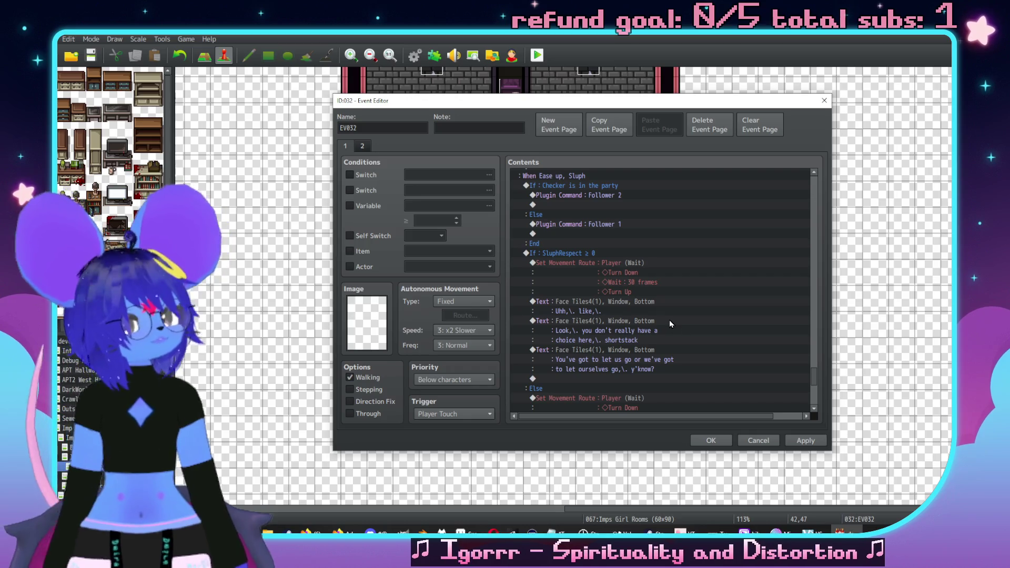
scroll(636, 286, "up", 2)
scroll(662, 338, "up", 1)
scroll(663, 336, "down", 2)
scroll(674, 333, "down", 2)
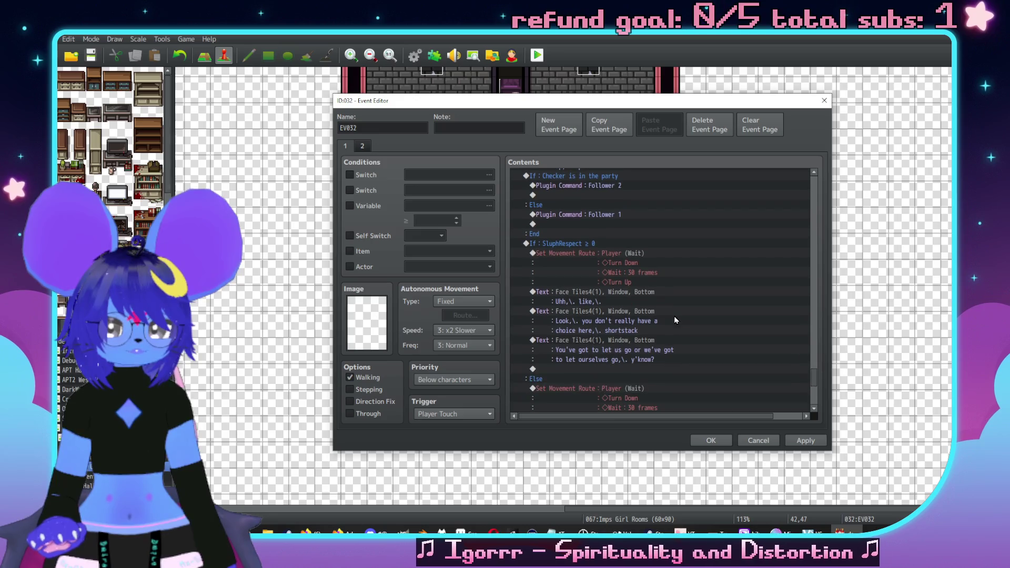
scroll(718, 321, "up", 5)
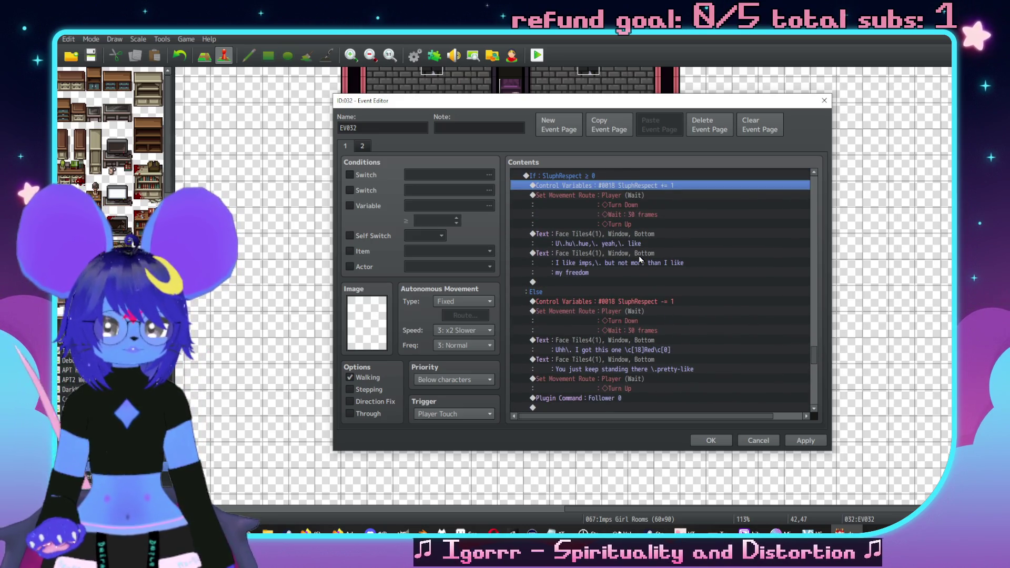
scroll(659, 248, "down", 5)
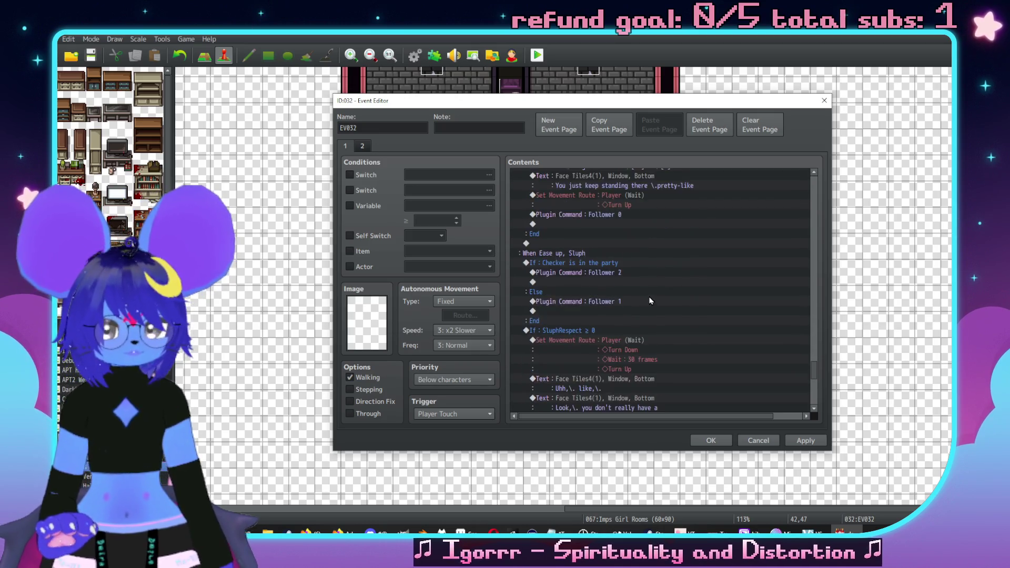
scroll(632, 293, "down", 1)
left_click(610, 225)
scroll(654, 282, "up", 8)
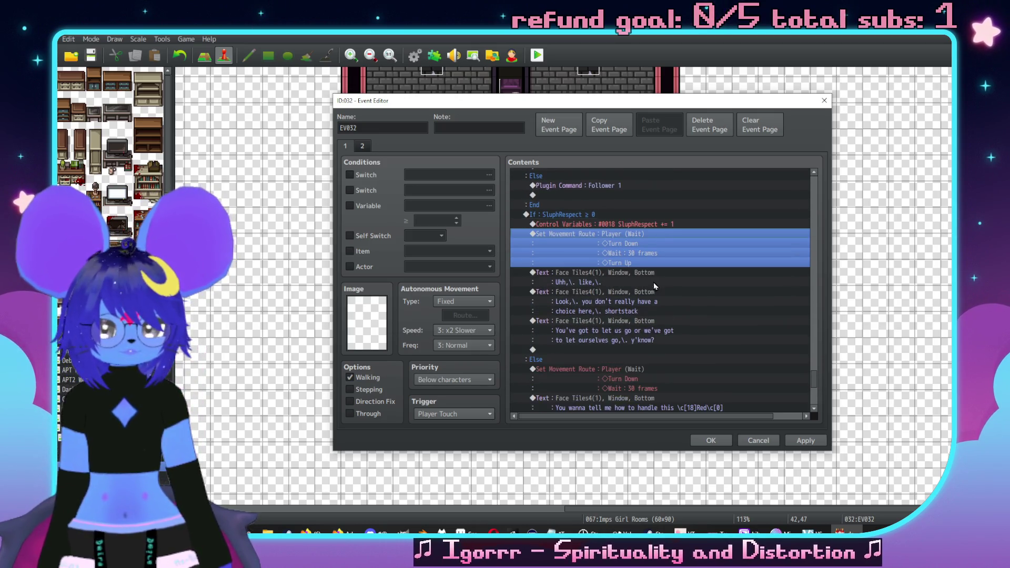
left_click(633, 226)
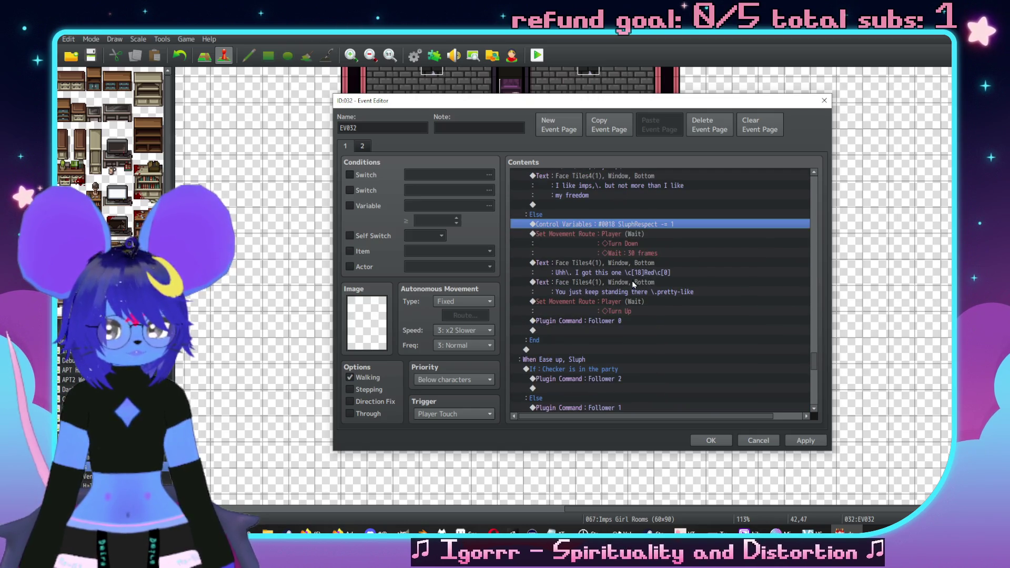
scroll(621, 315, "down", 10)
scroll(618, 332, "down", 2)
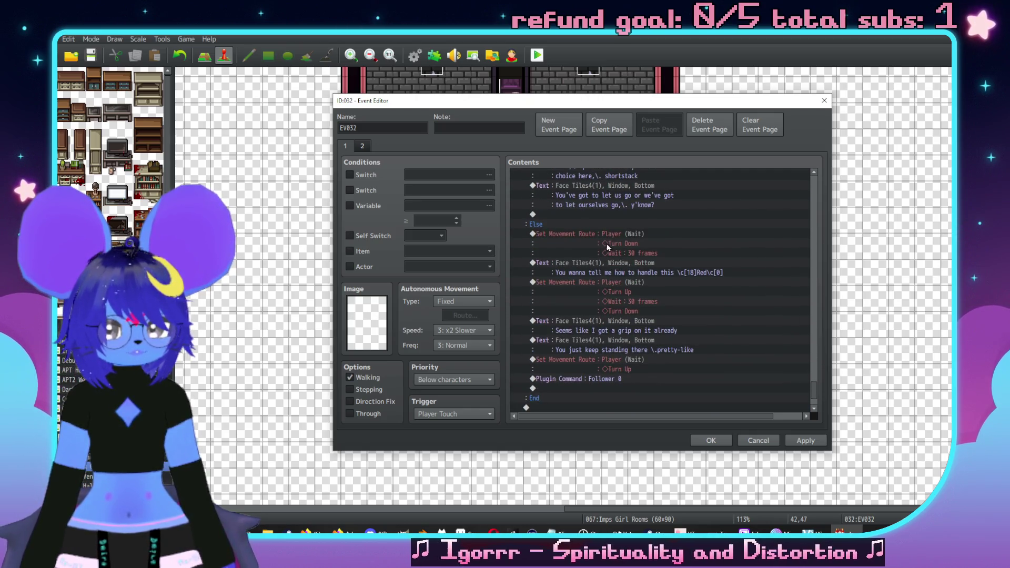
left_click(608, 237)
key("ctrl+v")
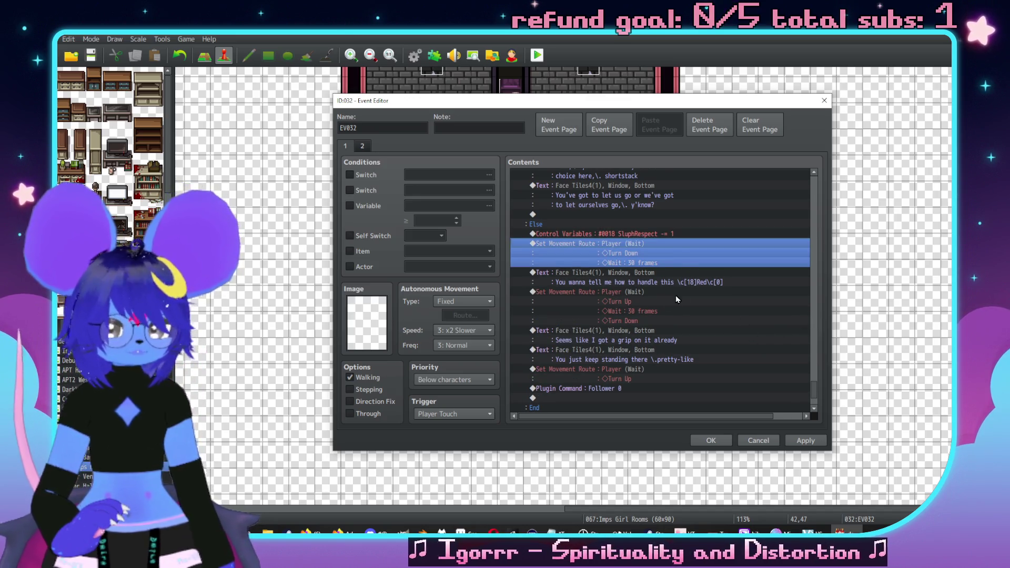
Step: Add 'good' and a trailing comma to the grip message
double_click(655, 339)
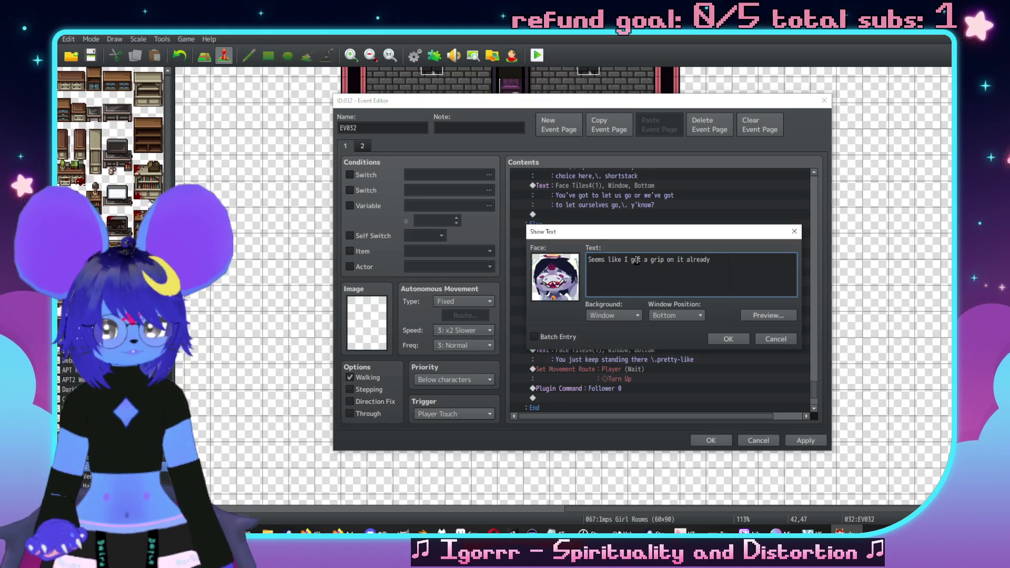
left_click(651, 259)
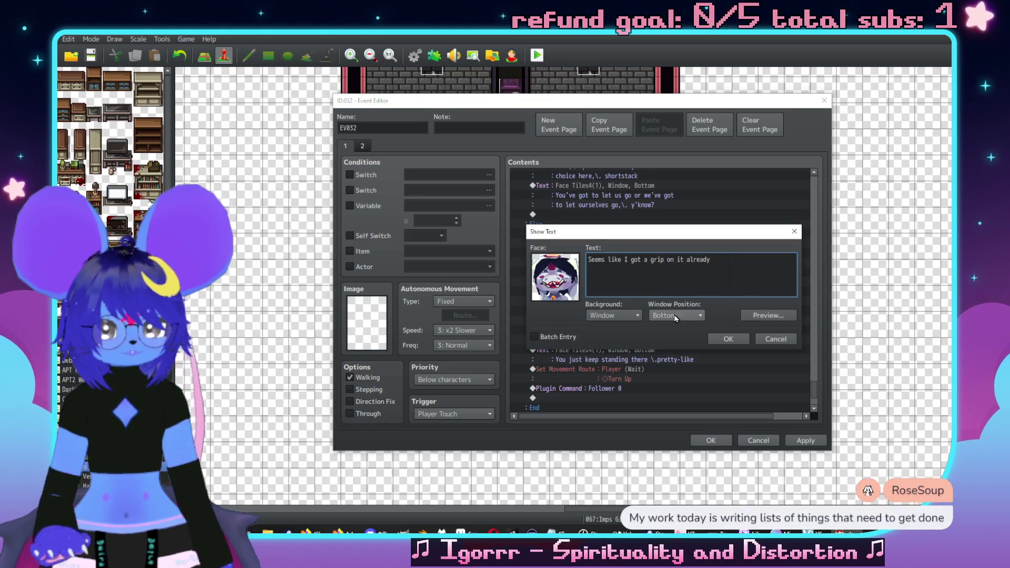
type("good")
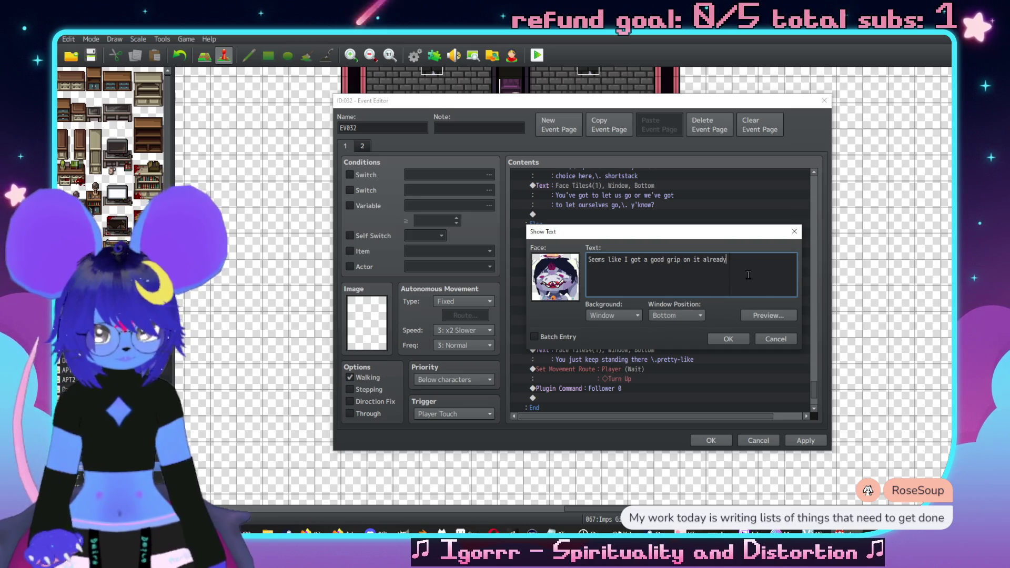
left_click(748, 275)
type(",\\.")
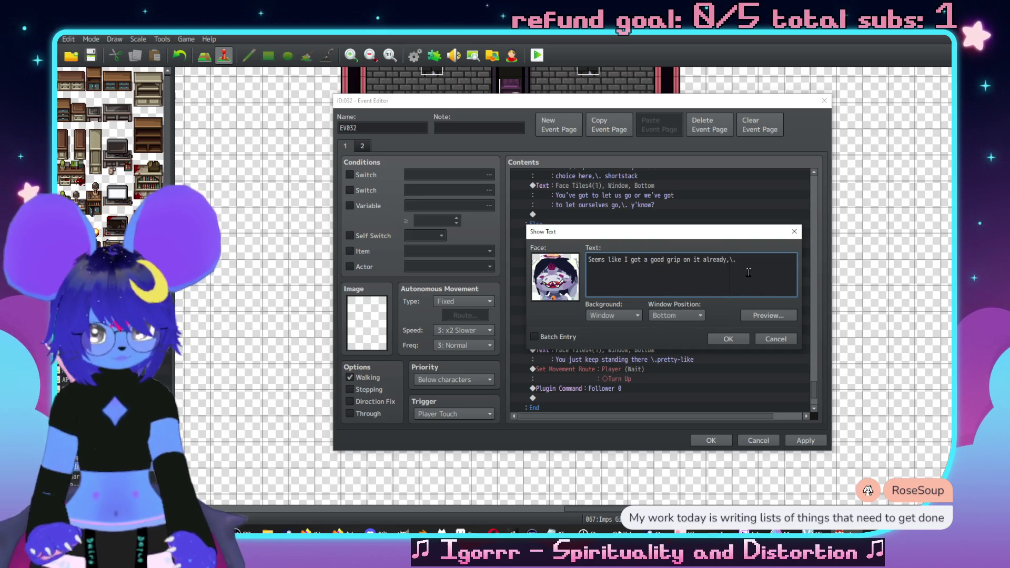
left_click(743, 341)
Step: Take the 'You just keep standing there' line out of its message
double_click(739, 314)
key("ctrl+a")
key("ctrl+c")
key("BackSpace")
left_click(728, 339)
Step: Make it the grip message's second line with lowercase 'you', and delete the empty Text
left_click(652, 329)
double_click(658, 329)
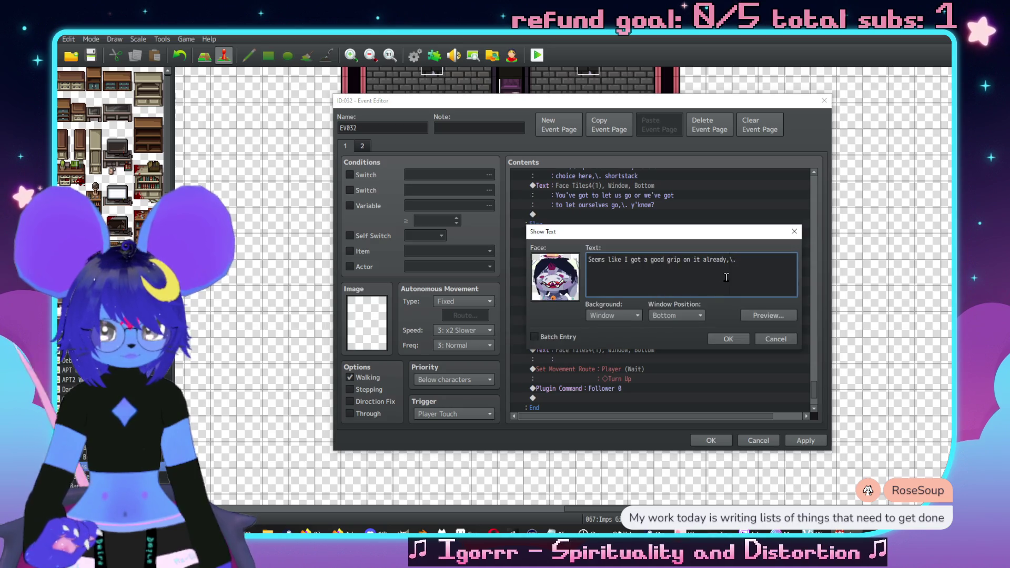
key("Return")
key("ctrl+v")
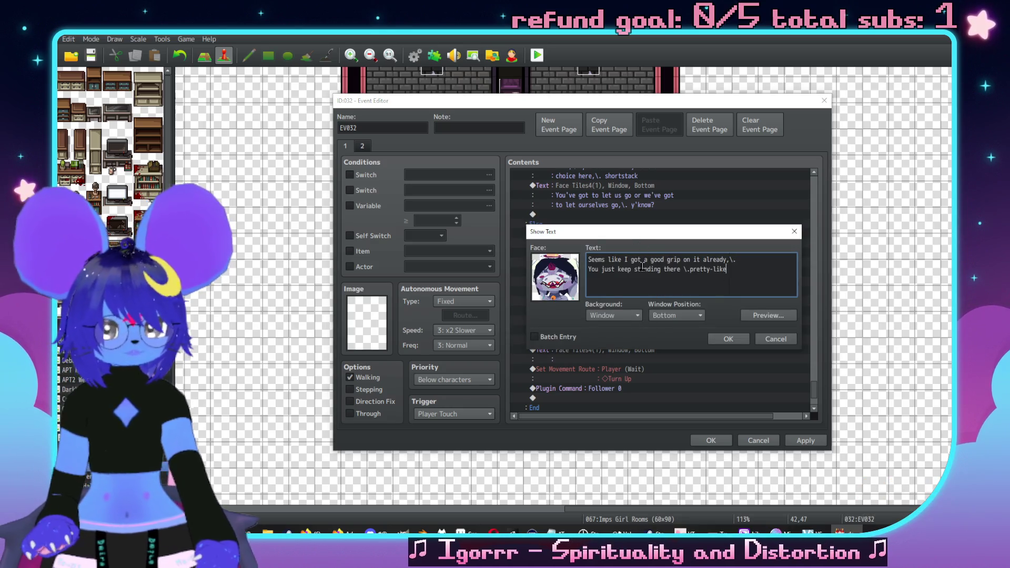
double_click(593, 270)
type("you")
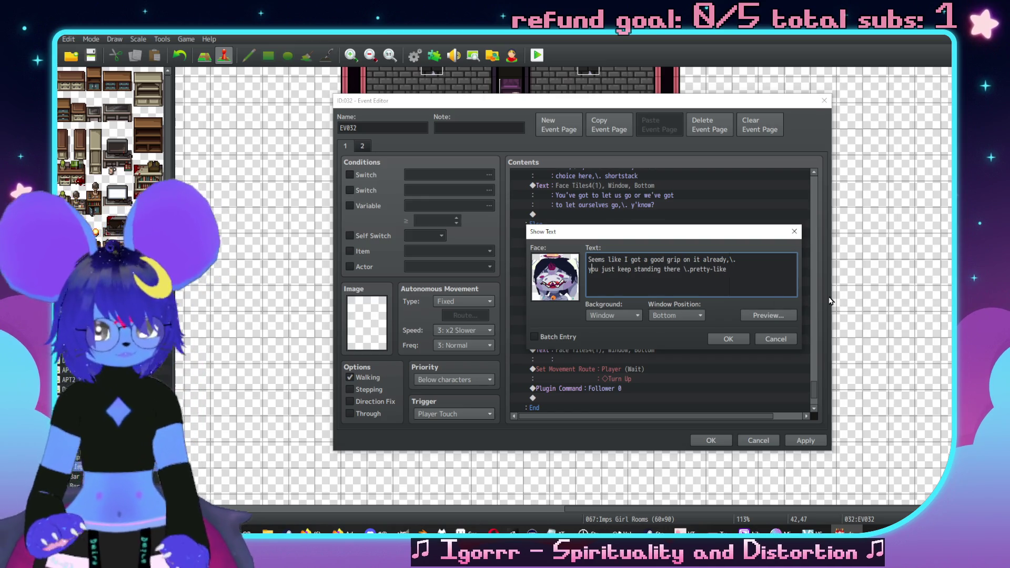
left_click(743, 337)
left_click(608, 363)
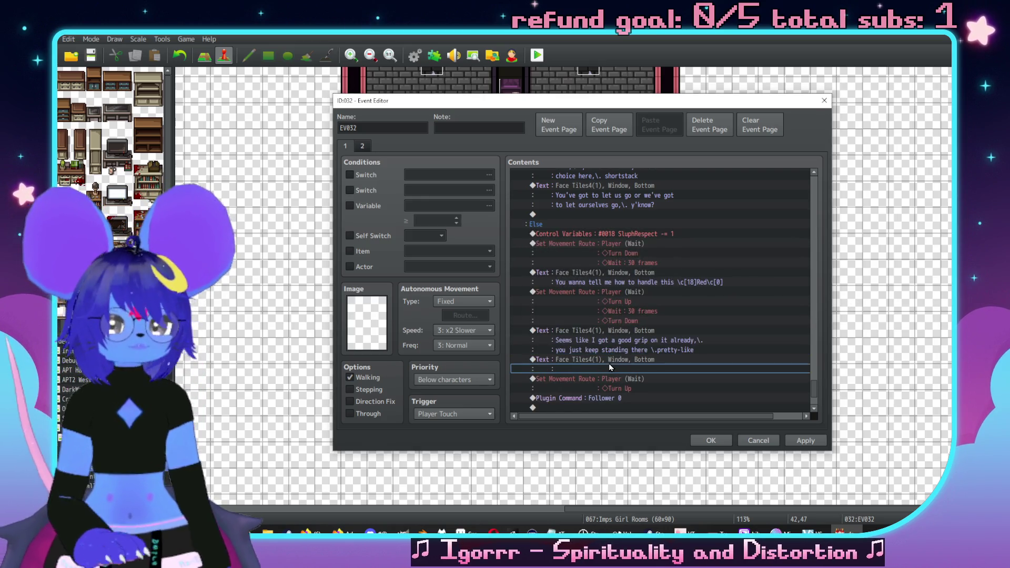
key("Delete")
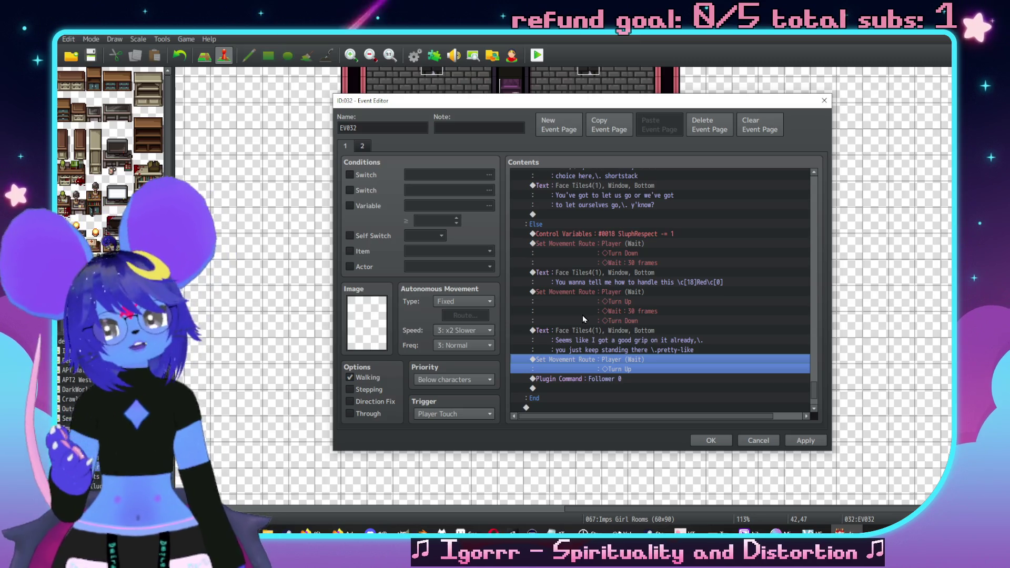
key("alt+Tab")
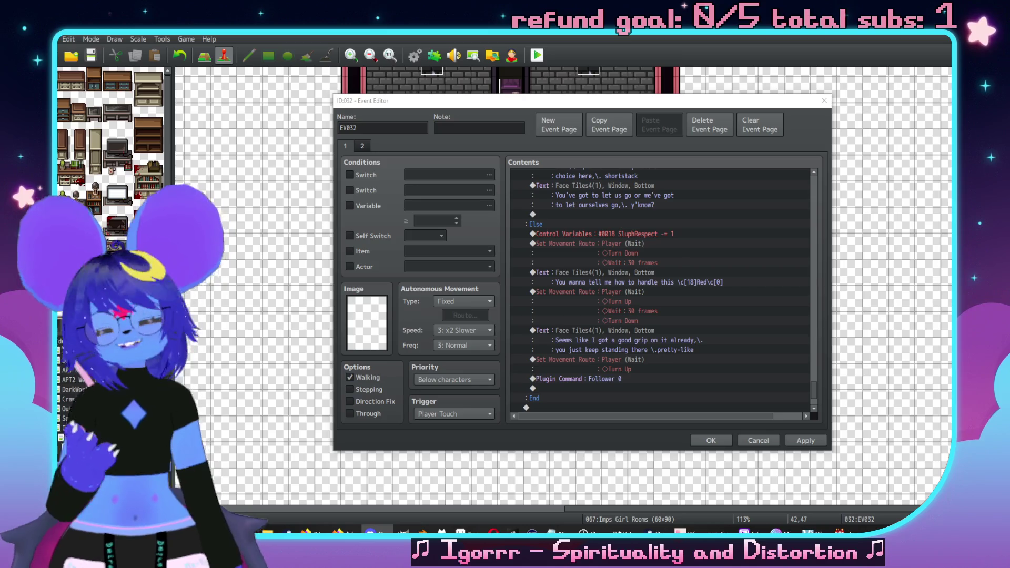
key("alt+Tab")
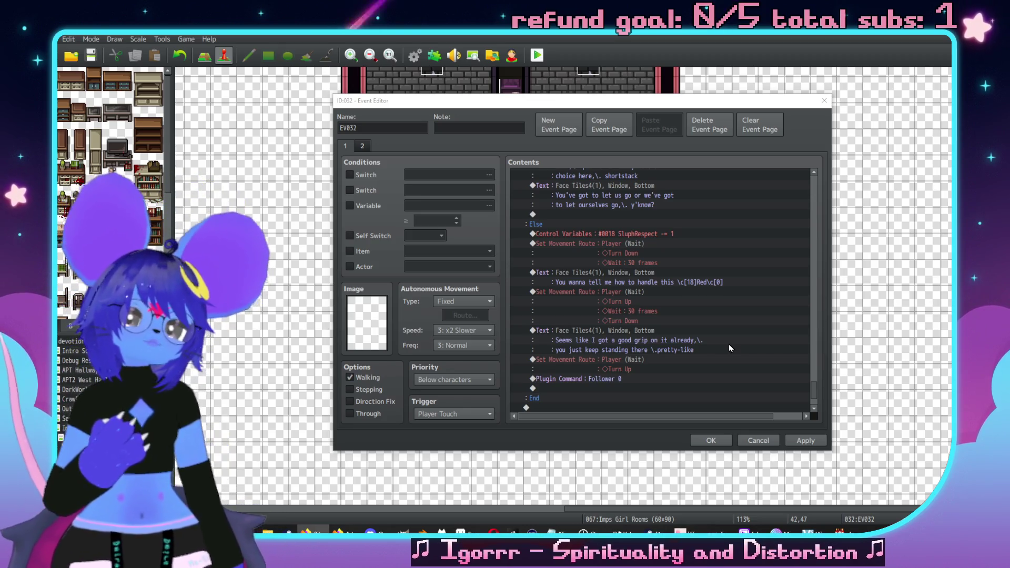
scroll(656, 289, "down", 2)
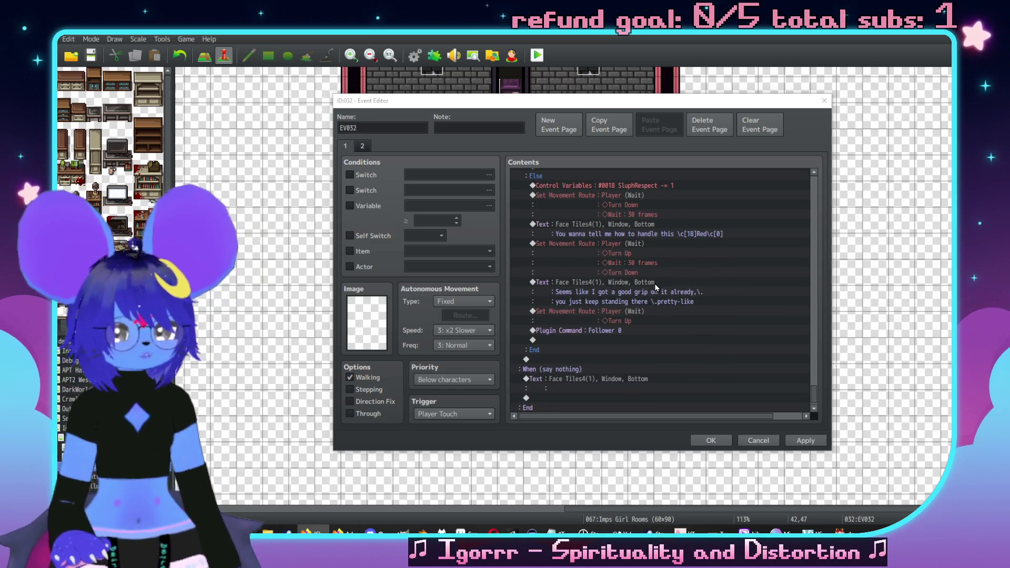
Step: Write 'You understand me,\. shortstack?\.' and 'You're making yourself the door,\. and I' in the empty message
left_click(568, 370)
scroll(605, 352, "up", 4)
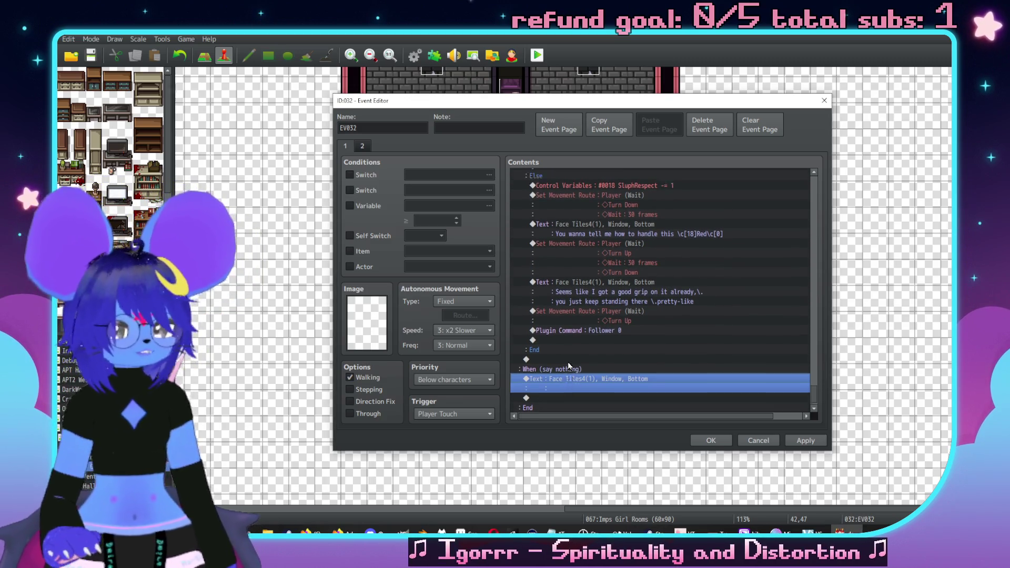
scroll(620, 343, "down", 4)
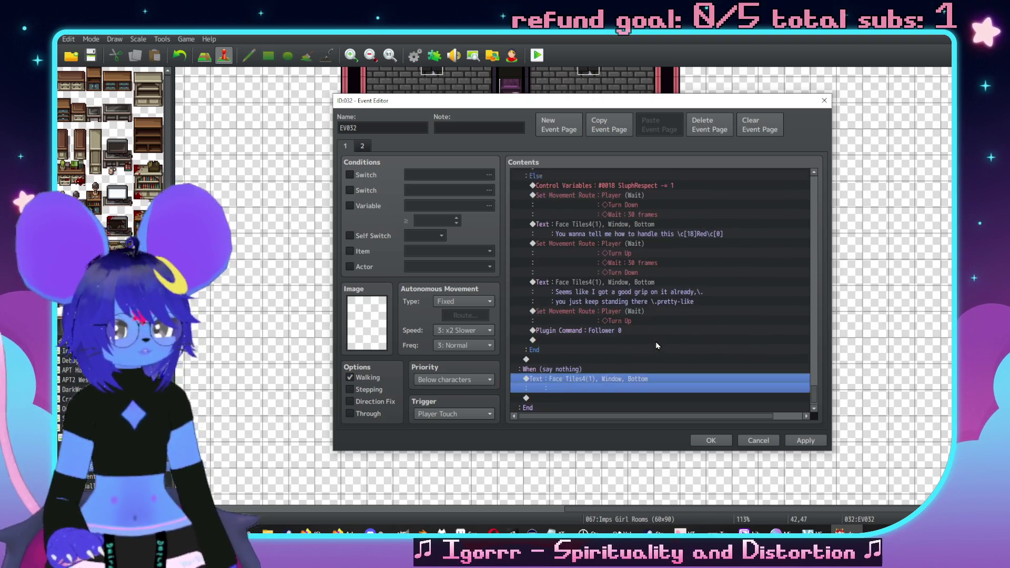
key("Return")
type("You understand me,\\. shortstack?\\.")
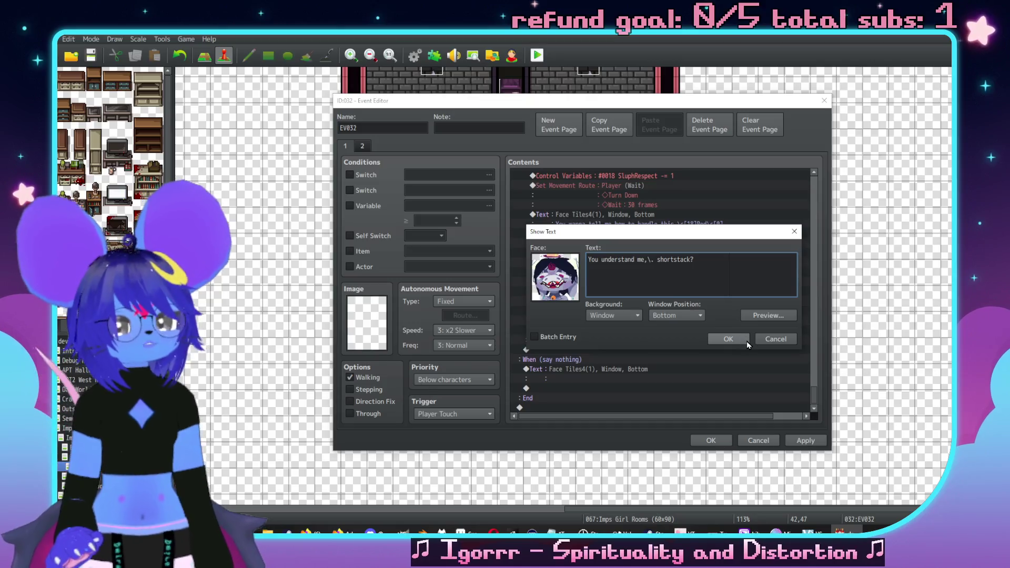
key("Return")
type("You're maki")
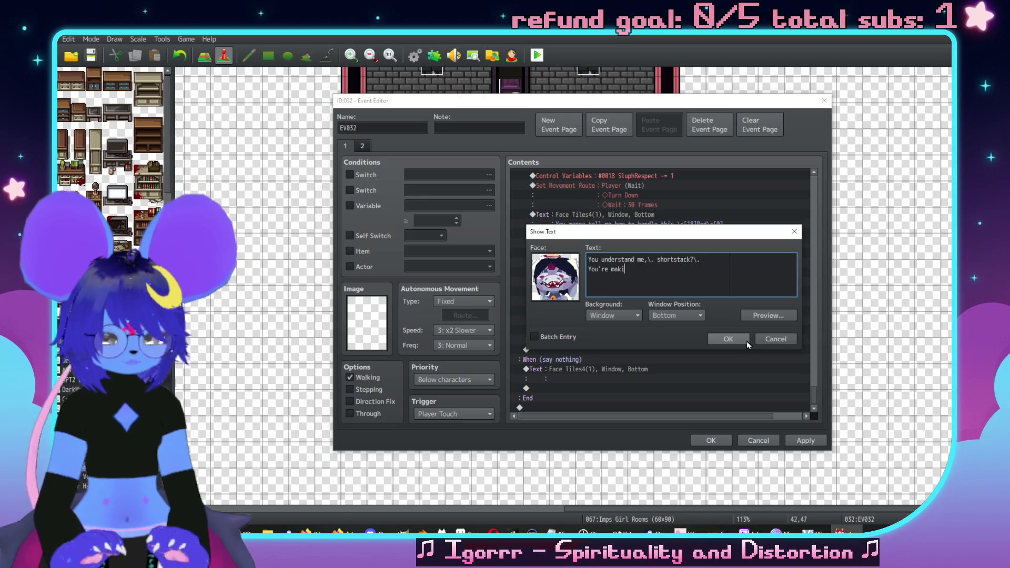
type("ng yourself the door")
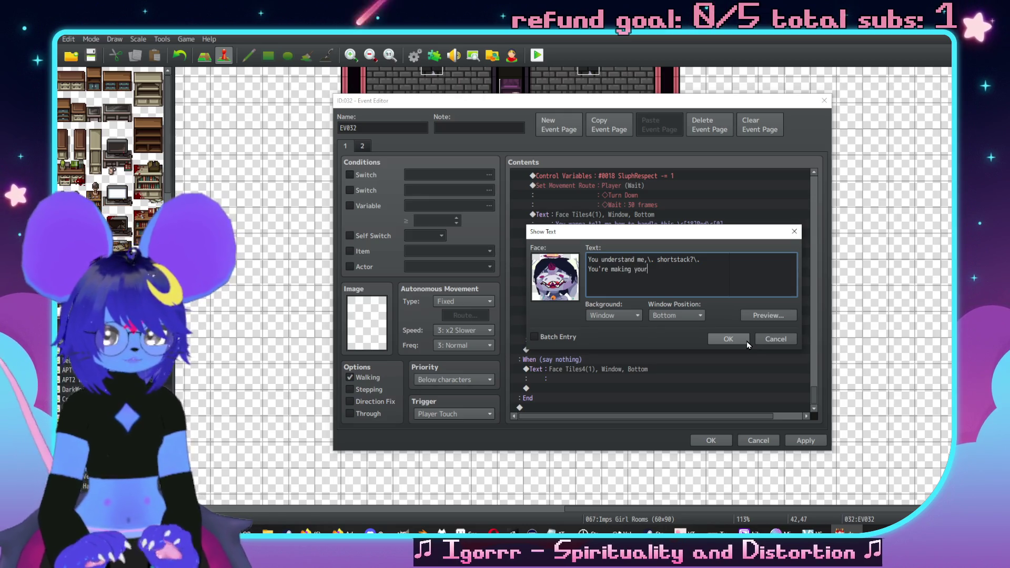
type(",\\. and I")
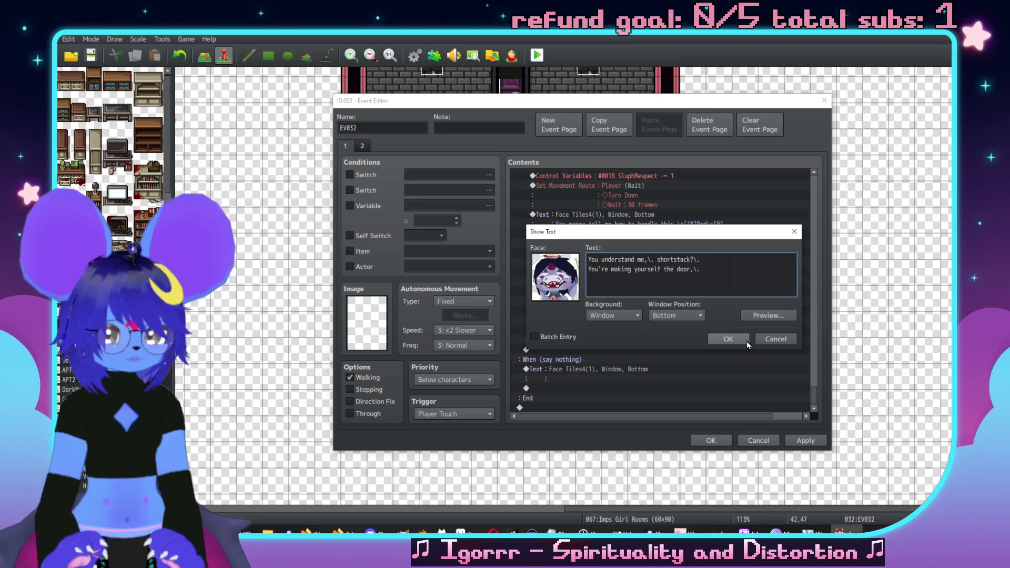
Step: Add third line 'have a sort of relationship with obstacles', change 'door' to 'wall', and confirm
key("Return")
type("got a sort of")
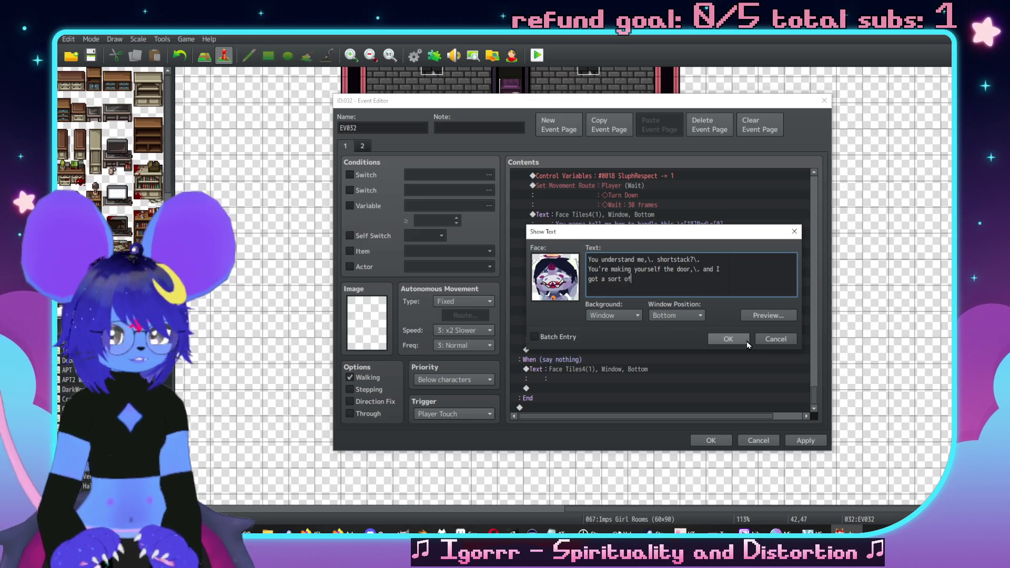
key("Left")
key("Left")
key("Left")
key("BackSpace")
key("BackSpace")
key("BackSpace")
type("have")
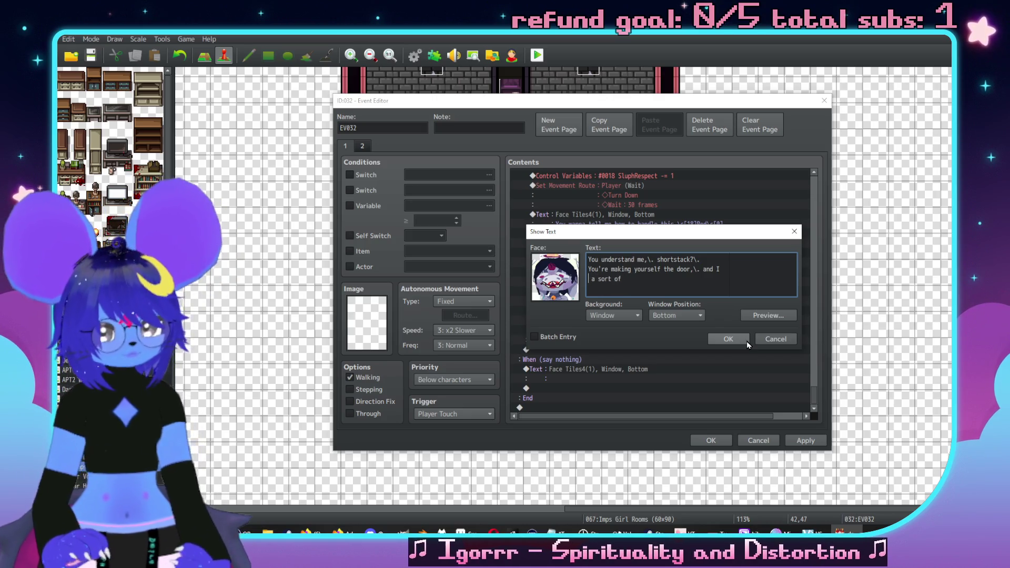
key("End")
type("relationship with ob")
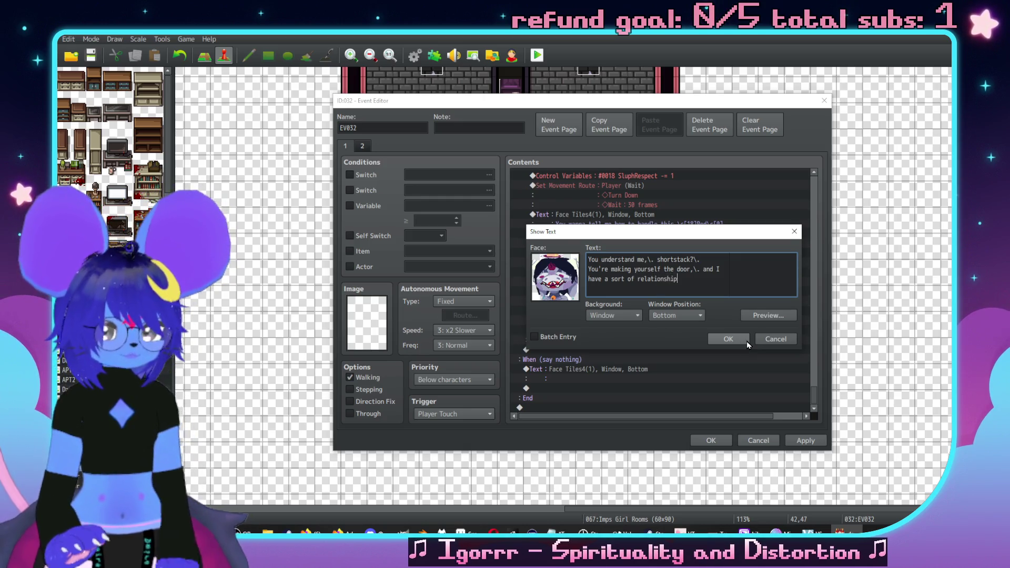
type("s")
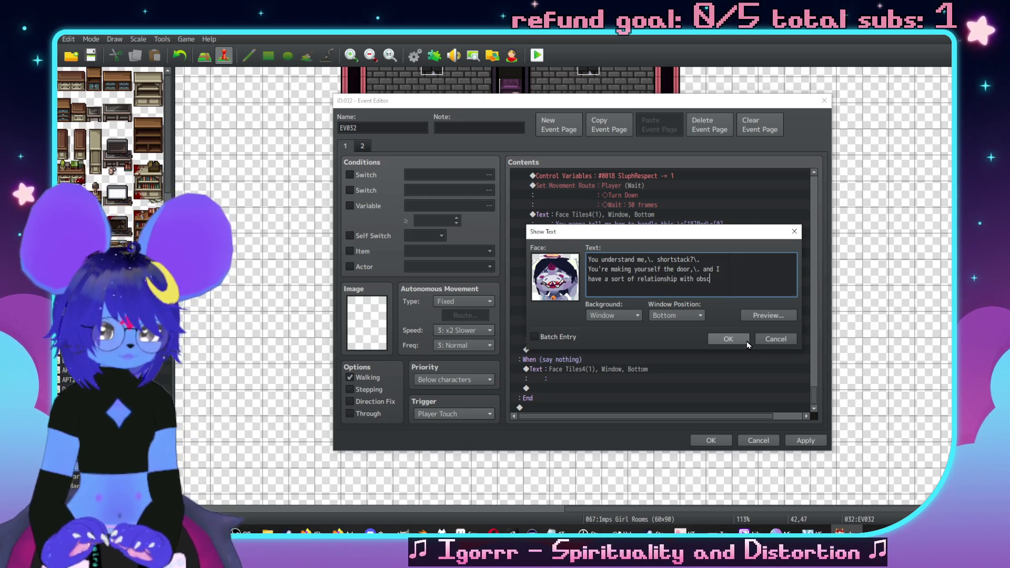
type("tacles")
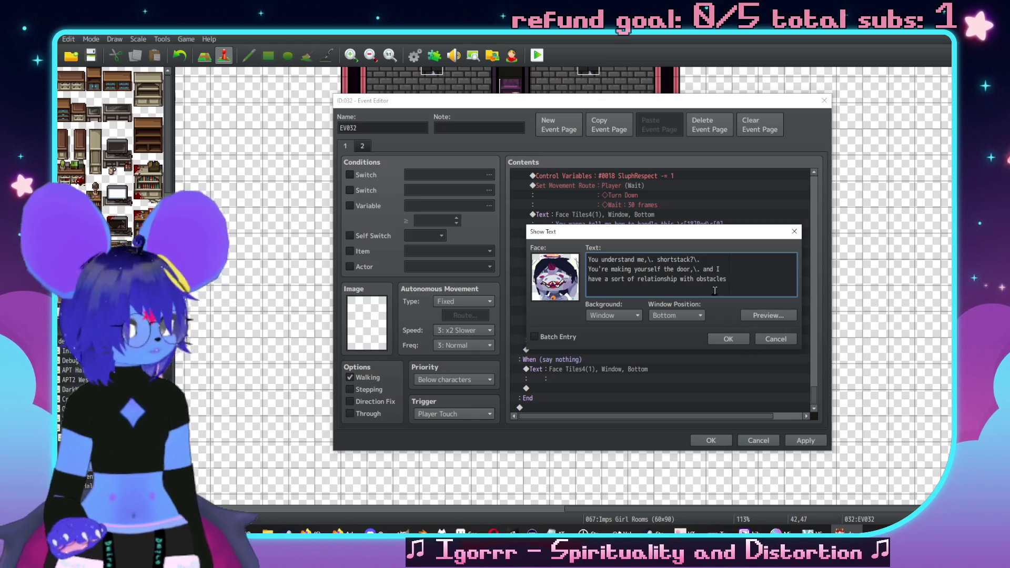
left_click_drag(690, 268, 678, 269)
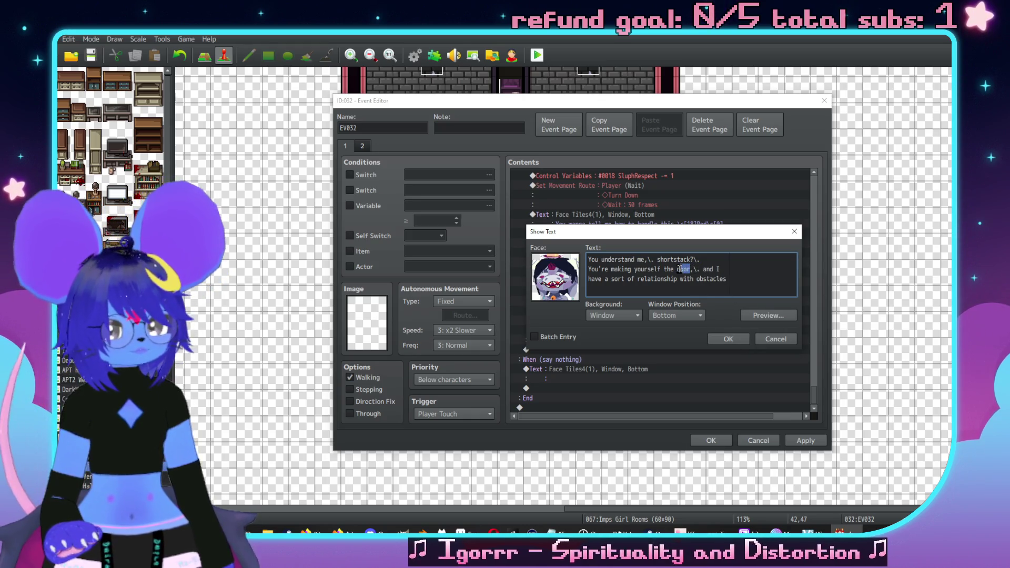
type("wall")
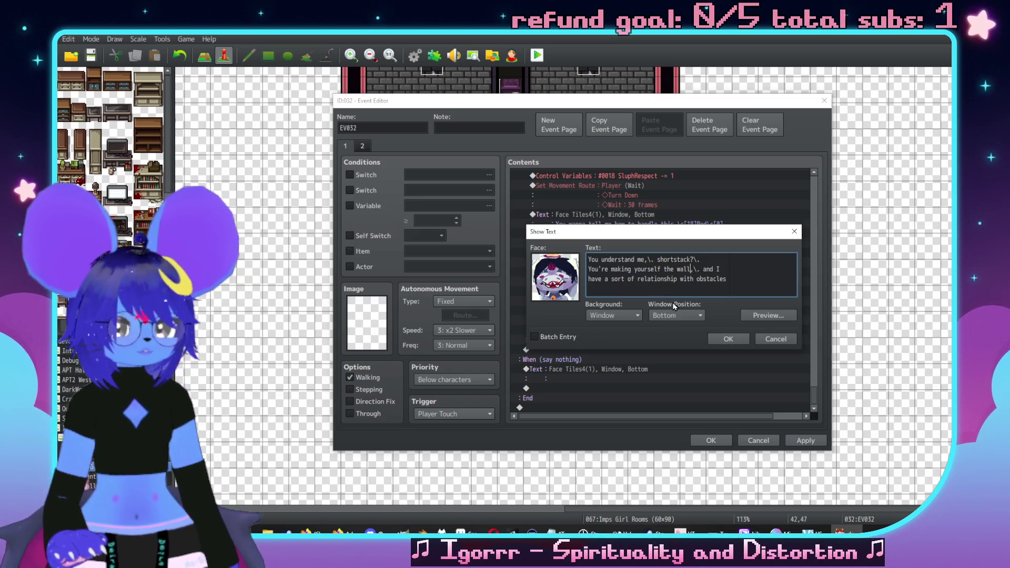
left_click(717, 342)
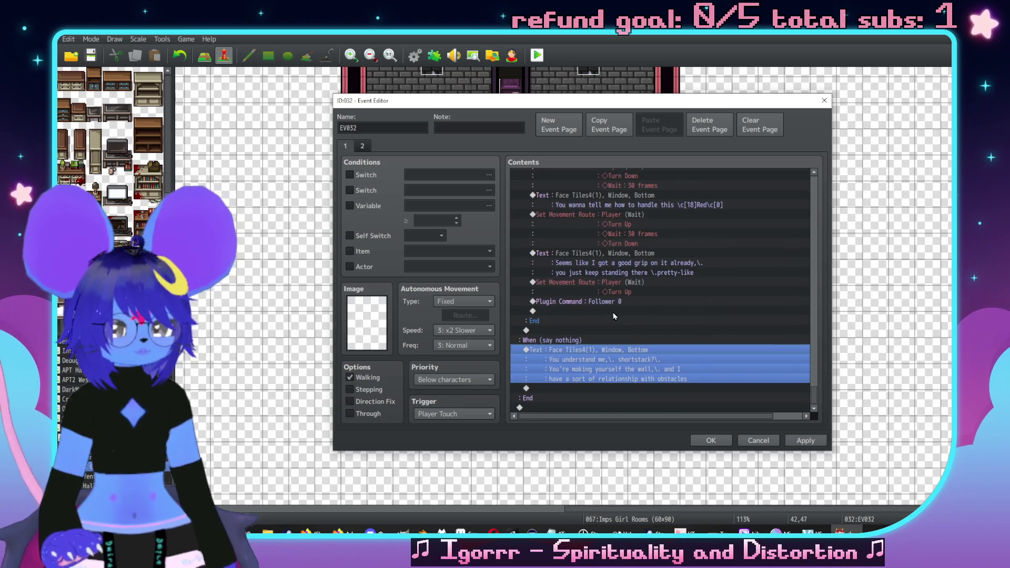
double_click(569, 407)
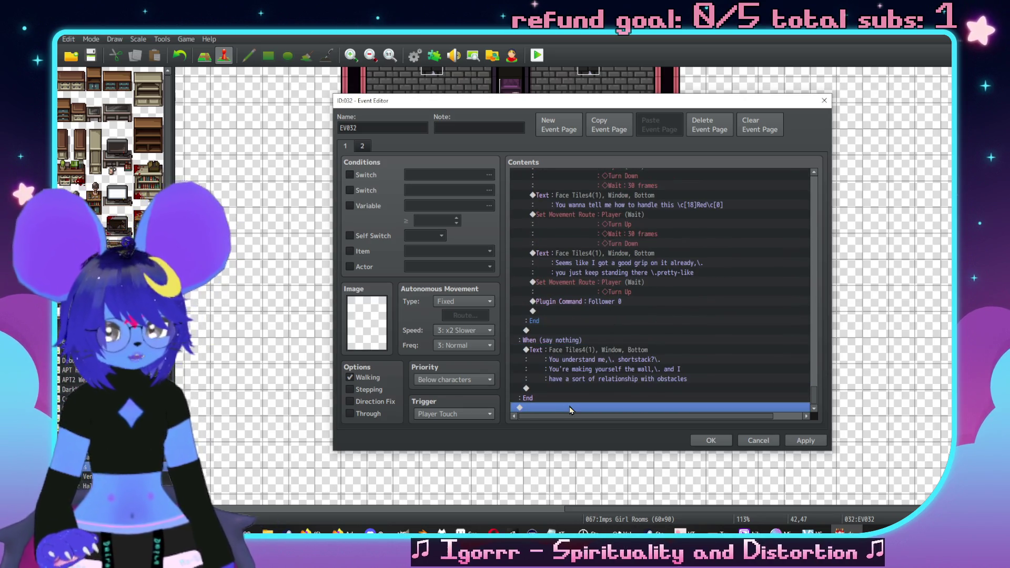
left_click(783, 131)
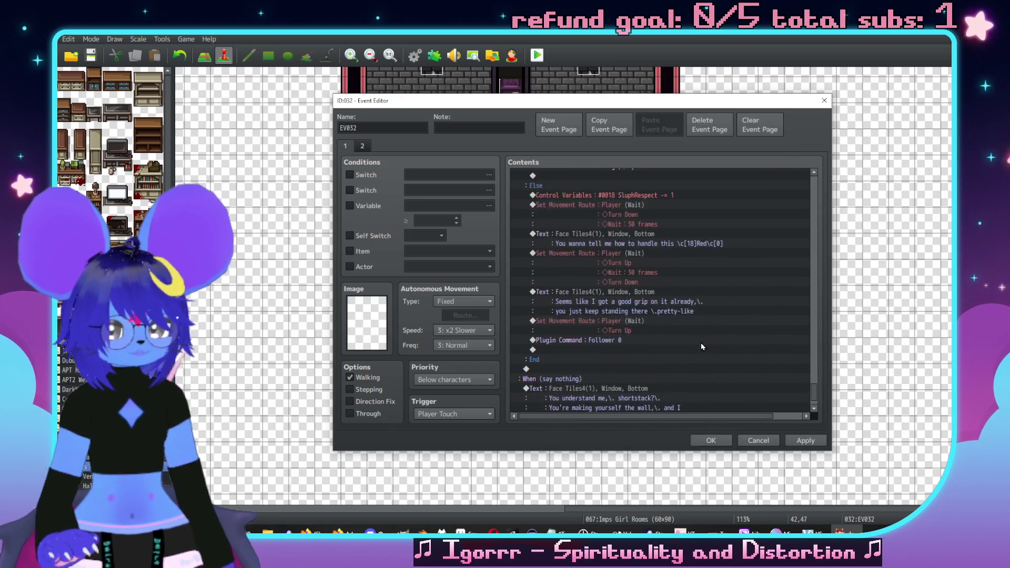
Step: Shift the Event Editor window left and apply the changes to EV032
scroll(684, 352, "up", 10)
scroll(662, 356, "up", 5)
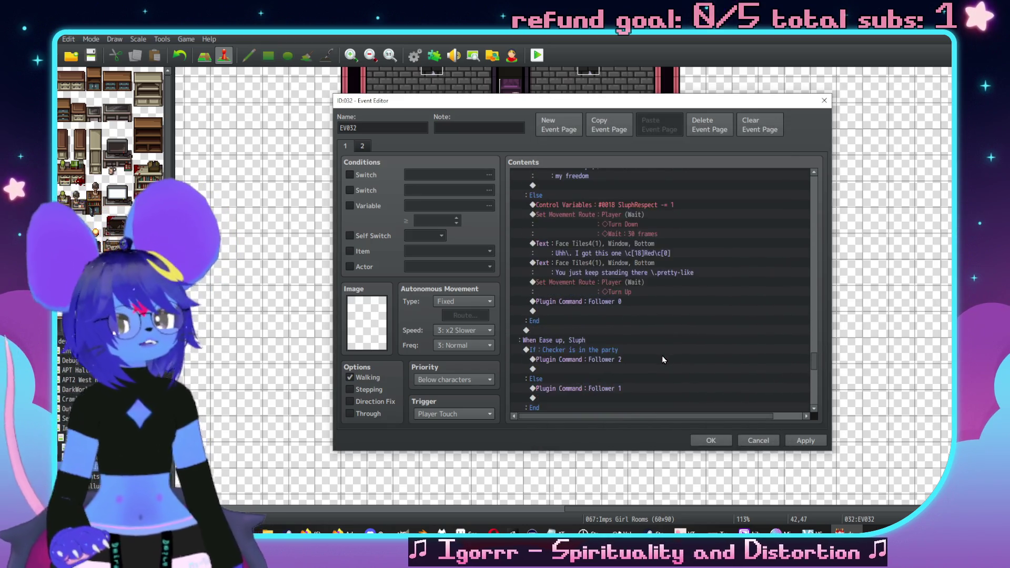
mouse_move(655, 102)
left_mouse_down()
mouse_move(622, 353)
mouse_move(637, 200)
mouse_move(592, 117)
left_mouse_up()
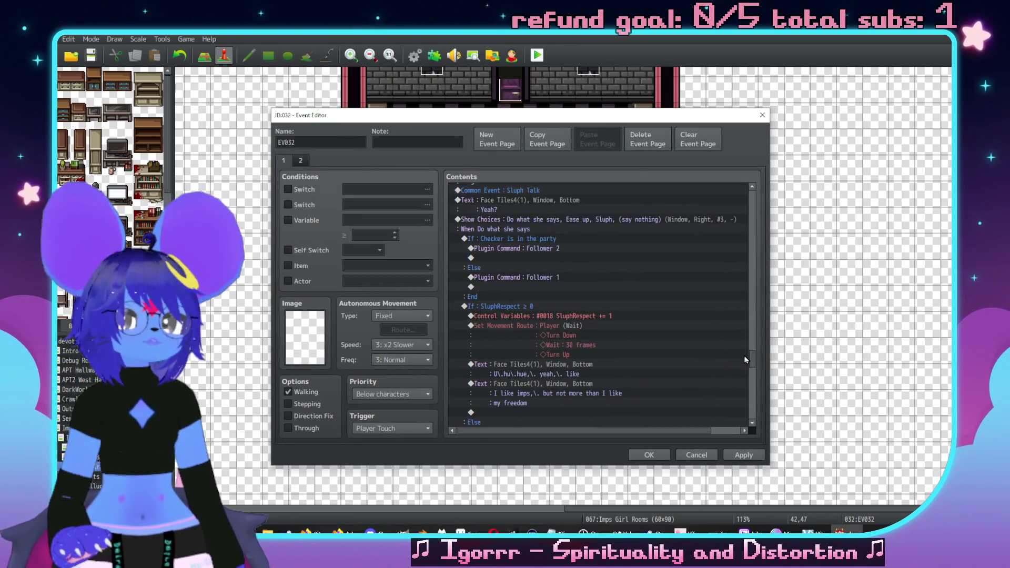
left_click(744, 455)
Step: Review the Show Choices branches and open the command list at the event's last line
scroll(754, 358, "down", 3)
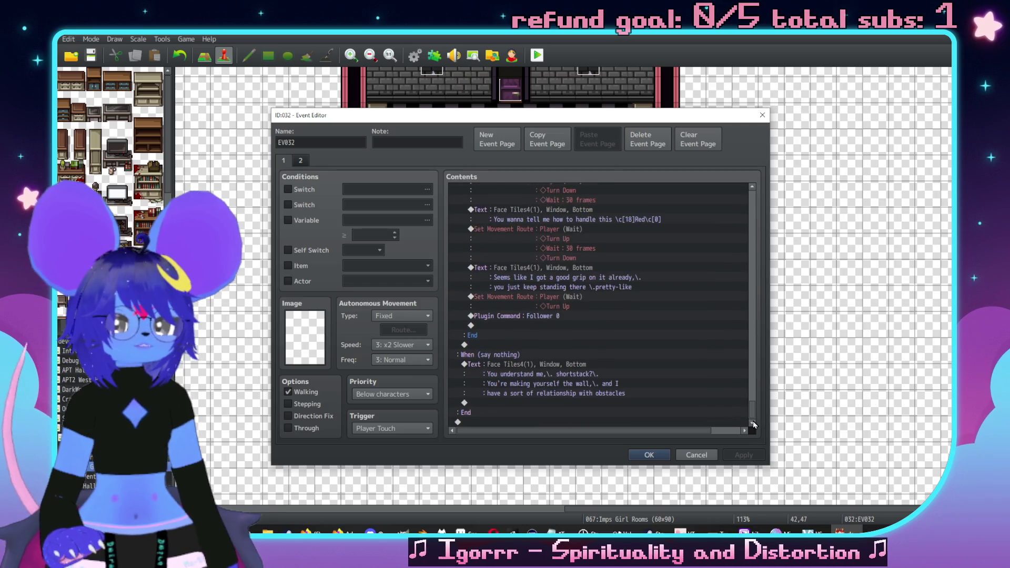
scroll(639, 342, "down", 6)
scroll(631, 336, "up", 6)
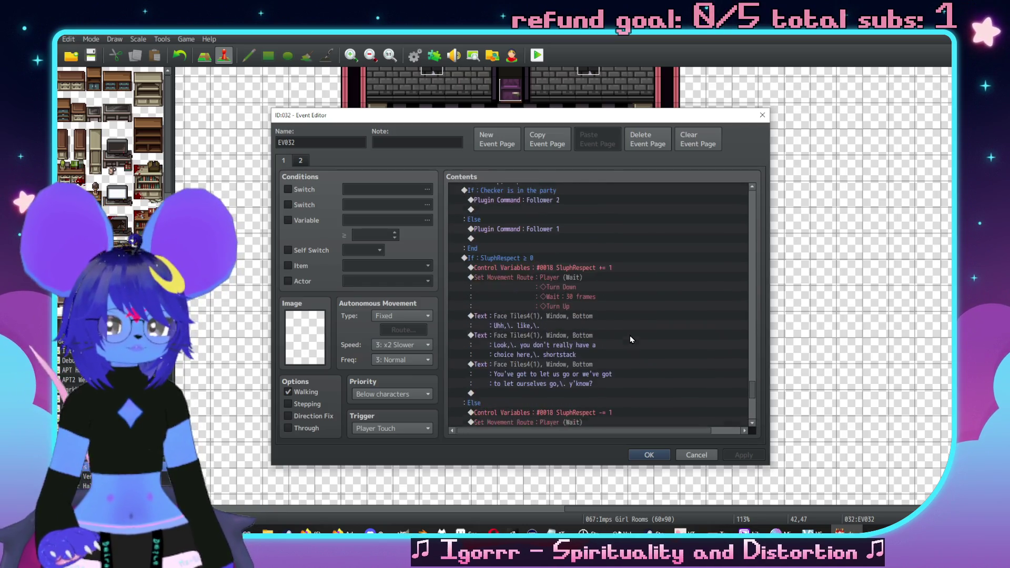
scroll(680, 336, "up", 4)
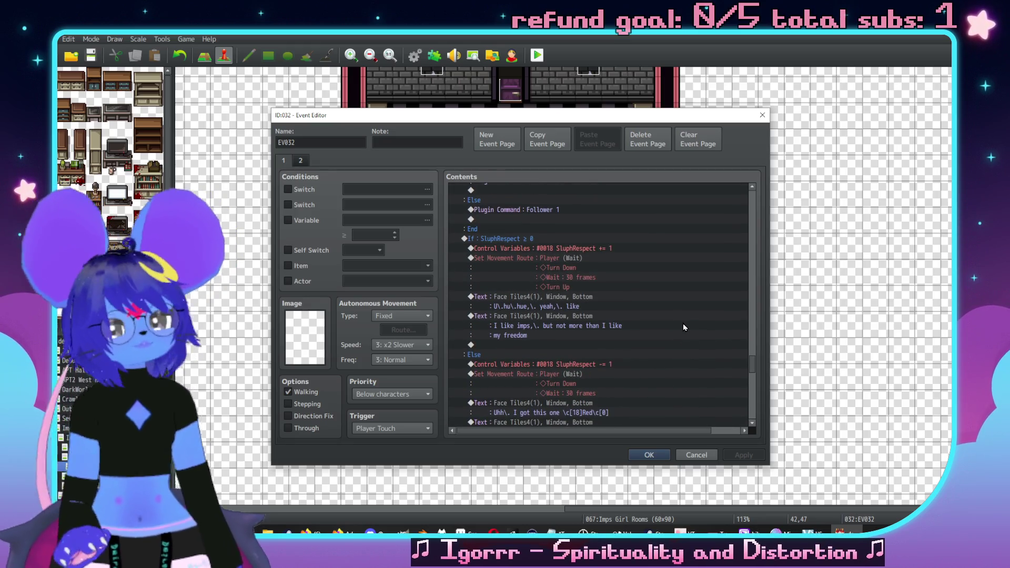
scroll(679, 322, "up", 5)
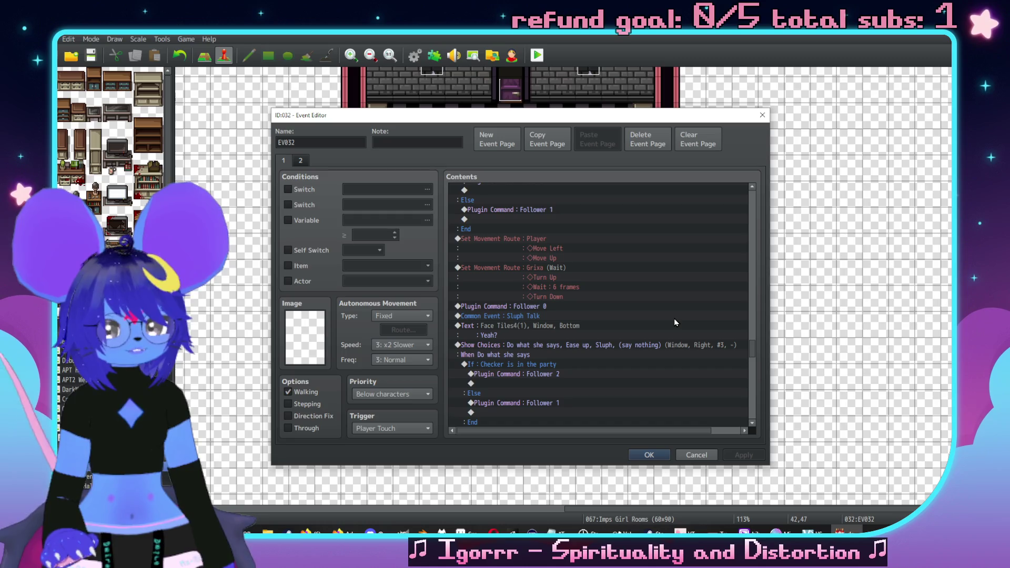
scroll(605, 295, "down", 2)
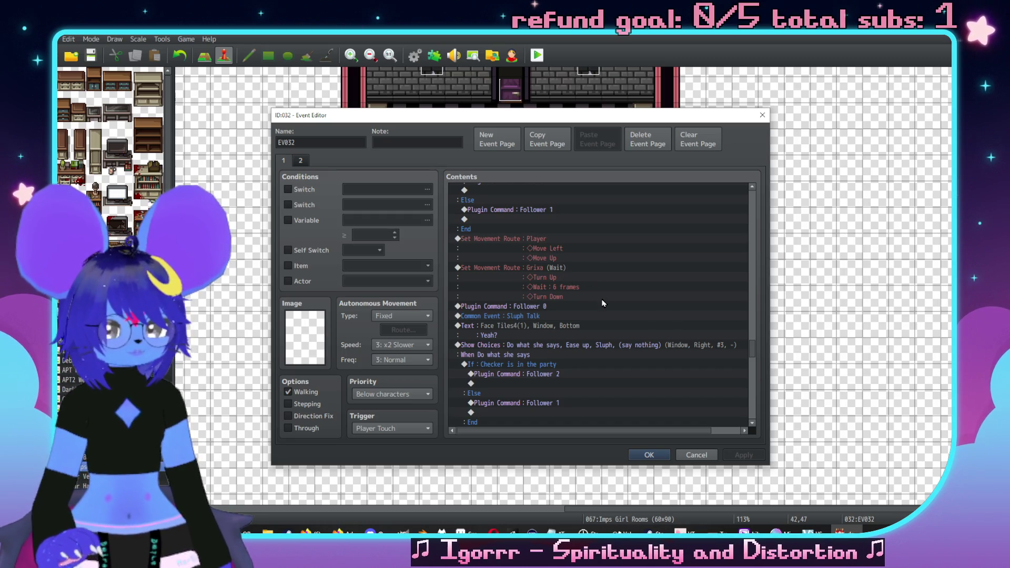
scroll(581, 267, "down", 3)
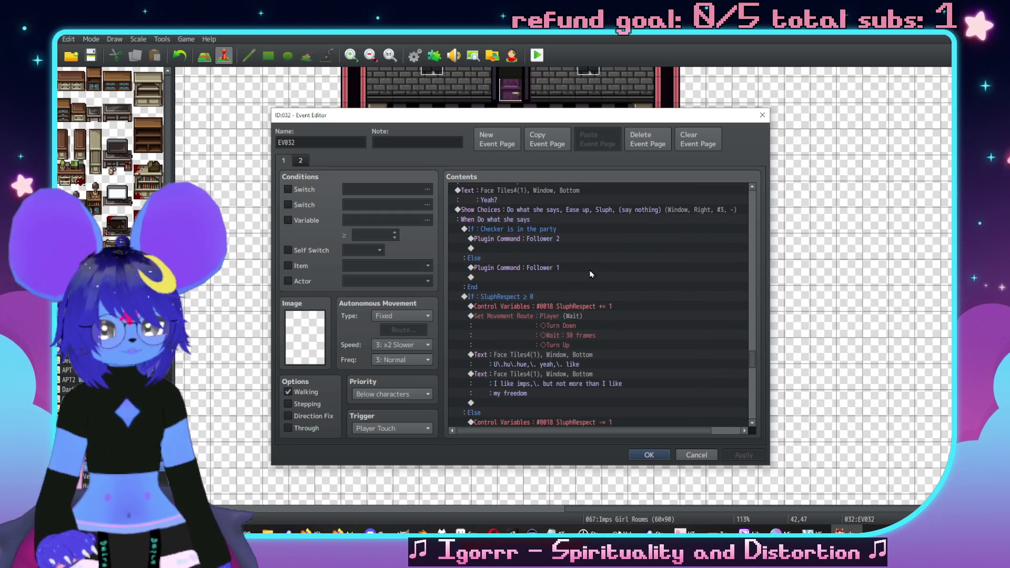
scroll(605, 285, "down", 4)
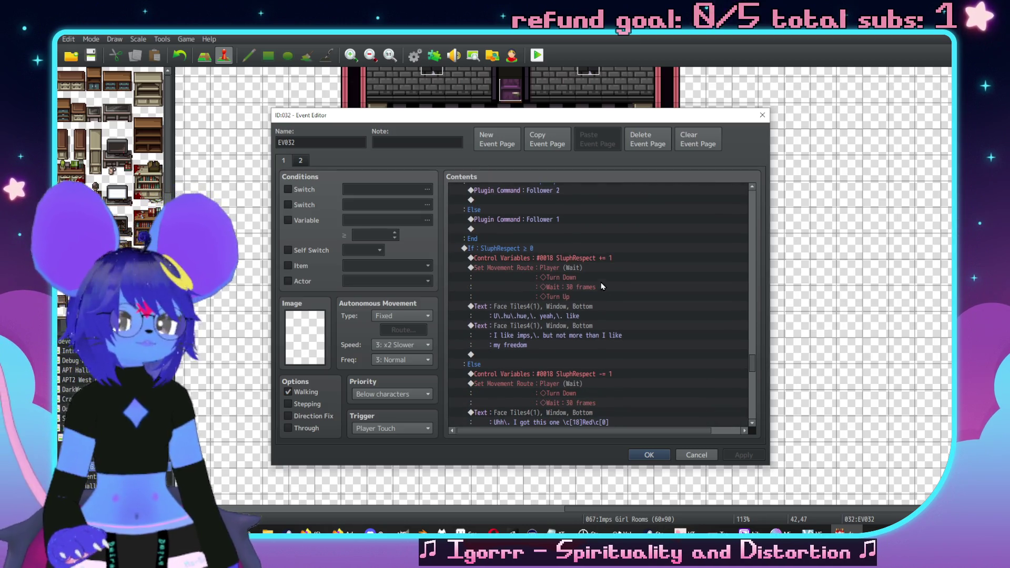
scroll(595, 288, "down", 10)
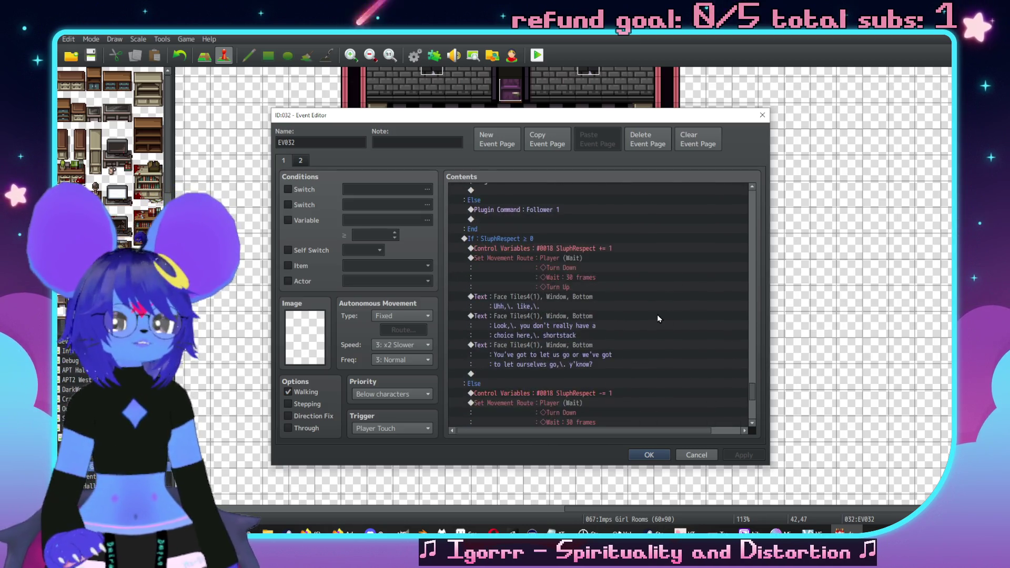
scroll(623, 350, "down", 4)
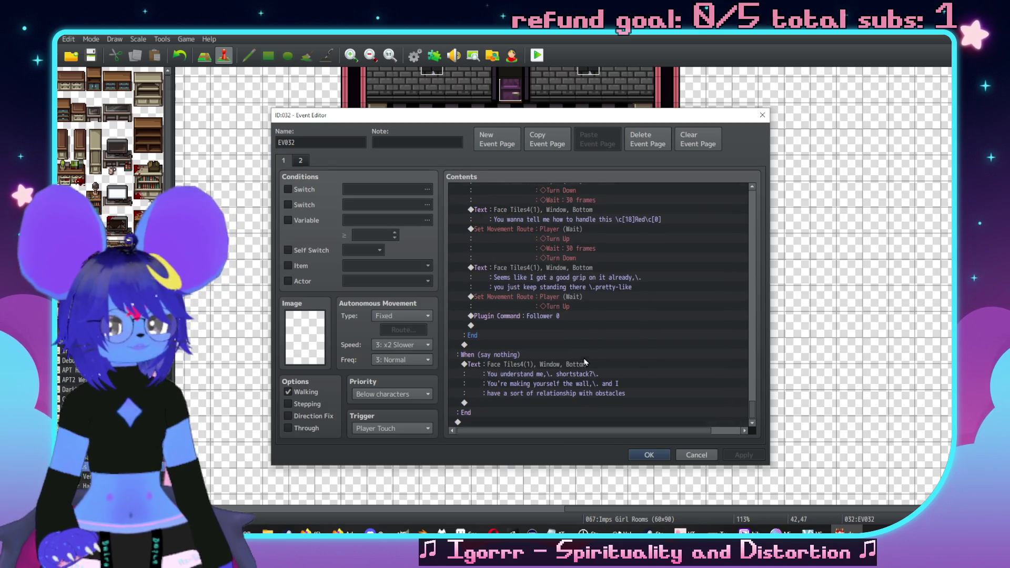
double_click(557, 421)
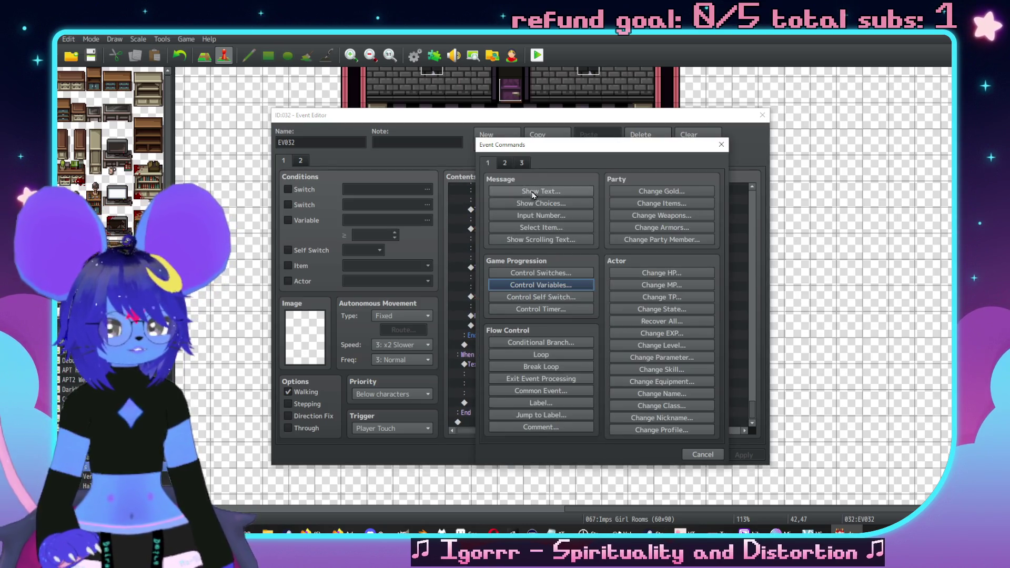
Step: Insert a Common Event call to 0020 Grixa Talk
left_click(541, 391)
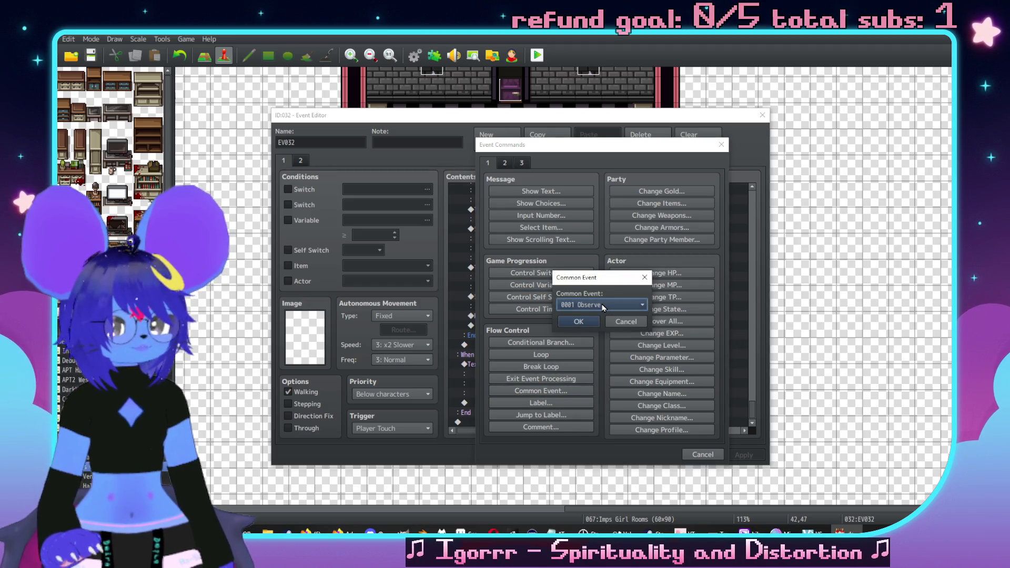
left_click(632, 293)
scroll(632, 361, "down", 7)
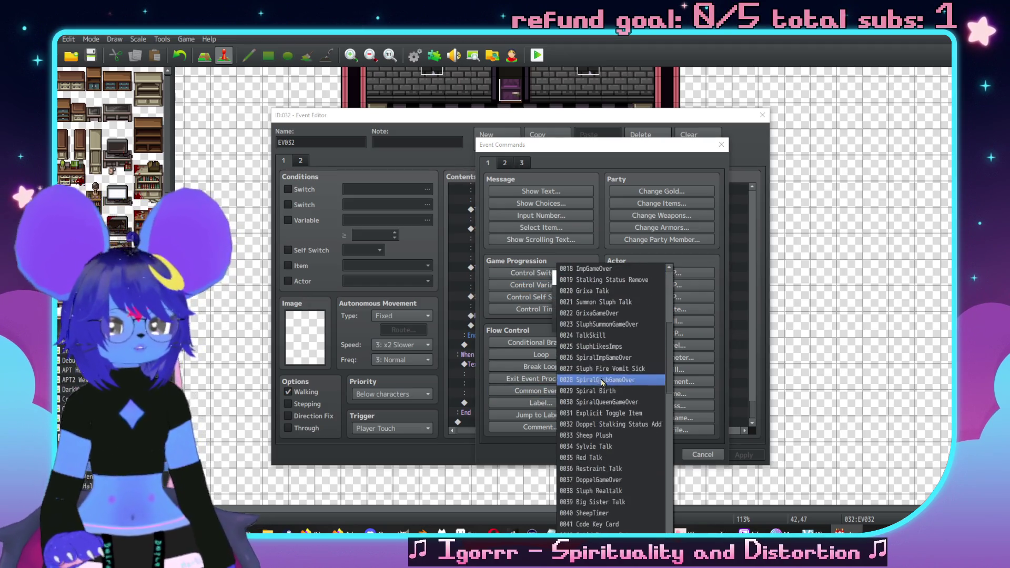
scroll(599, 357, "up", 2)
left_click(594, 299)
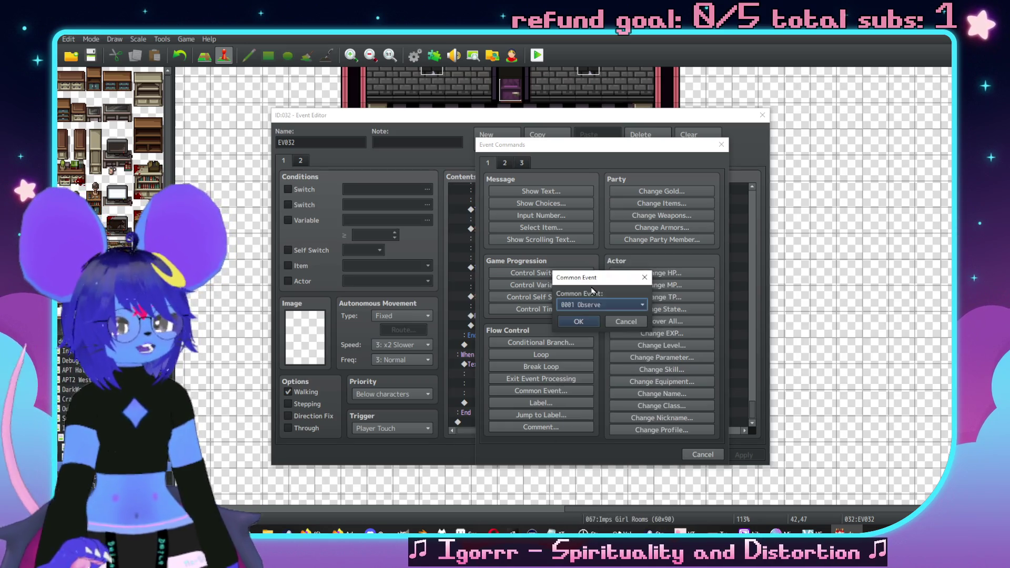
left_click(579, 322)
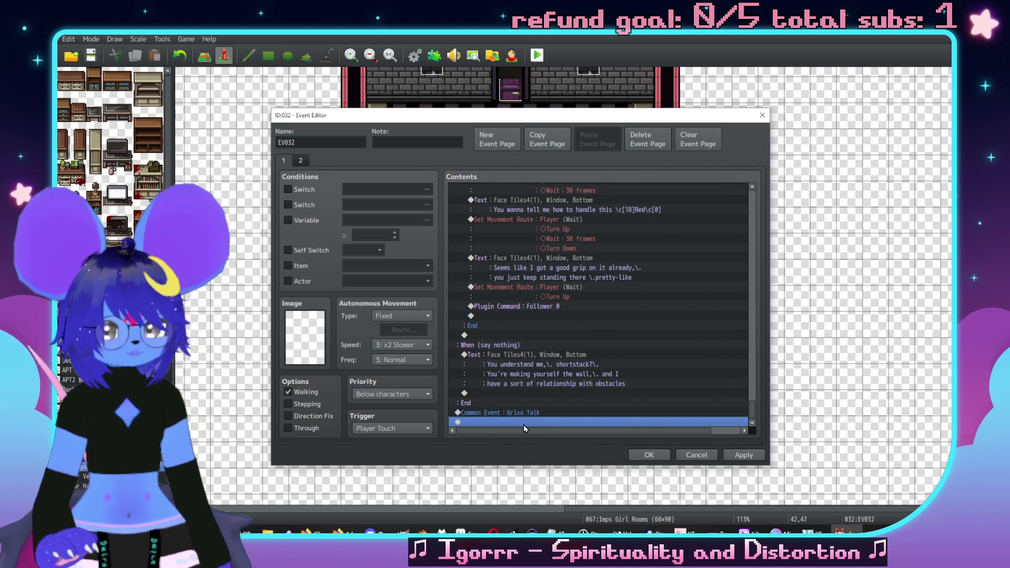
Step: Add a Face Tiles2 Show Text with Grixa's stammering 'I\.- I\.-' line
double_click(523, 424)
left_click(536, 187)
double_click(513, 293)
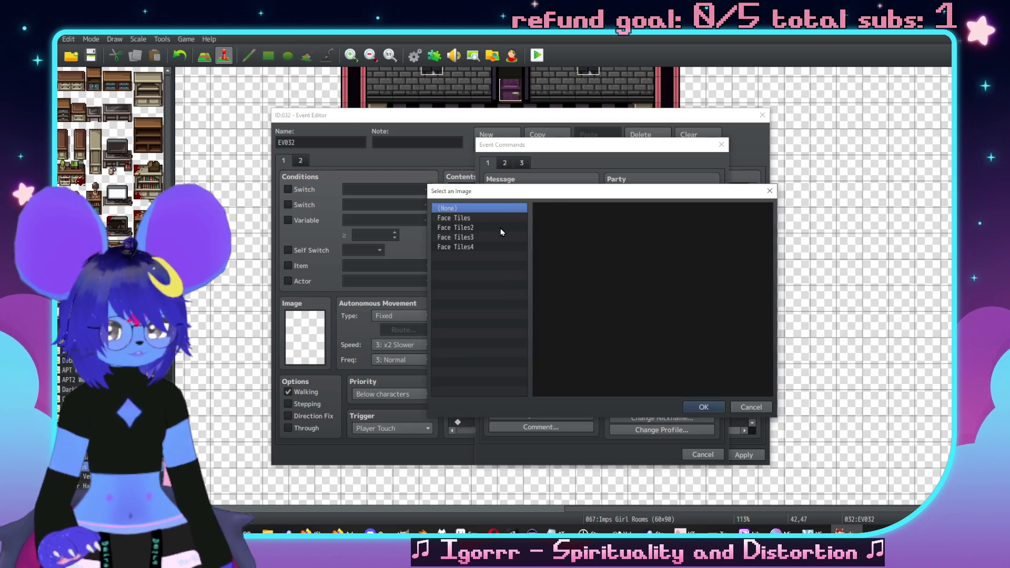
double_click(556, 224)
left_click(557, 279)
type("I-")
key("BackSpace")
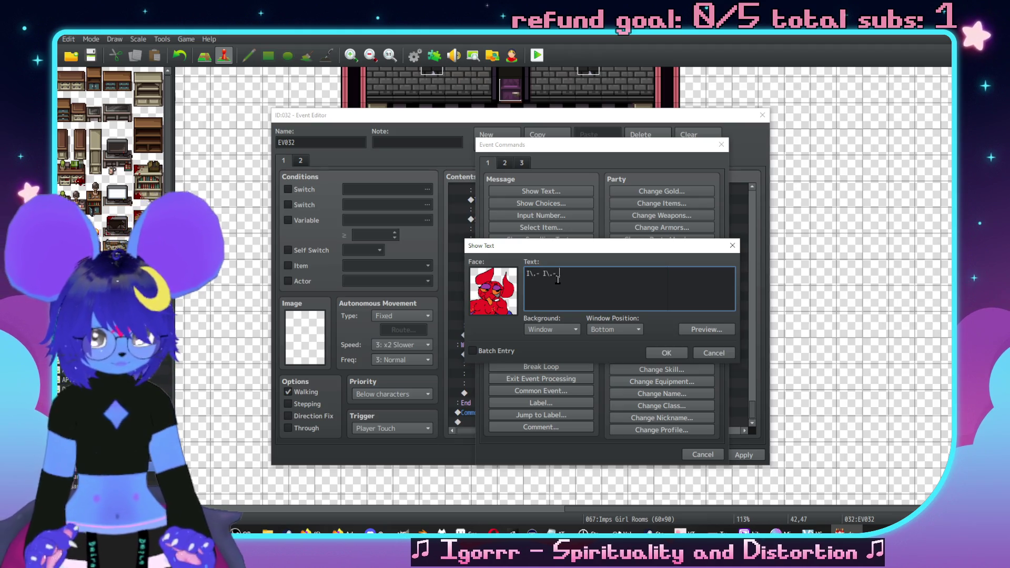
type("I\\.-")
left_click(664, 357)
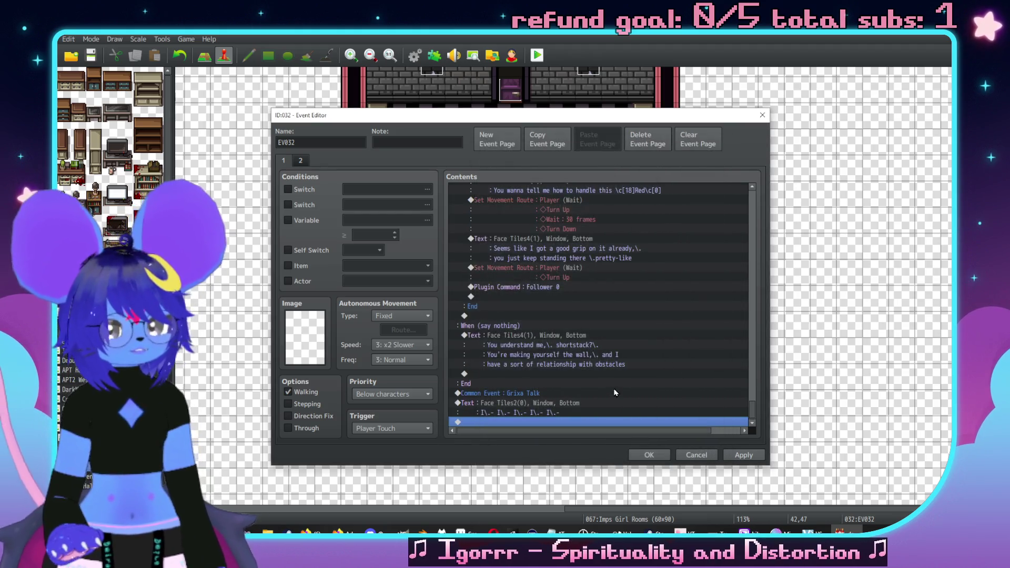
double_click(579, 423)
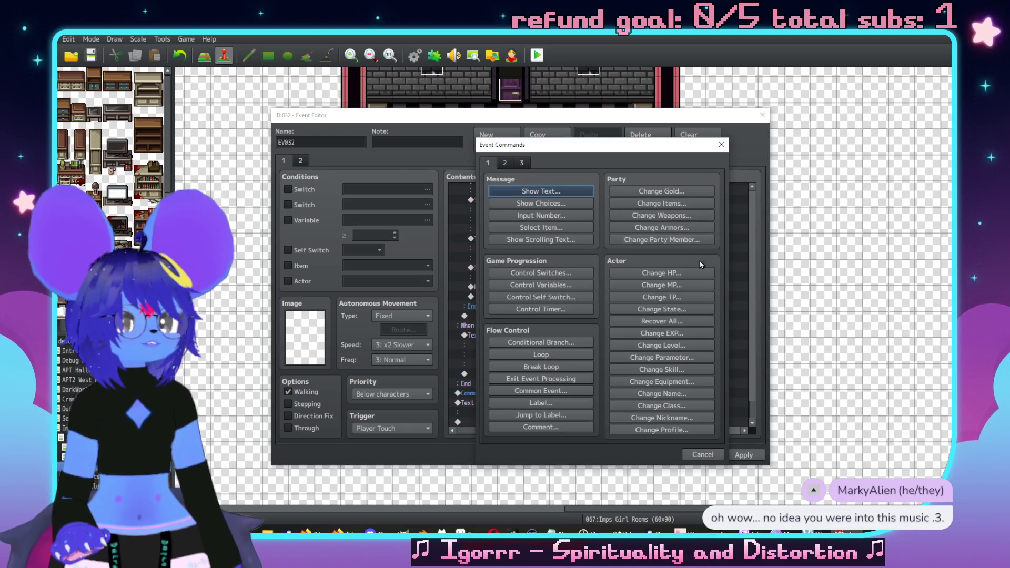
left_click(715, 455)
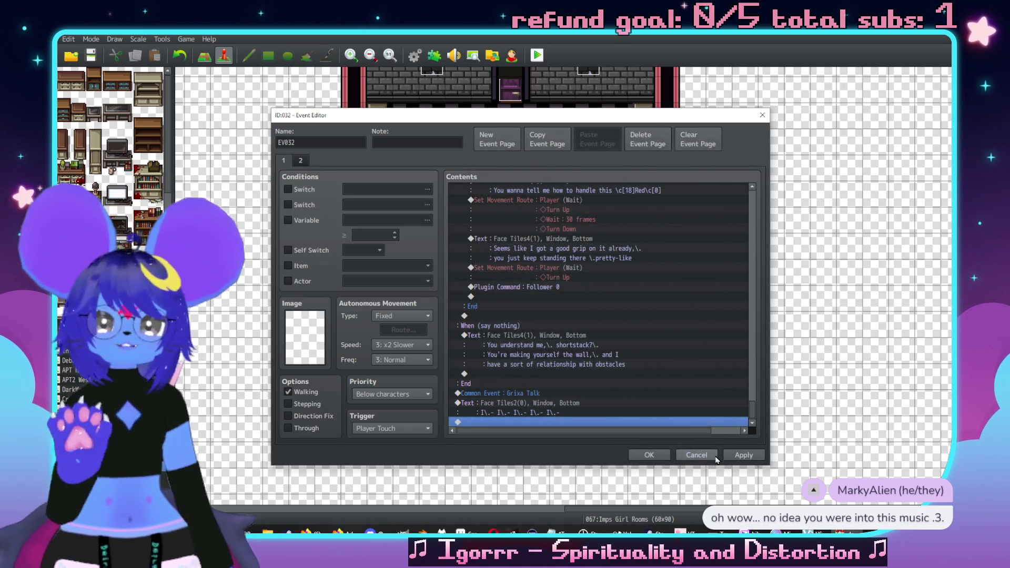
double_click(521, 423)
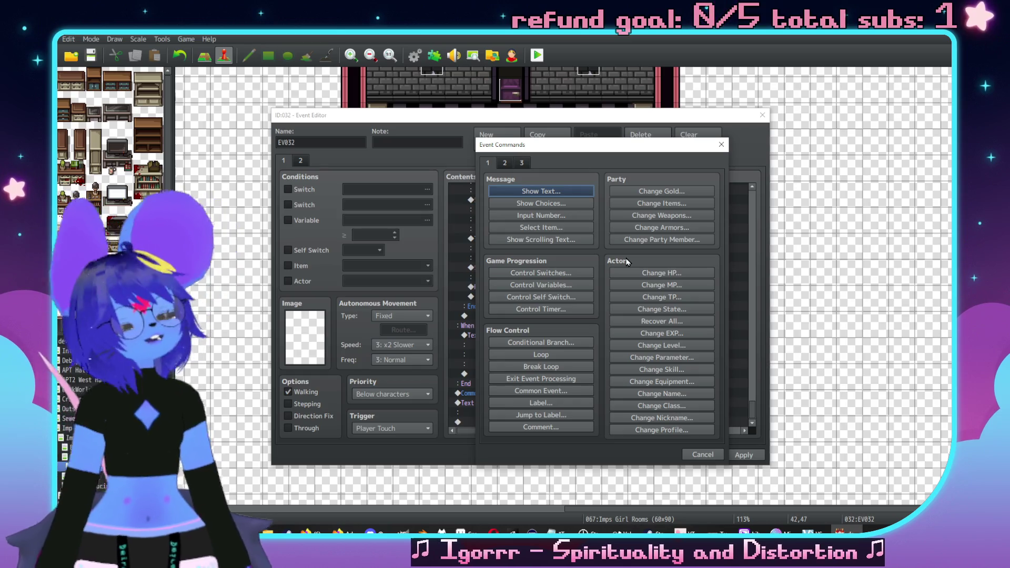
mouse_move(530, 146)
left_mouse_down()
mouse_move(672, 109)
mouse_move(490, 125)
mouse_move(487, 166)
left_mouse_up()
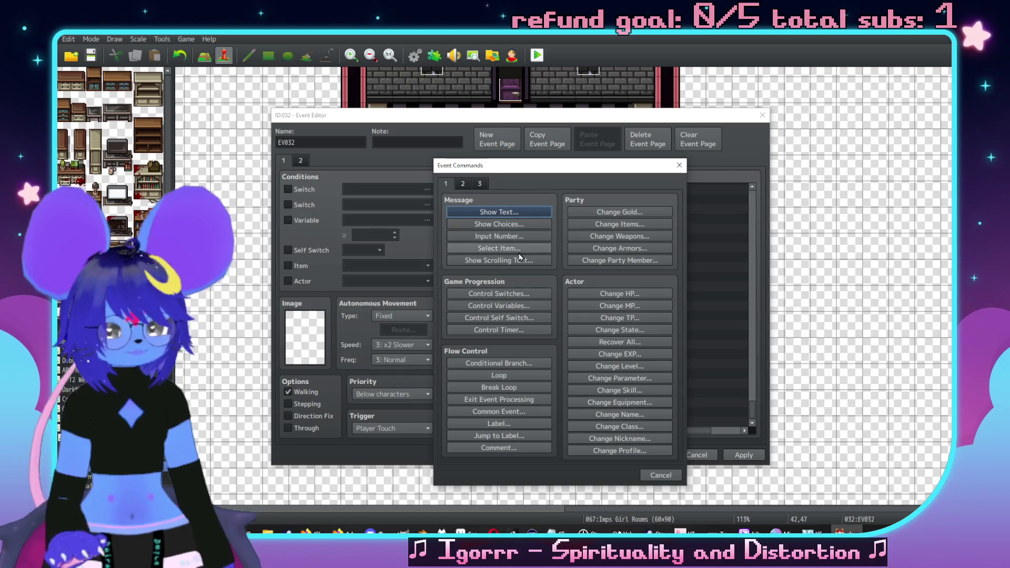
left_click(679, 164)
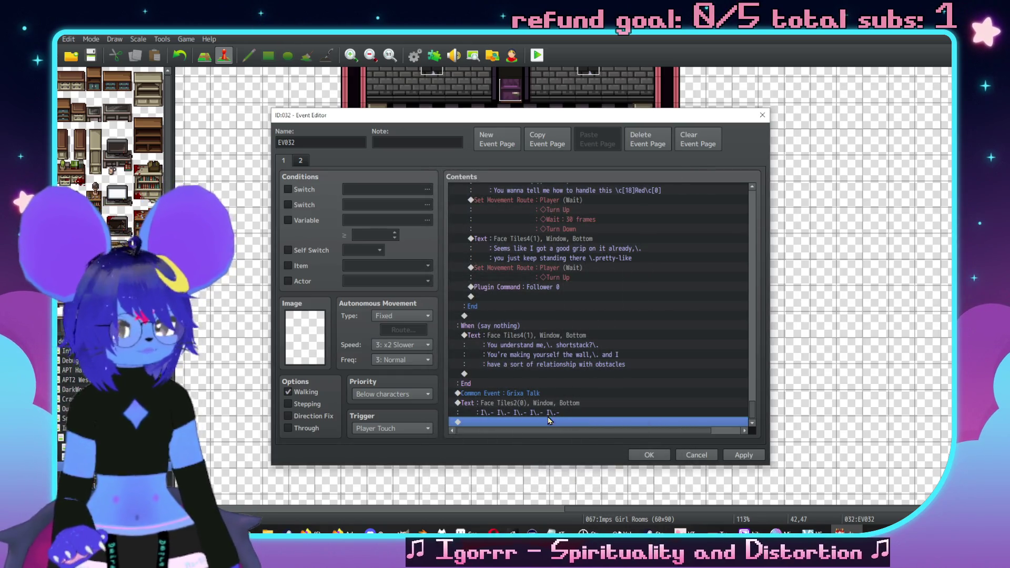
scroll(545, 354, "up", 2)
scroll(536, 338, "up", 8)
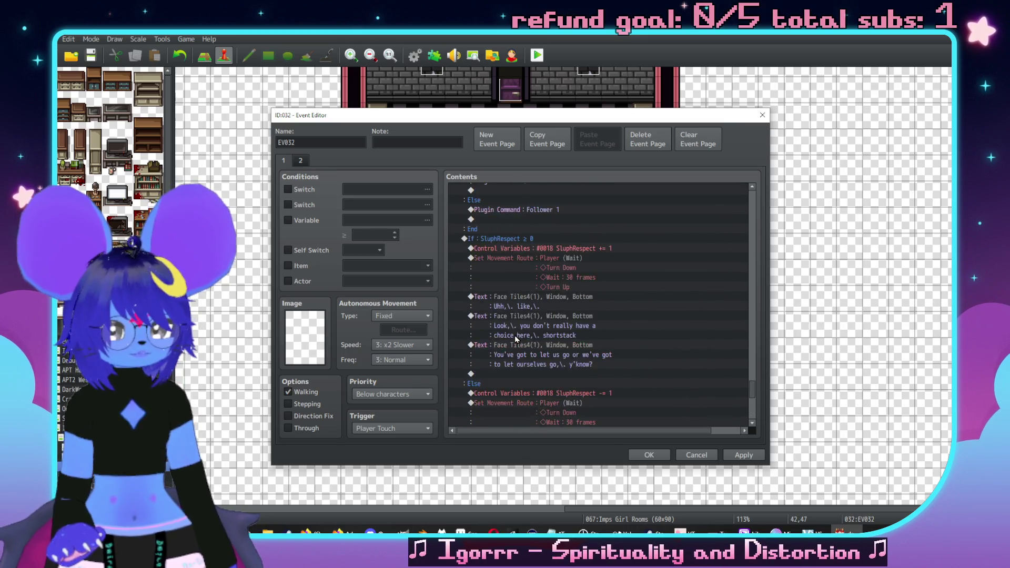
scroll(489, 325, "up", 2)
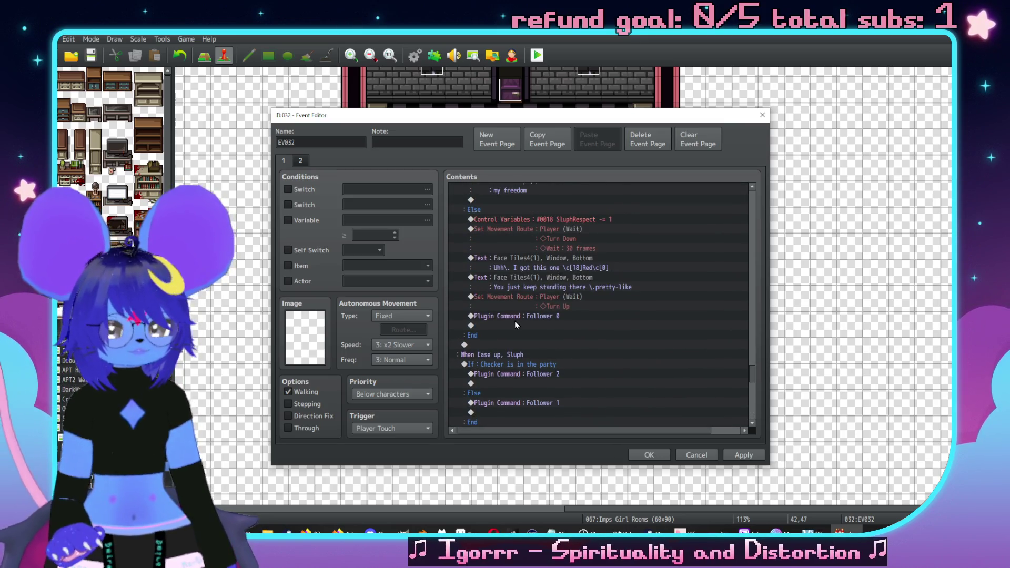
scroll(515, 339, "up", 5)
scroll(508, 338, "up", 2)
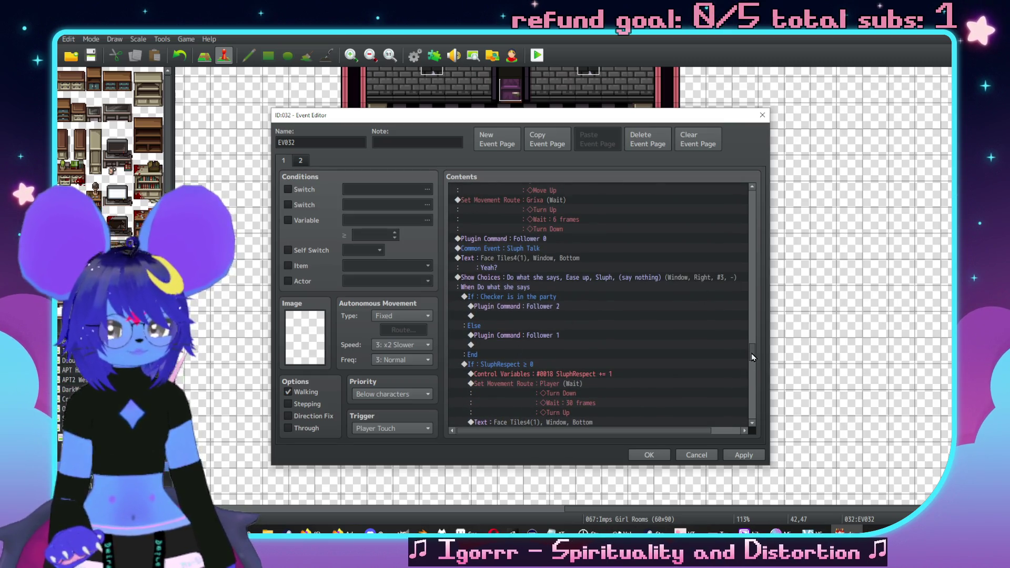
Step: Move the Grixa Talk call and stammer line above Show Choices
left_click_drag(751, 353, 753, 430)
left_click(547, 394)
left_click(555, 405, "shift")
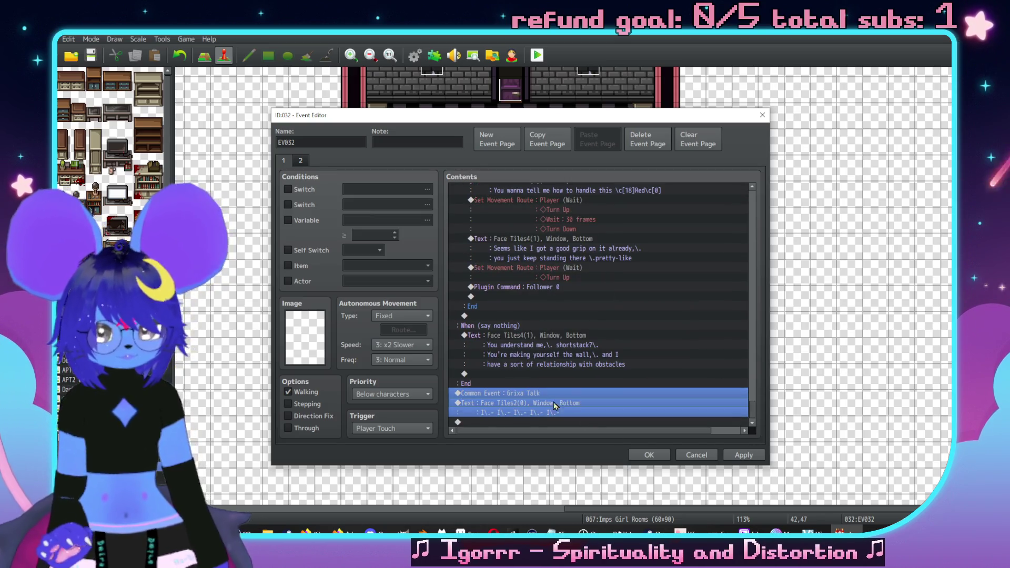
scroll(718, 390, "up", 10)
scroll(626, 355, "up", 10)
scroll(522, 302, "up", 5)
left_click(534, 250, "shift")
scroll(547, 263, "up", 1)
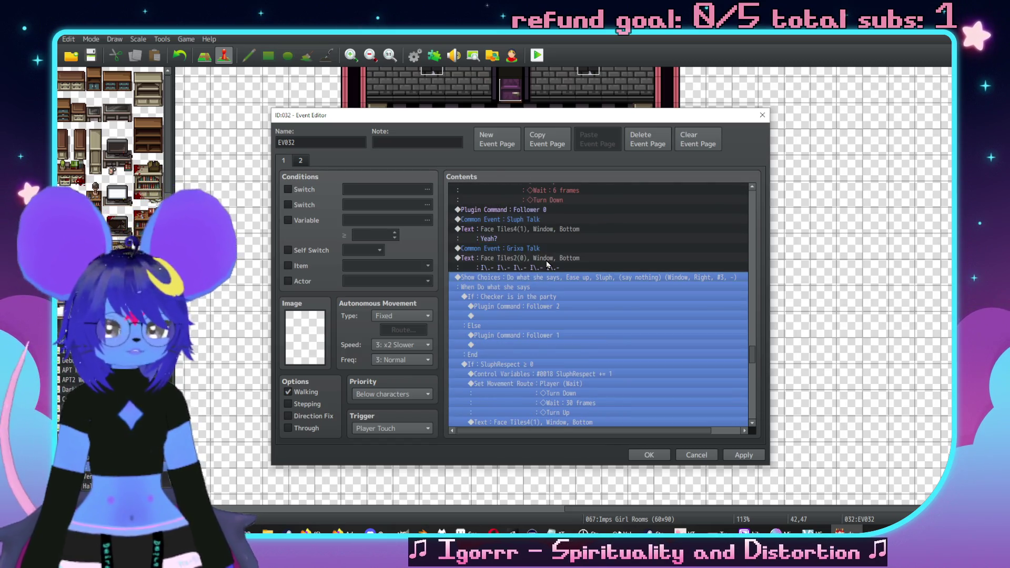
key("Up")
key("ctrl+c")
left_click(526, 277)
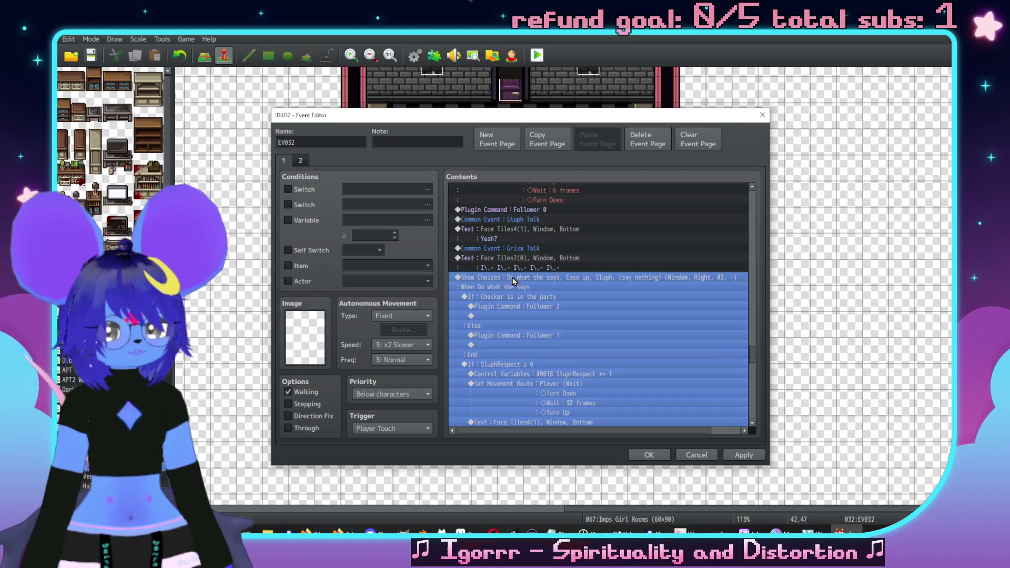
key("ctrl+v")
left_click(526, 248)
Step: Paste another Grixa Talk call after the choices' final End
scroll(548, 276, "down", 2)
scroll(550, 278, "down", 10)
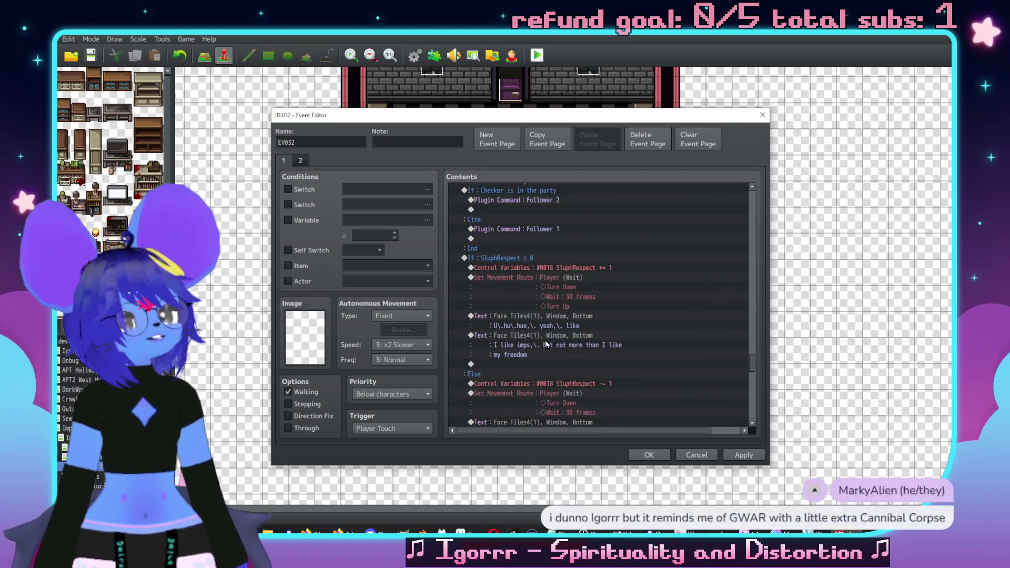
scroll(534, 380, "down", 8)
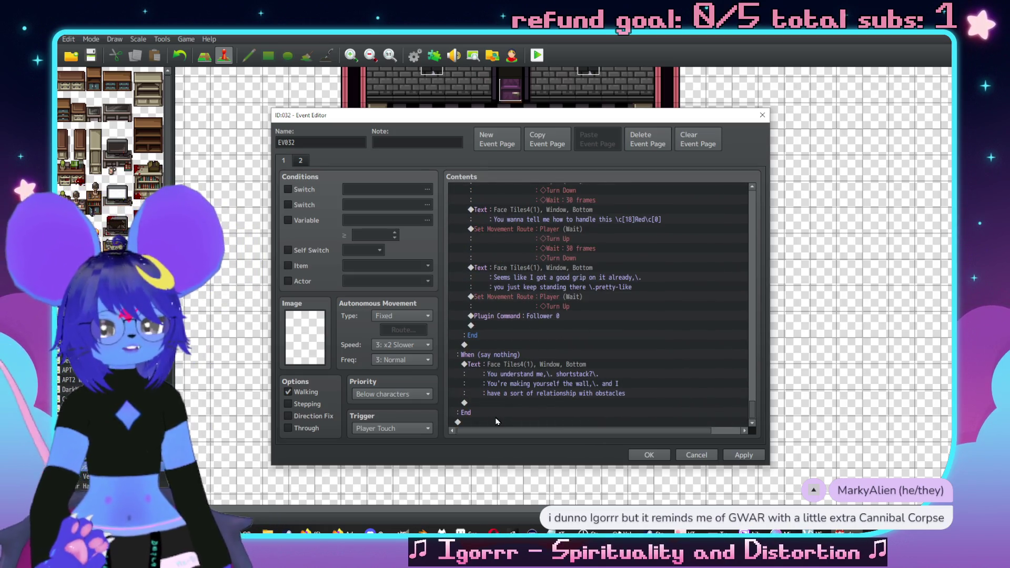
left_click(497, 421)
key("ctrl+v")
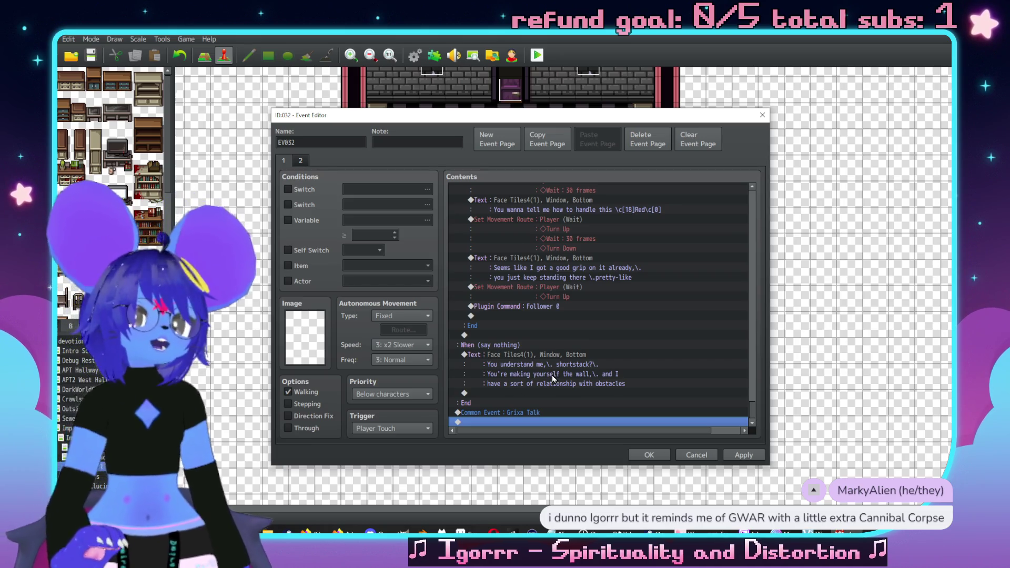
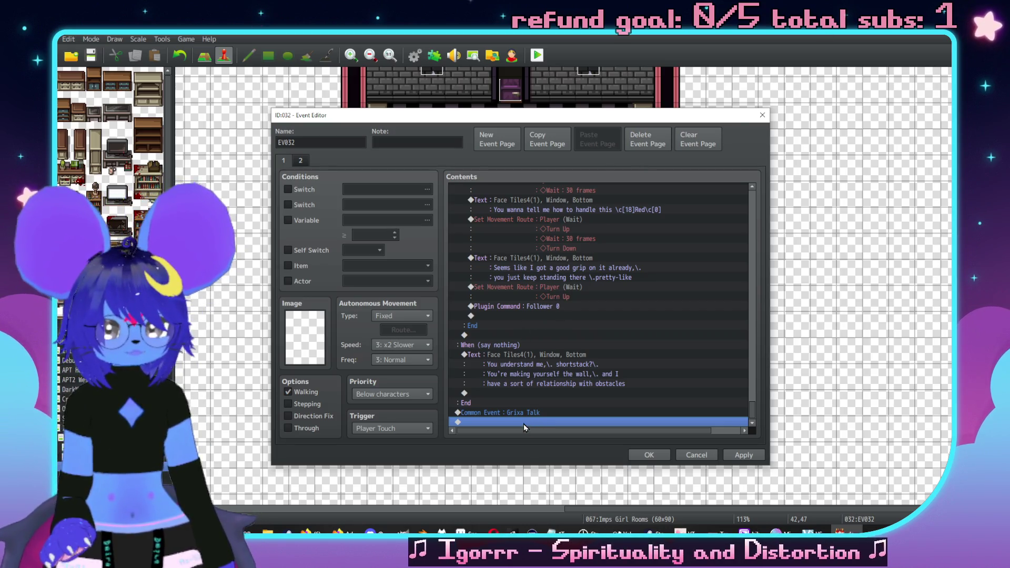
Step: Add a Show Text with the red Face Tiles2 imp face saying 'AWRIGHT ALREADY!! ALRIGHT!'
double_click(525, 422)
left_click(536, 192)
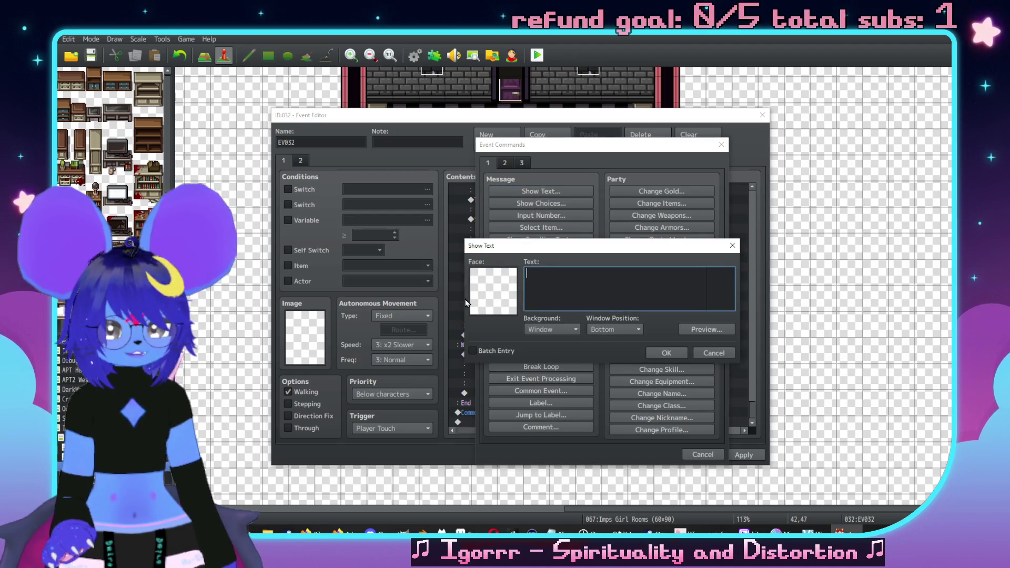
double_click(481, 287)
left_click(522, 226)
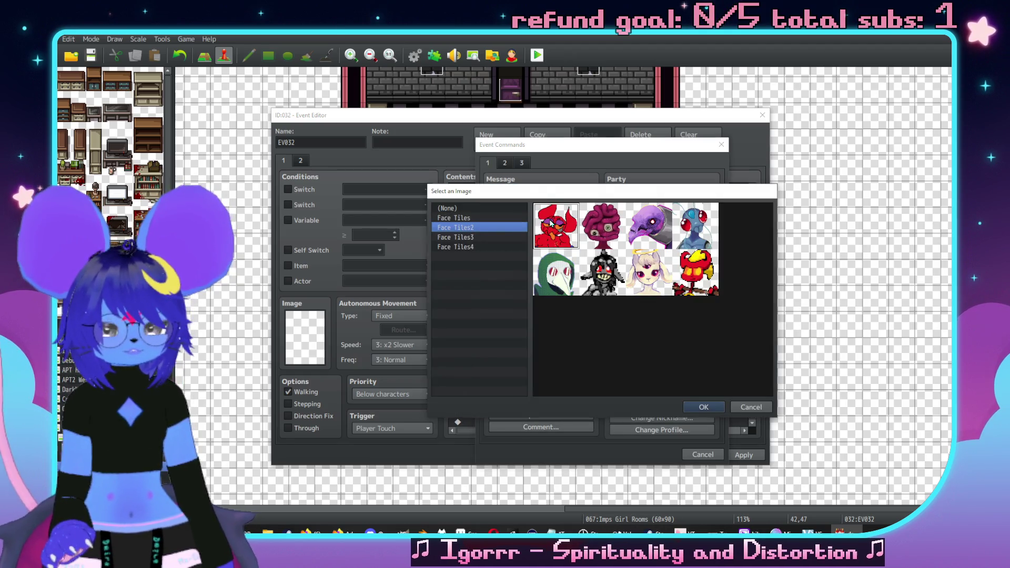
double_click(556, 225)
type("AWRIGH")
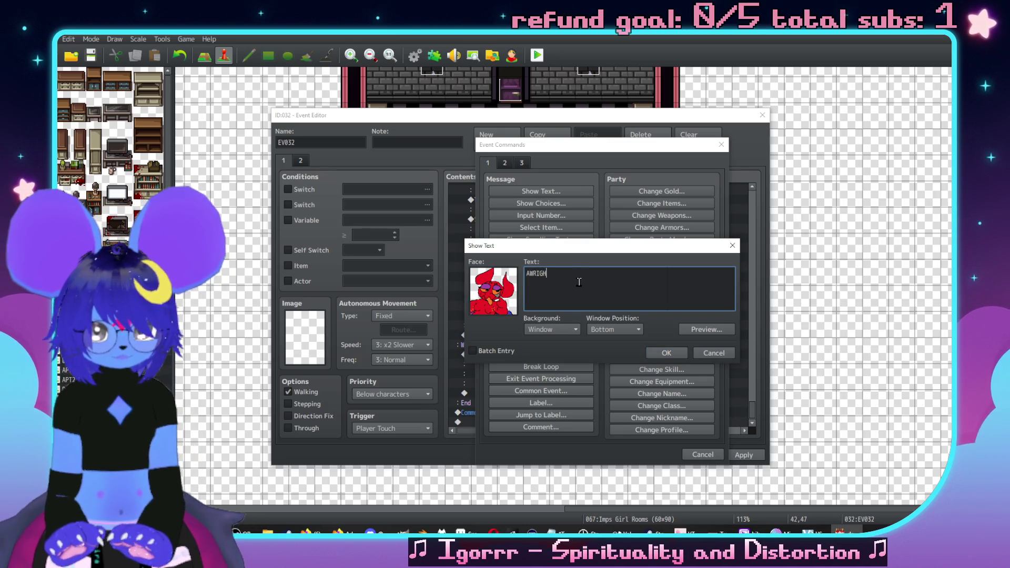
type("T ALREADY!!\\.")
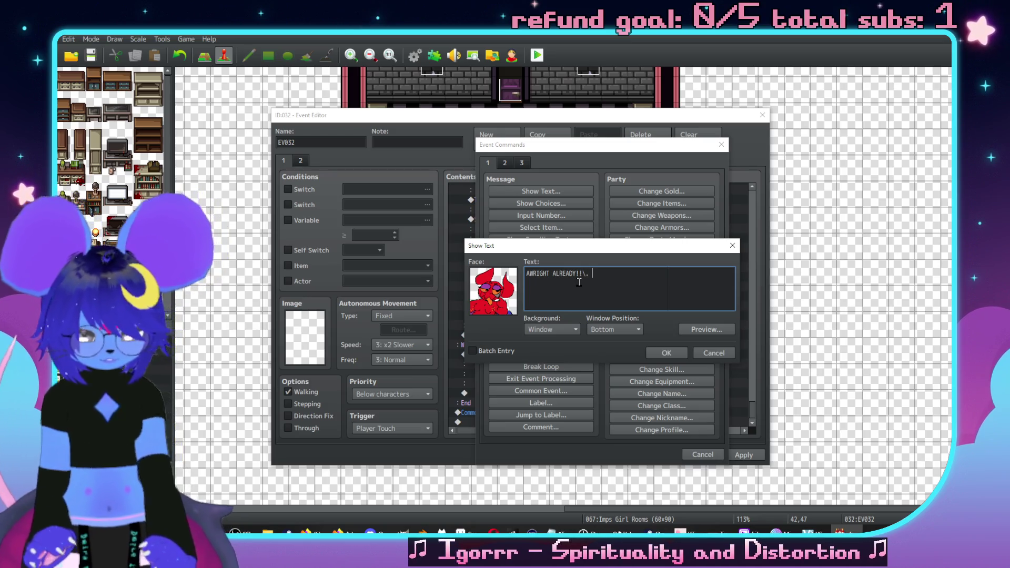
type(" ALRIGHT")
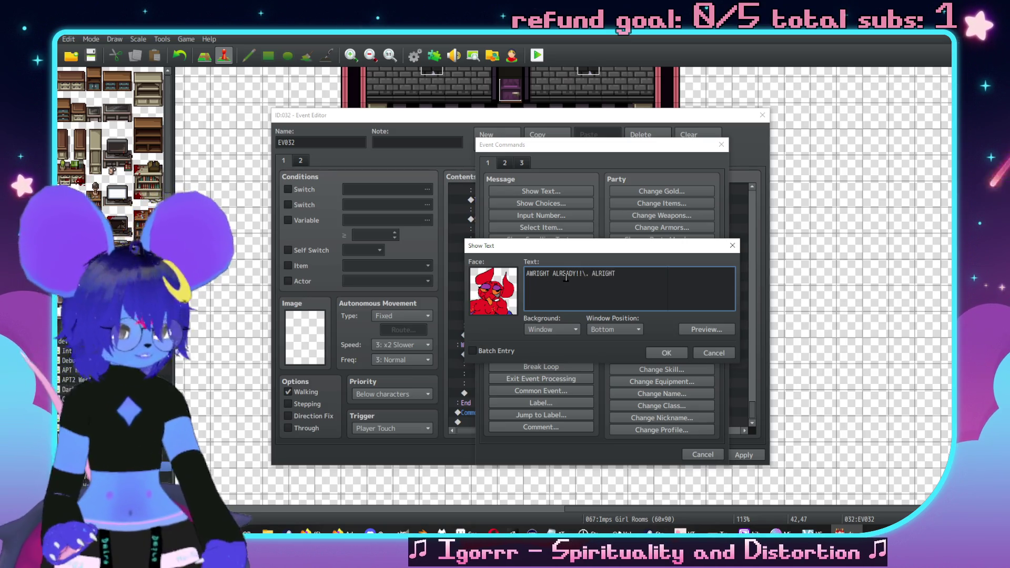
type("!")
Step: Preview the message, enlarge it with a leading \{, and insert it
left_click(707, 329)
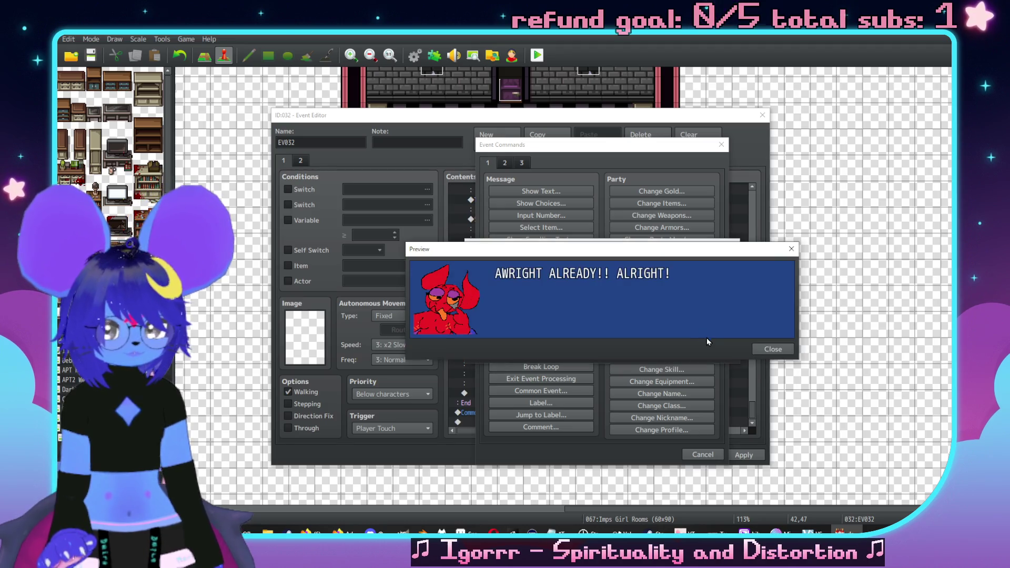
left_click(784, 349)
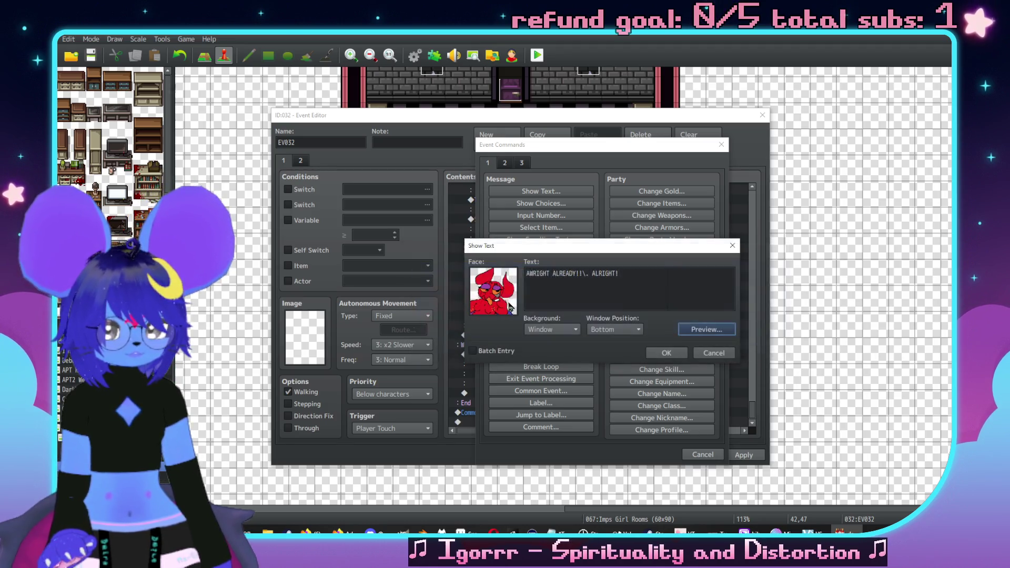
left_click(527, 272)
type("\\{")
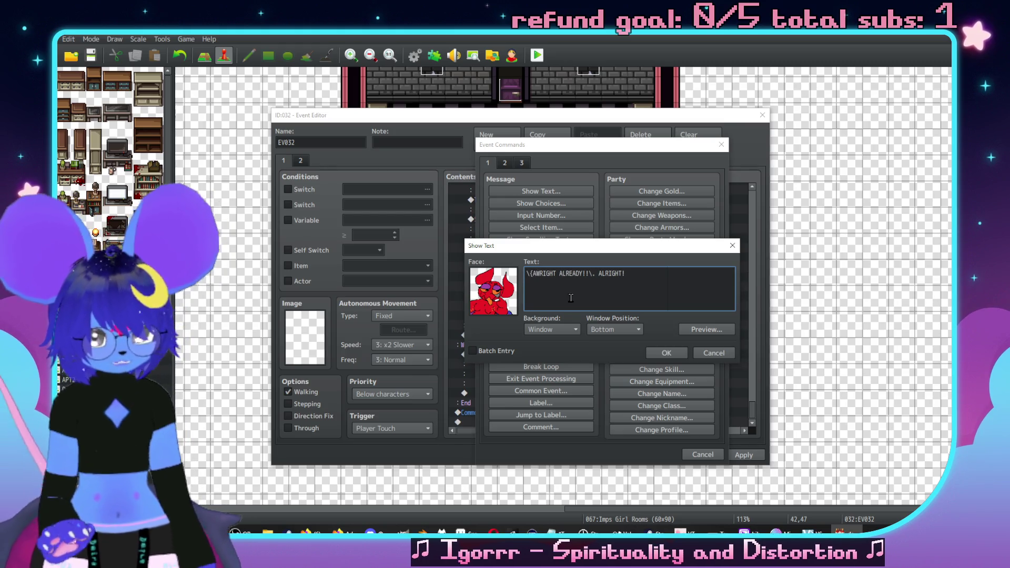
left_click(666, 352)
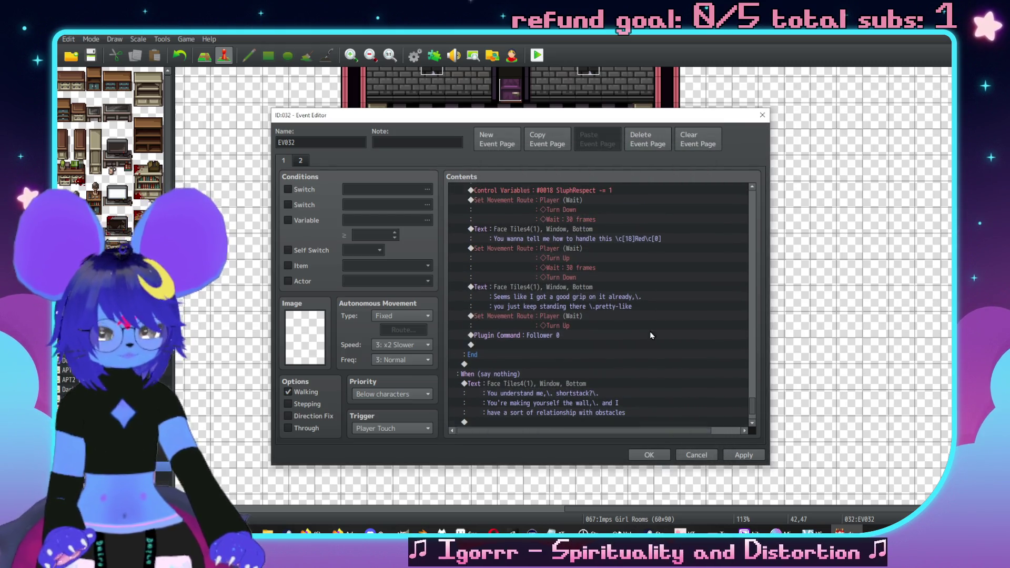
Step: Shrink the Checker branch thighs line with \} and end it with a period instead of '!!'
scroll(742, 277, "up", 10)
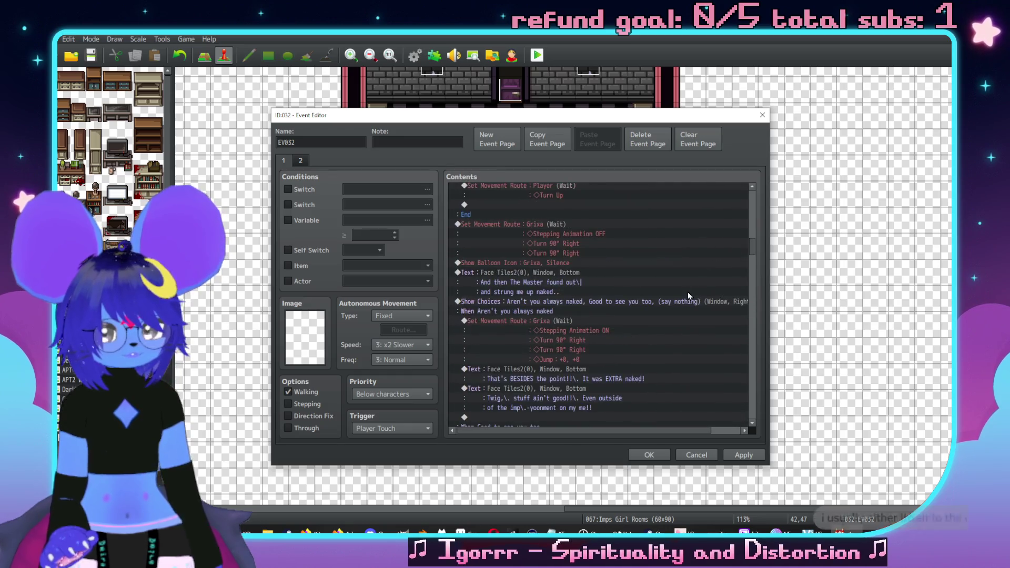
scroll(665, 314, "up", 3)
scroll(596, 281, "up", 1)
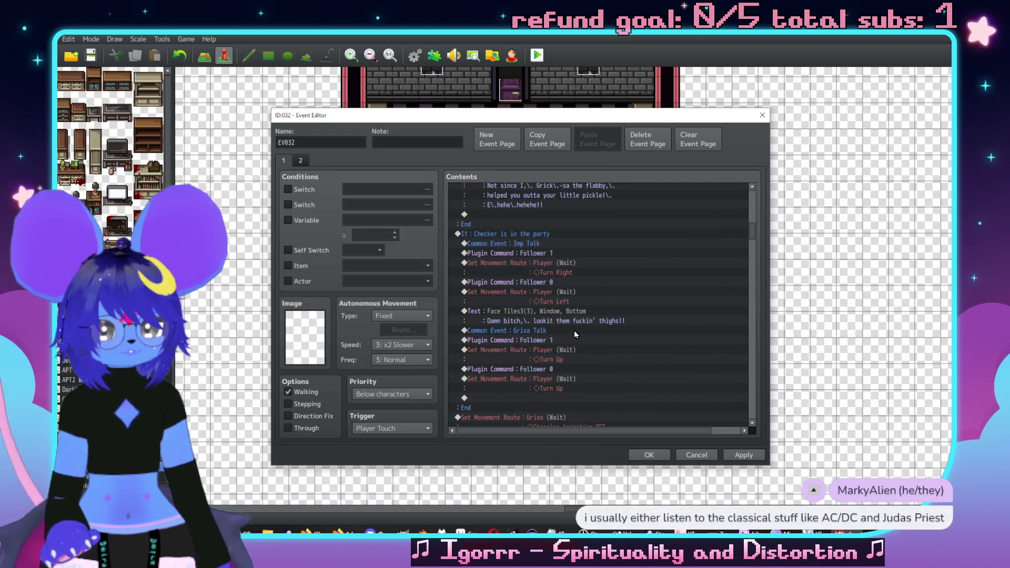
double_click(573, 316)
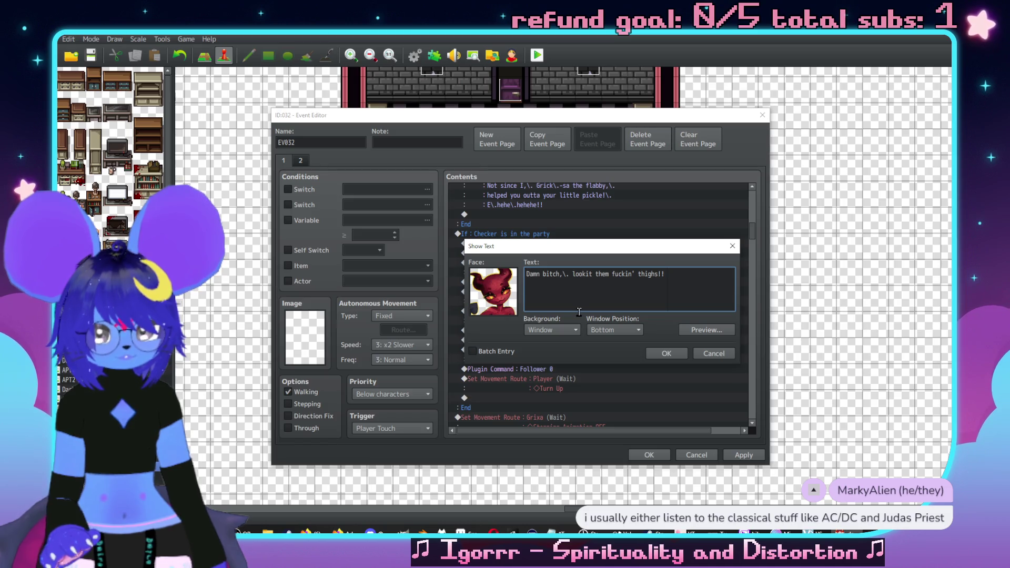
type("\\}")
left_click(694, 281)
key("BackSpace")
key("BackSpace")
type(".")
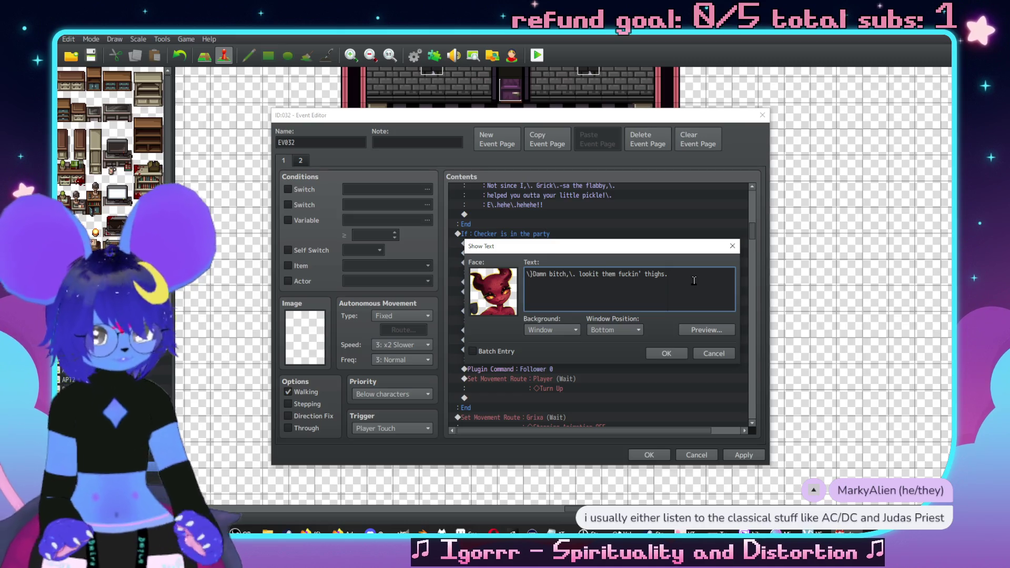
left_click(666, 353)
Step: Start a new command at the end of EV032, after the enlarged imp shout
scroll(756, 304, "down", 5)
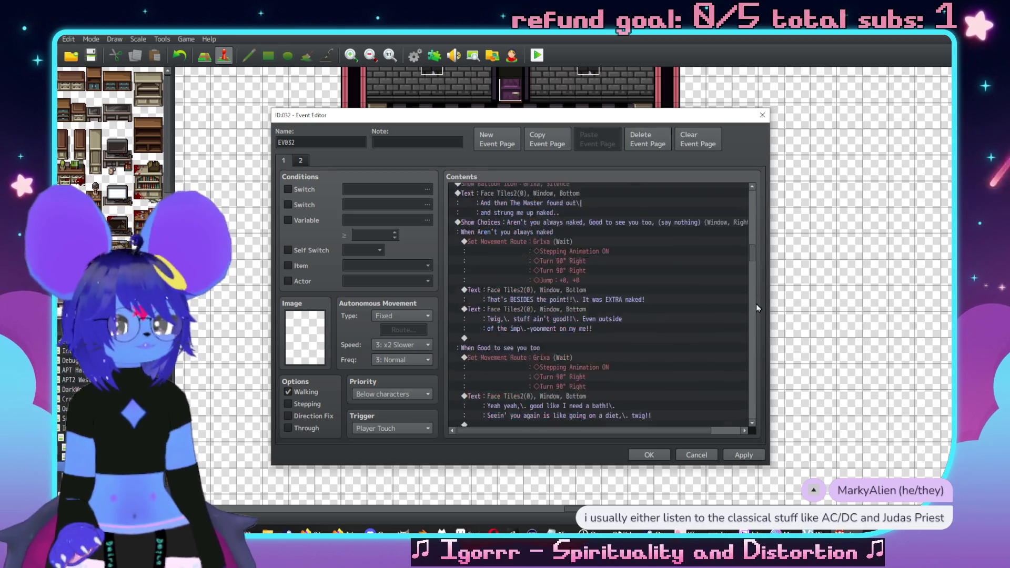
scroll(756, 304, "down", 10)
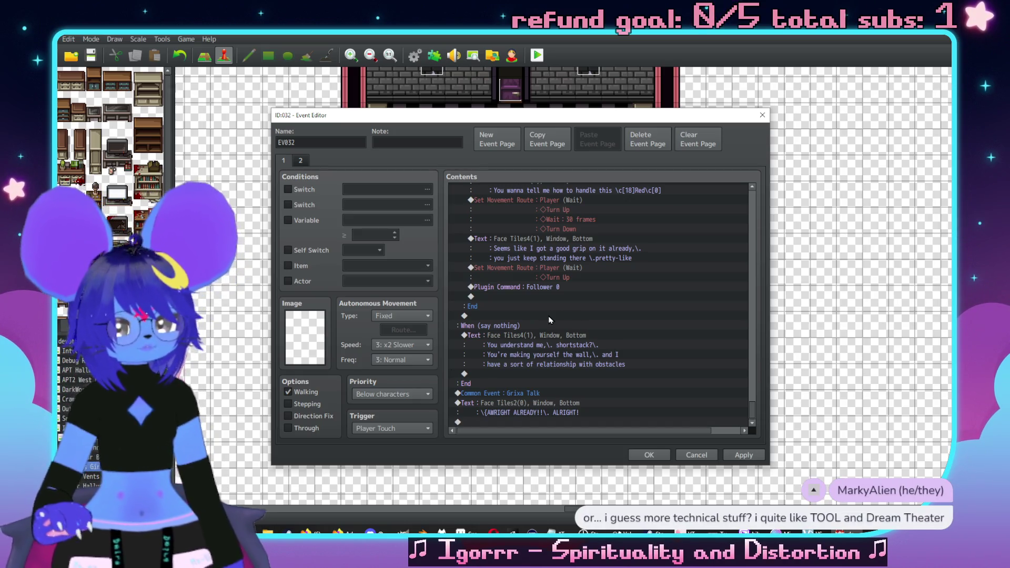
double_click(538, 426)
Step: Draft a red Face Tiles2 imp message: 'Back off, c'mon!! I know I'm not a match / for you guys'
left_click(541, 191)
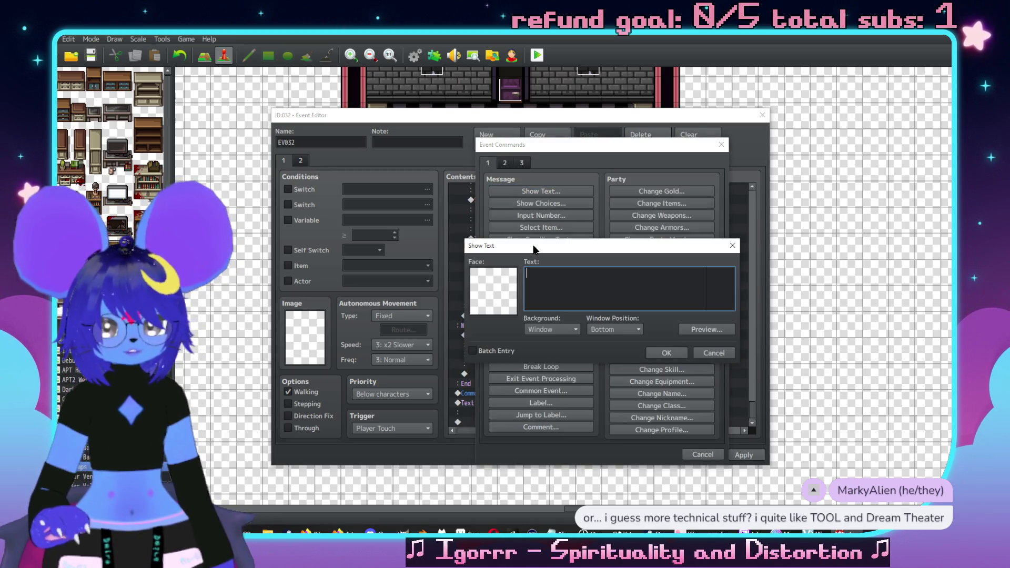
double_click(514, 287)
left_click(496, 219)
left_click(455, 227)
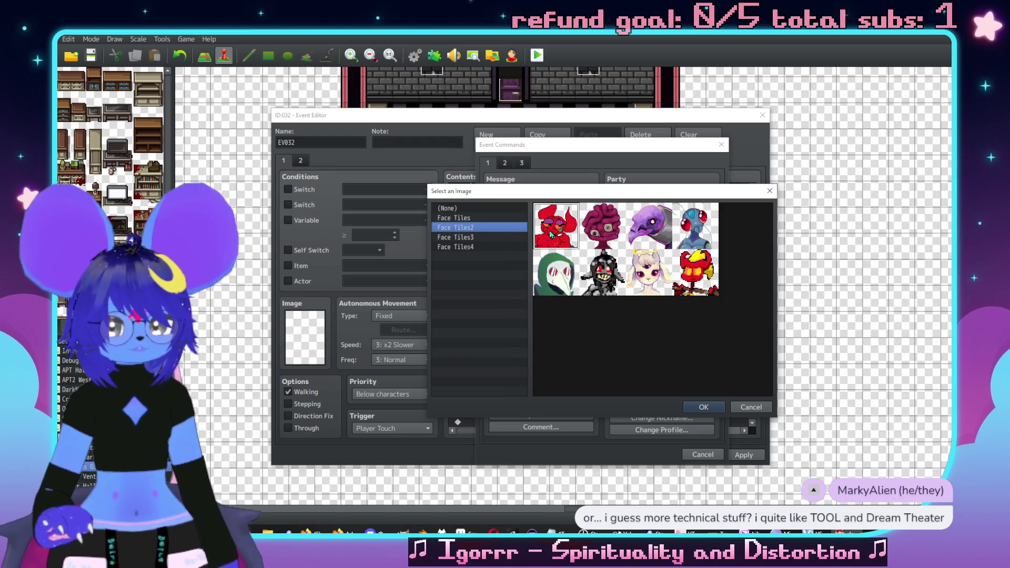
double_click(573, 282)
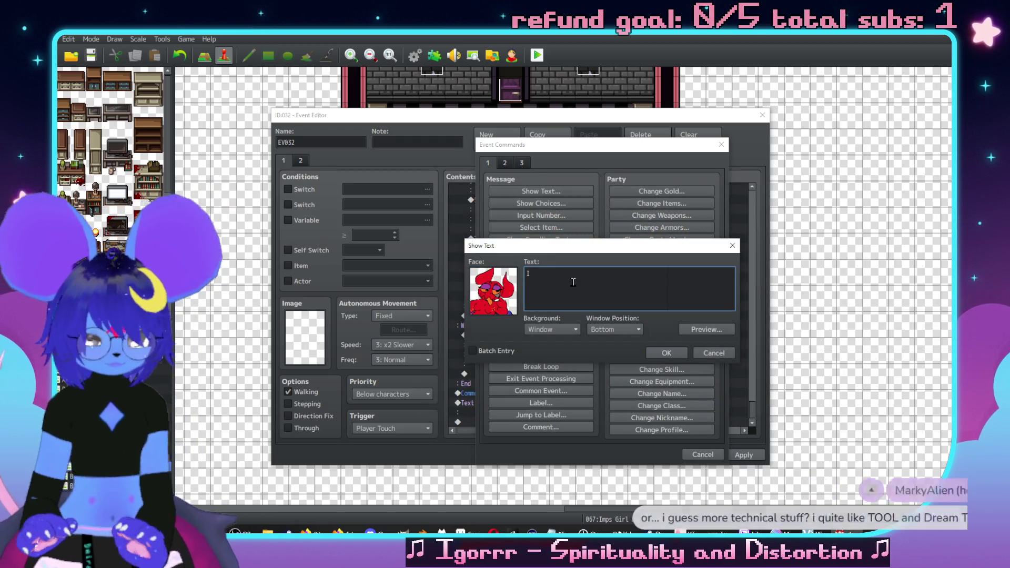
type("Back off,\\. c'm")
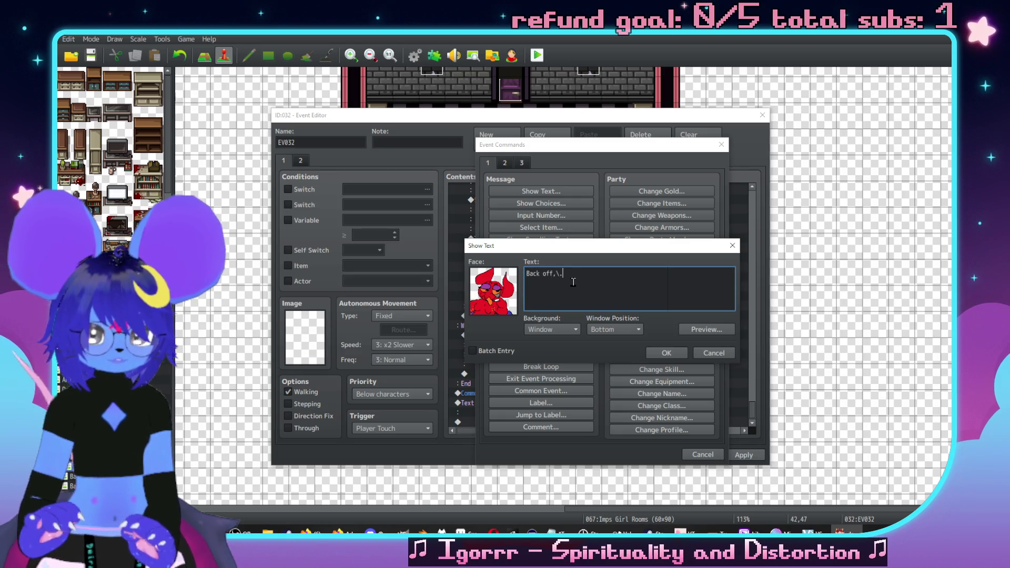
type("on!!\\. I kno")
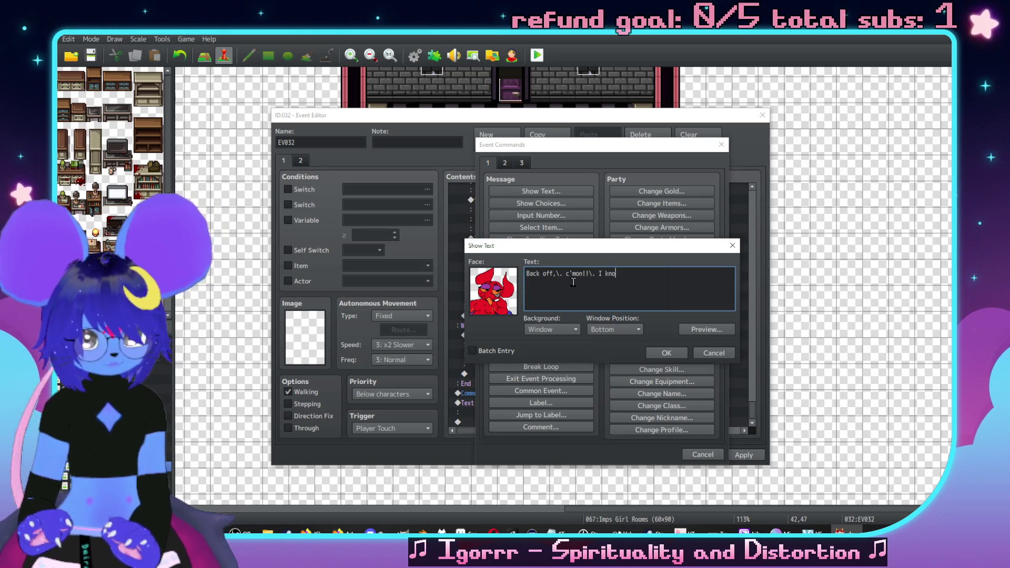
type("w I'm not a match")
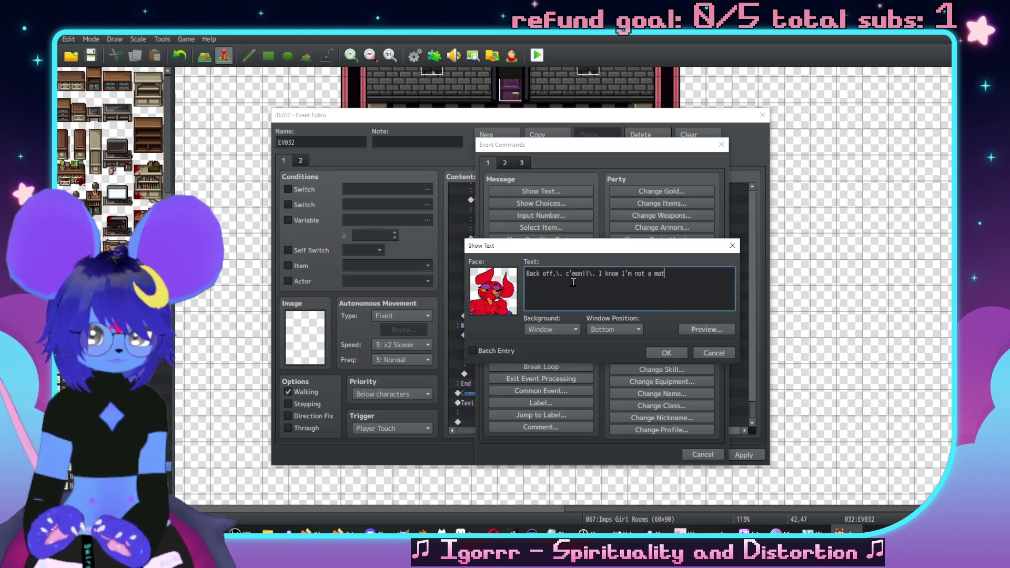
key("Return")
type("for you guys,")
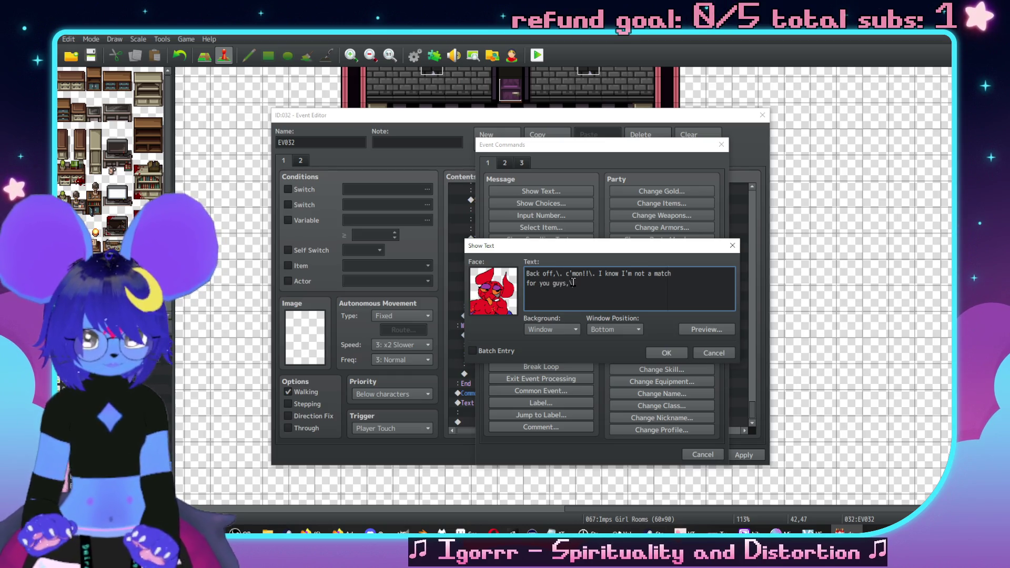
Step: Revise it to 'Back off!!… I know I'm not a match for you guys, quit bustin' my nut!!' and insert it
left_click_drag(585, 274, 559, 273)
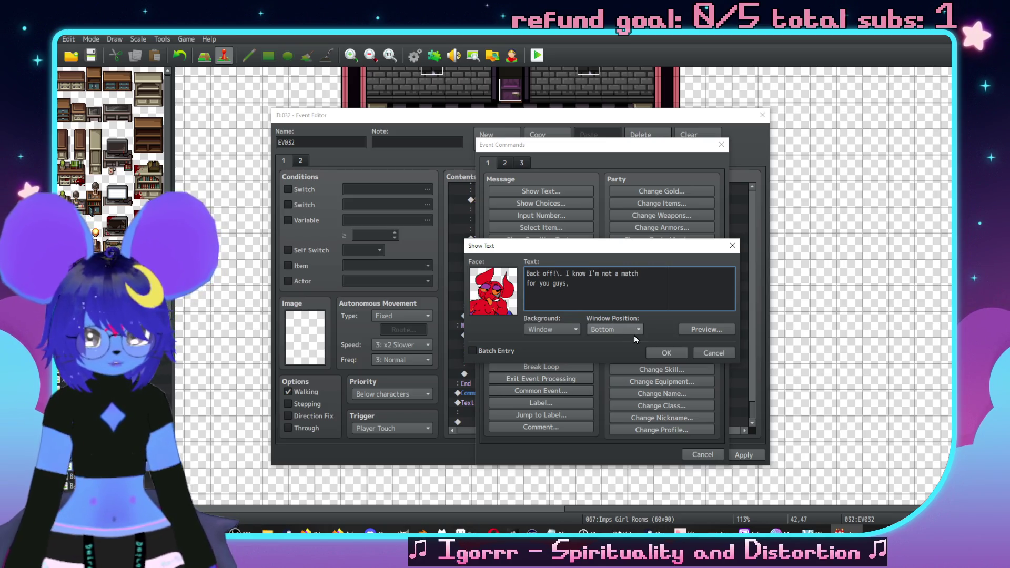
type("!")
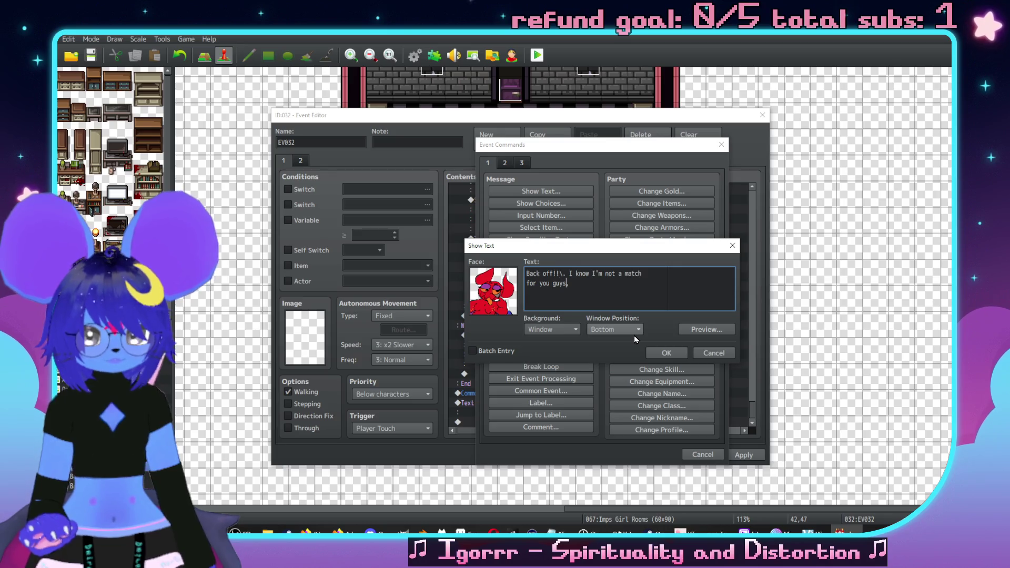
type("\\. cm")
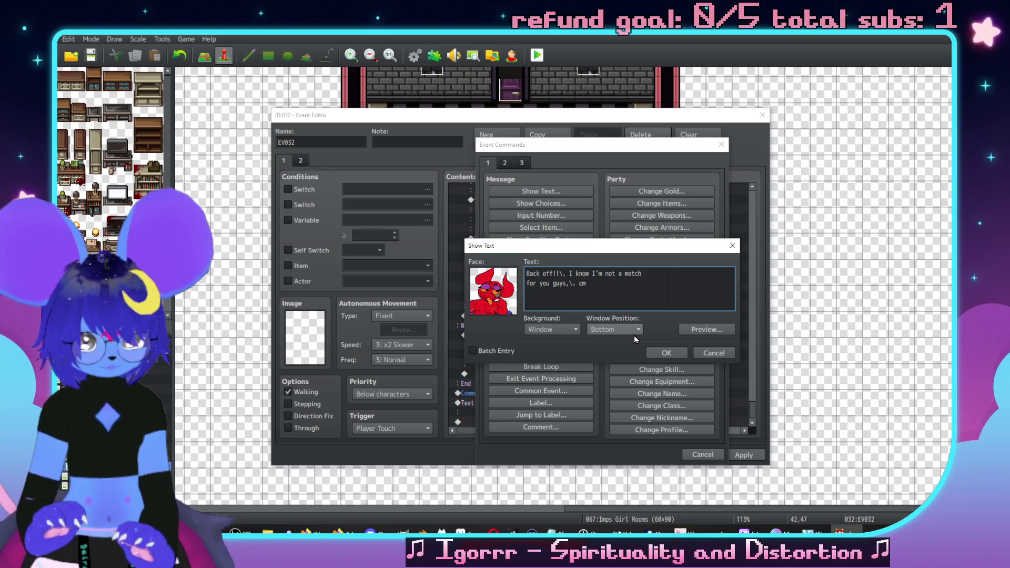
key("BackSpace")
key("BackSpace")
type("gimme a bre")
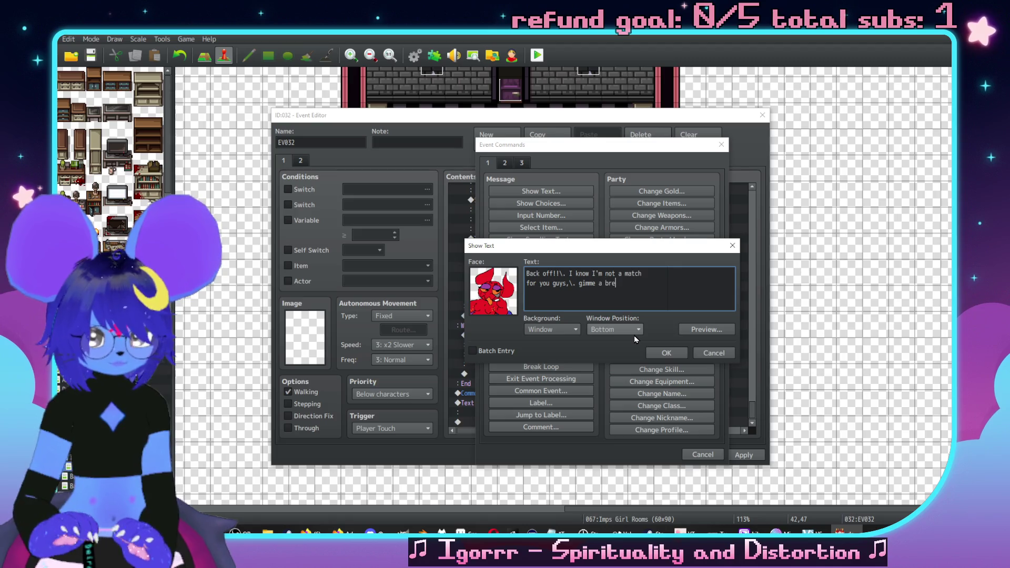
type("ak!!")
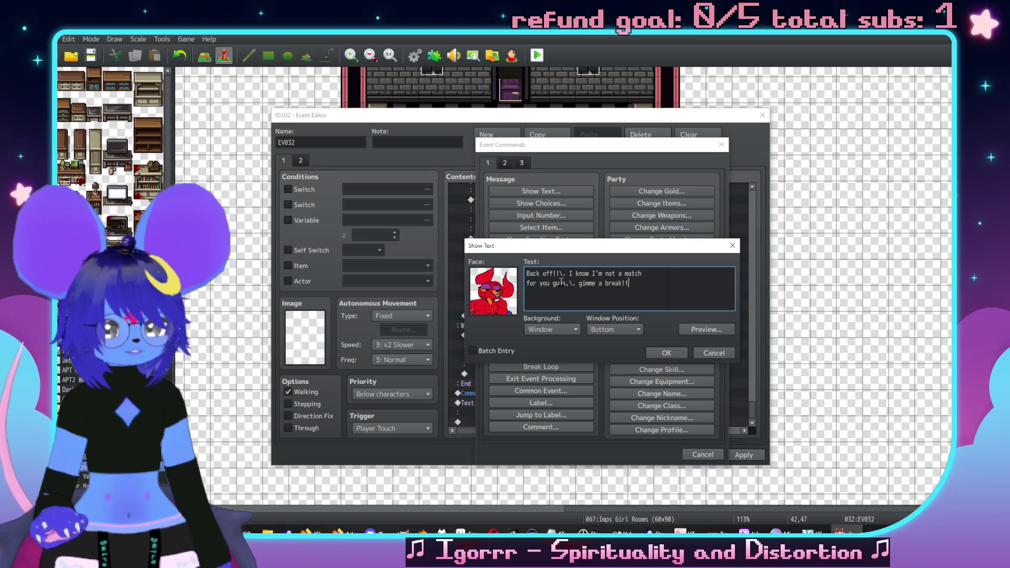
left_click_drag(630, 284, 575, 283)
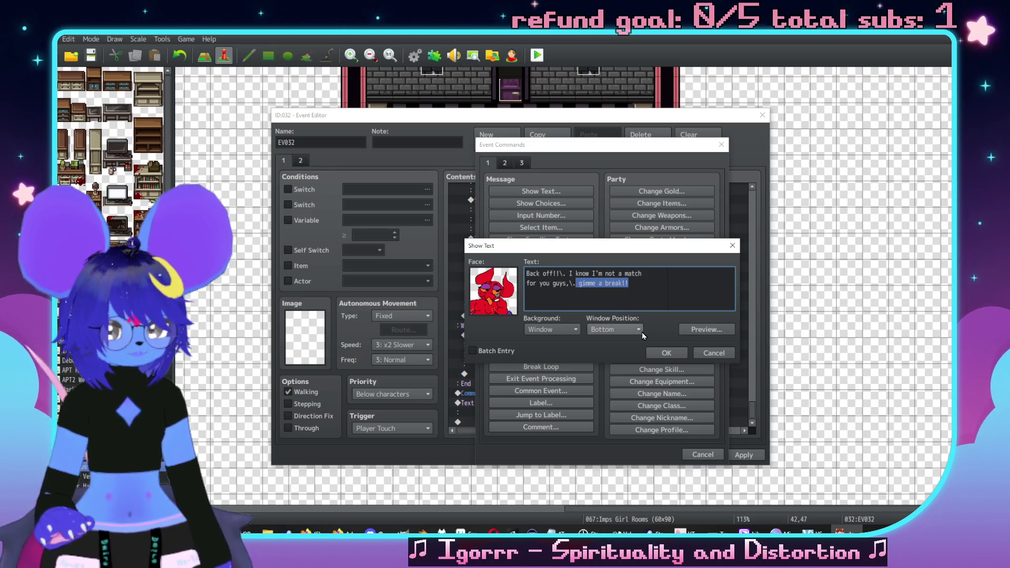
type("quit bustin' ")
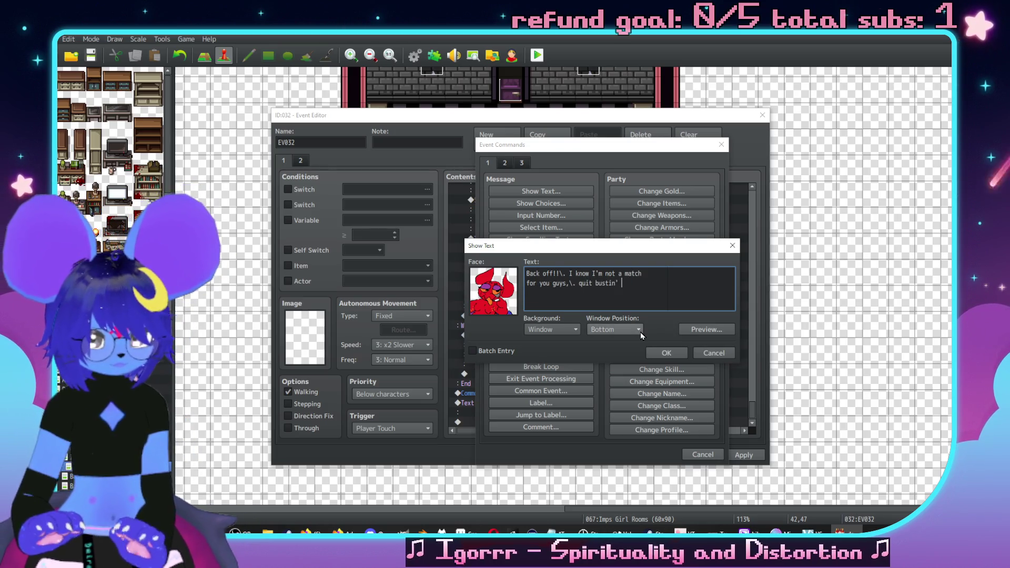
type("my nut!!")
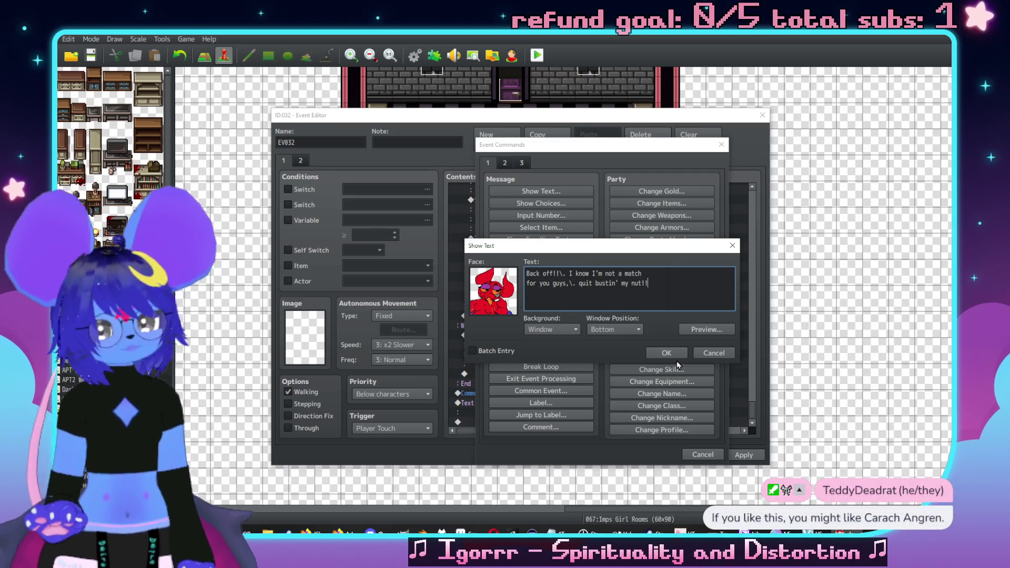
left_click(684, 353)
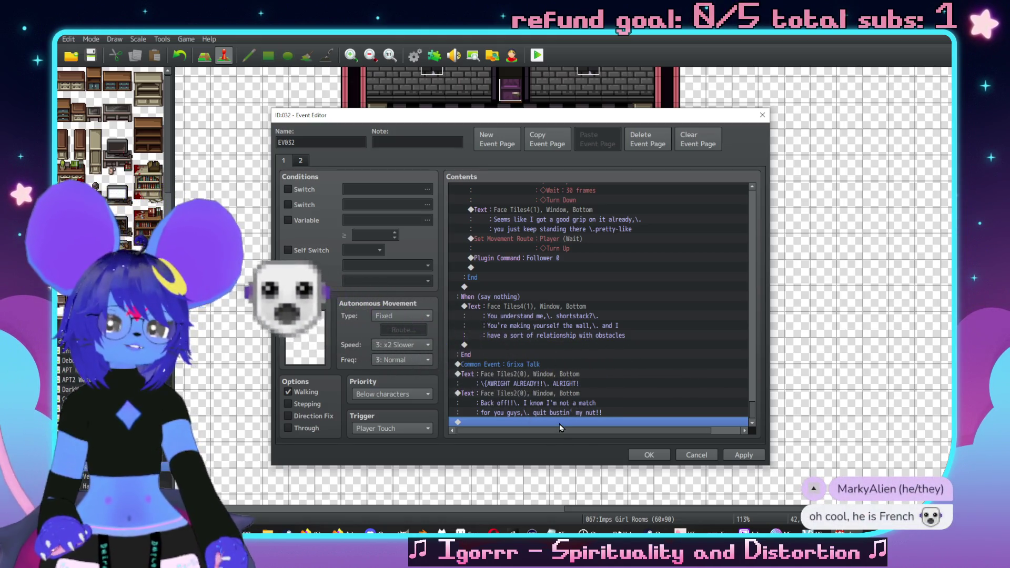
Step: Copy the 'If: Checker is in the party' block and paste it above the final Back off line
left_click(569, 377)
scroll(703, 409, "up", 5)
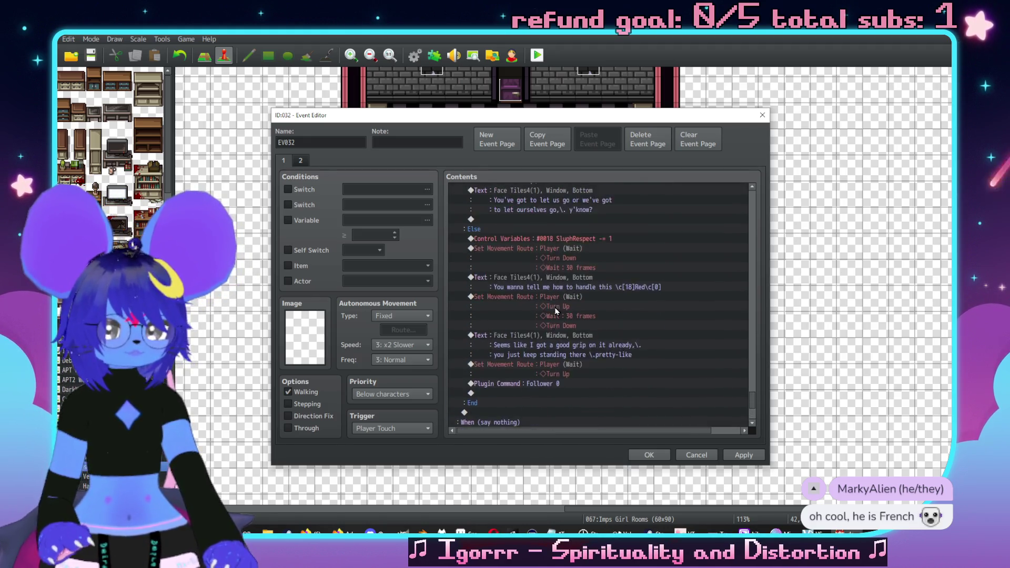
scroll(547, 295, "up", 2)
left_click(576, 297)
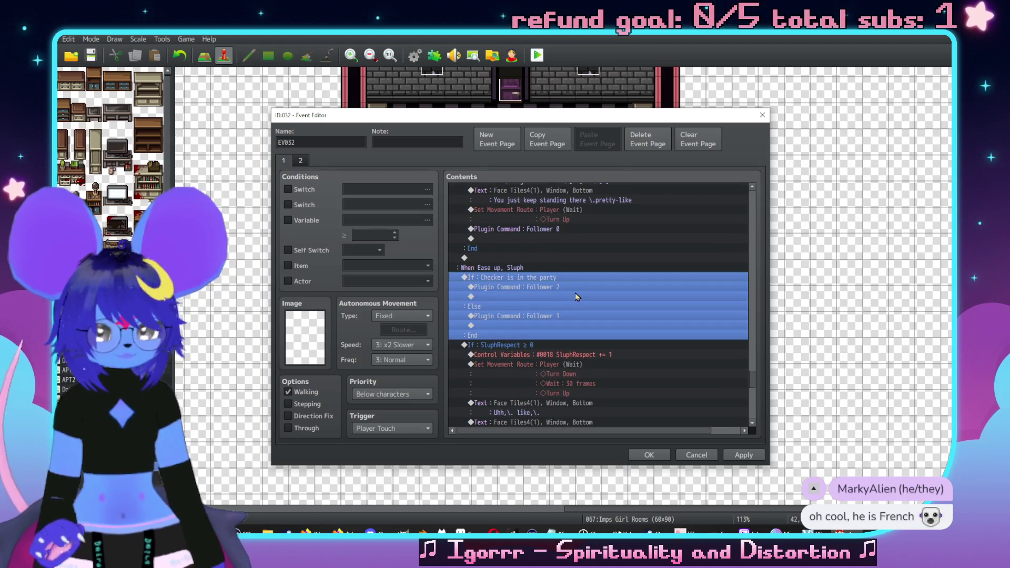
scroll(580, 299, "down", 10)
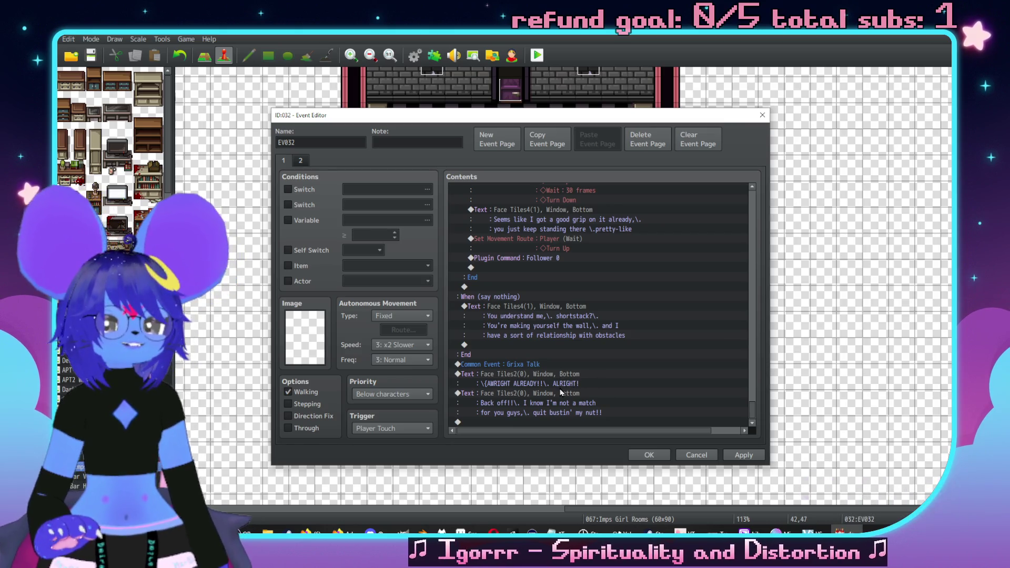
left_click(560, 393)
key("ctrl+v")
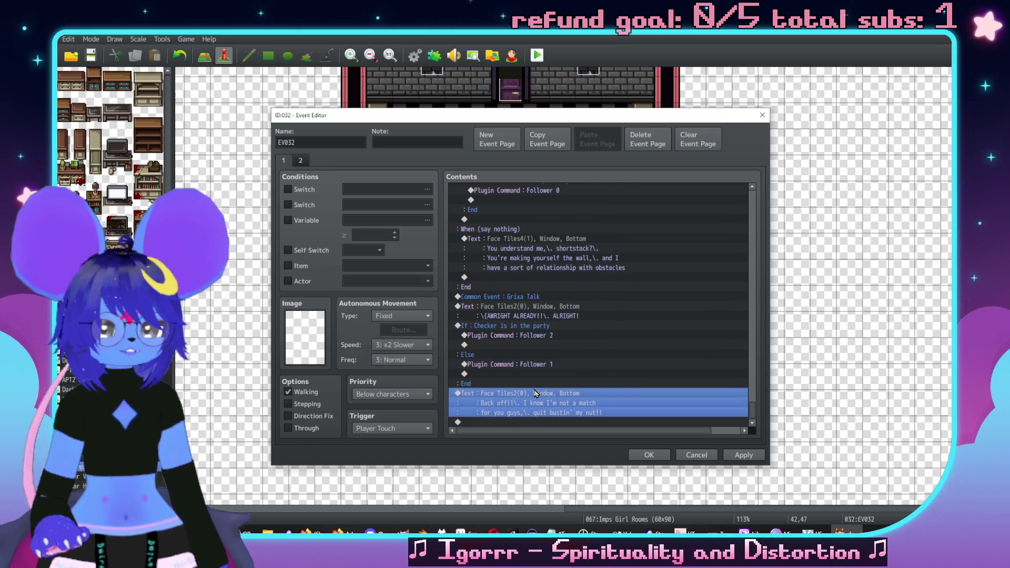
key("Insert")
left_click(504, 163)
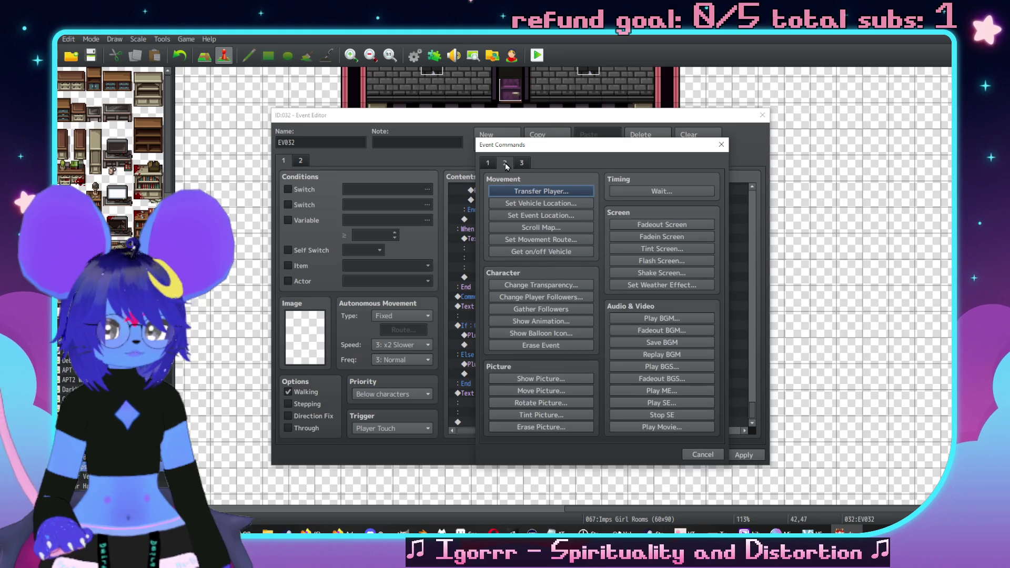
Step: Add a player movement route: Direction Fix ON, Move Down, Direction Fix OFF, leaving blend and opacity unchanged
left_click(540, 240)
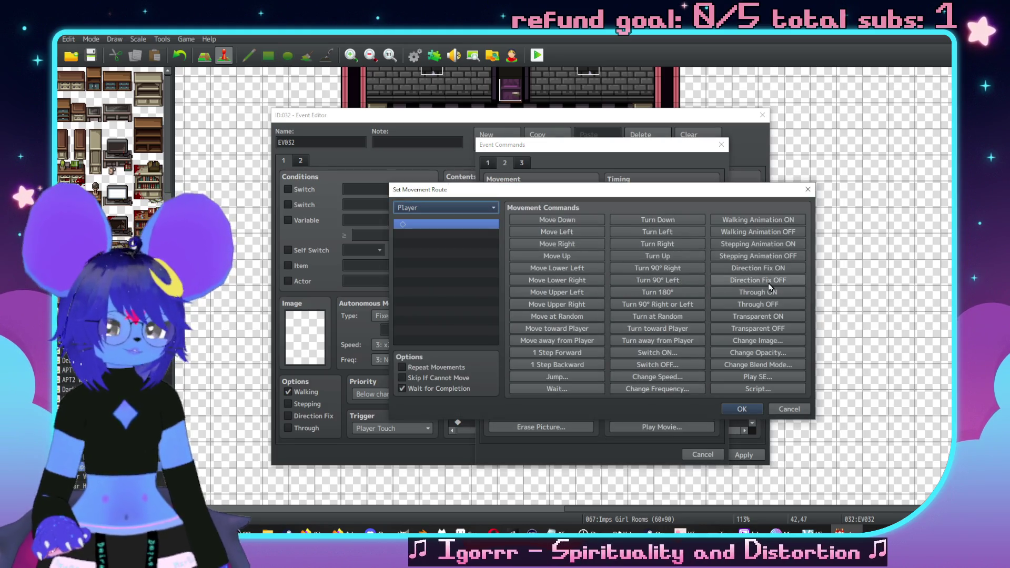
left_click(760, 269)
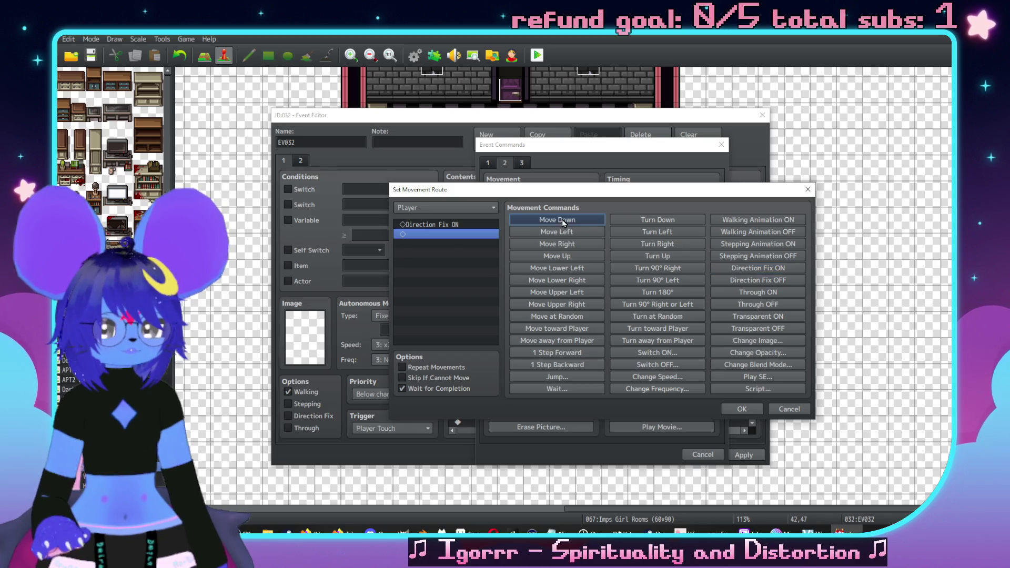
left_click(557, 220)
left_click(747, 280)
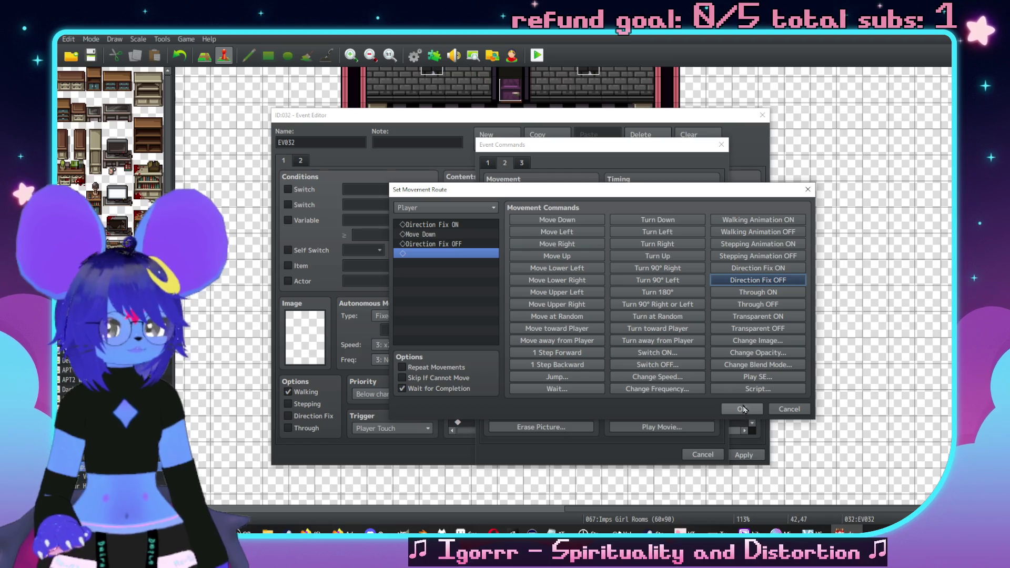
left_click(758, 366)
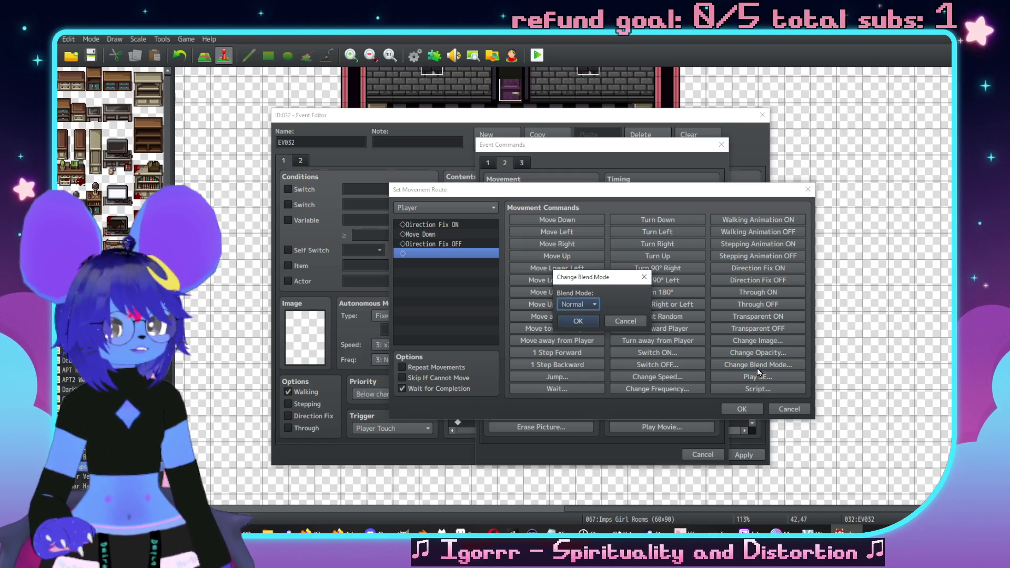
left_click(578, 305)
left_click(623, 320)
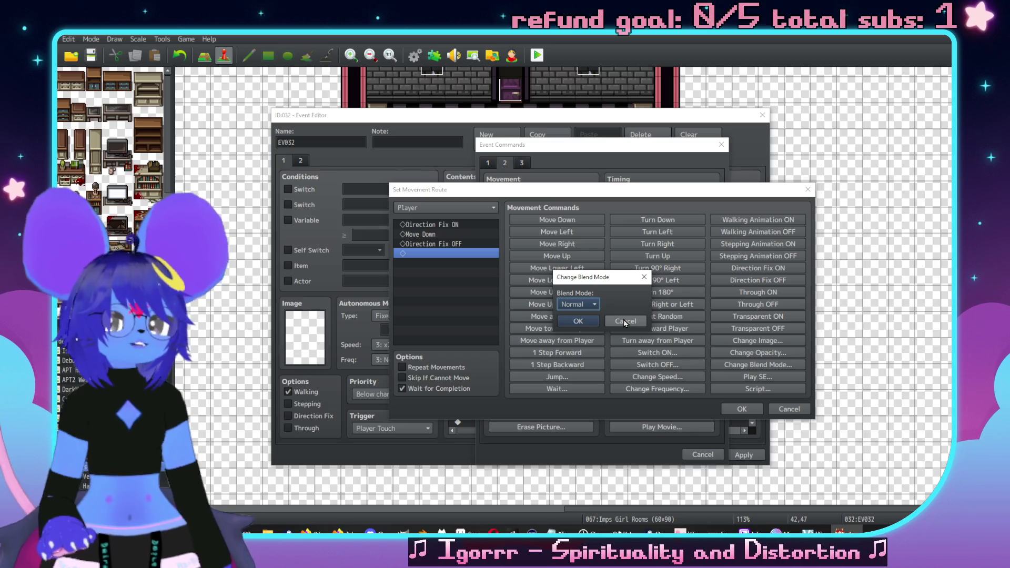
left_click(624, 320)
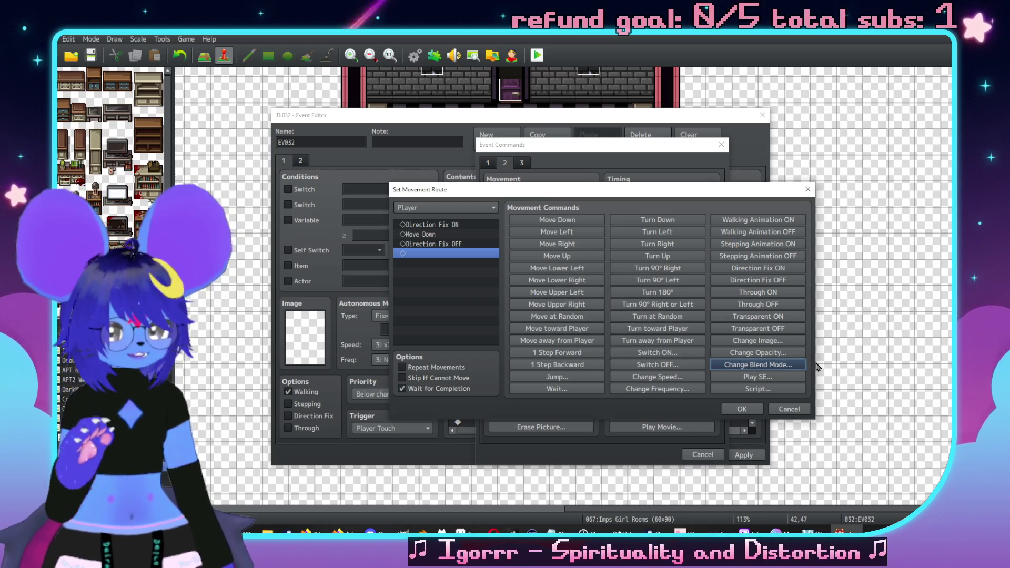
left_click(767, 351)
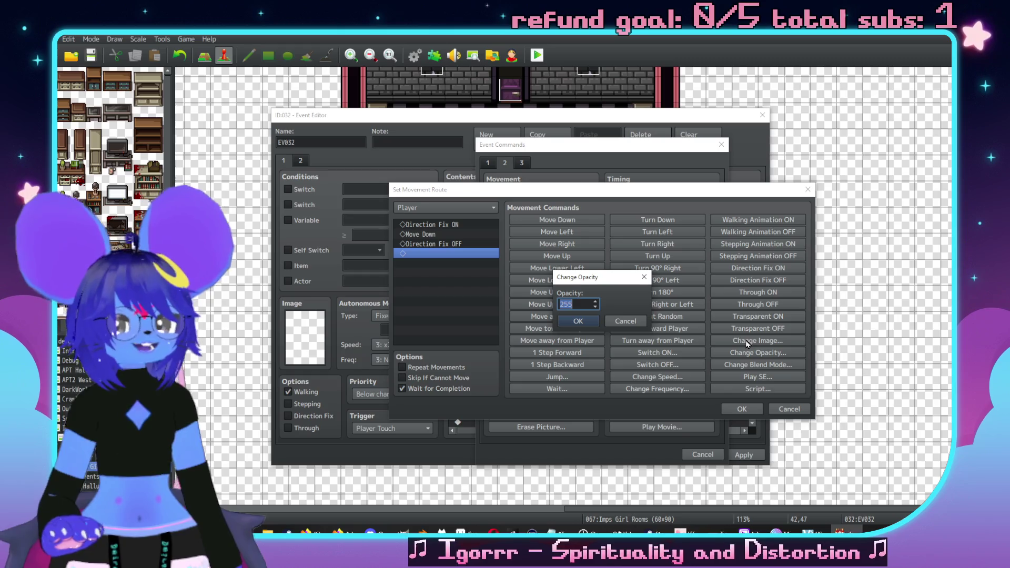
left_click(633, 322)
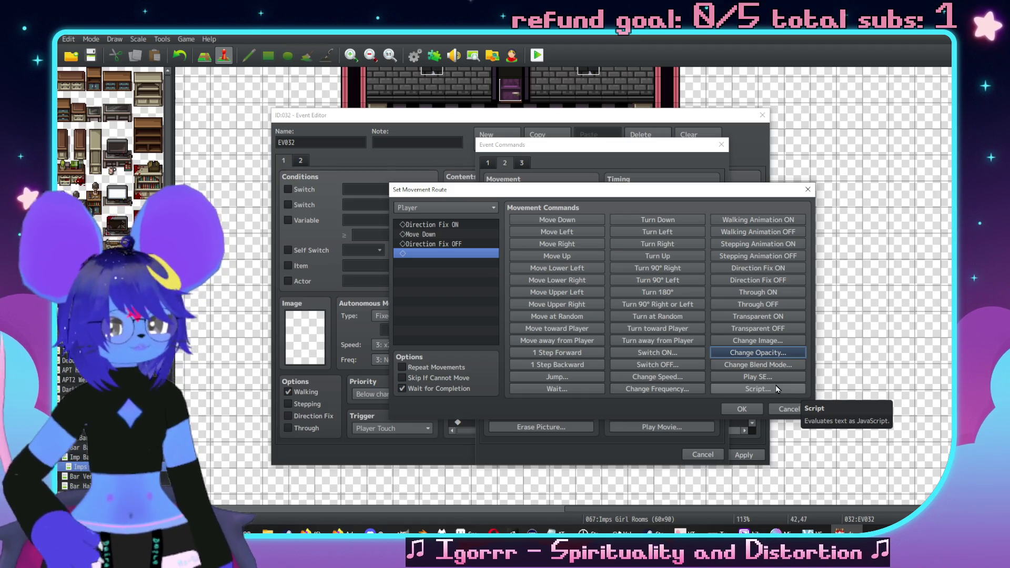
left_click(742, 409)
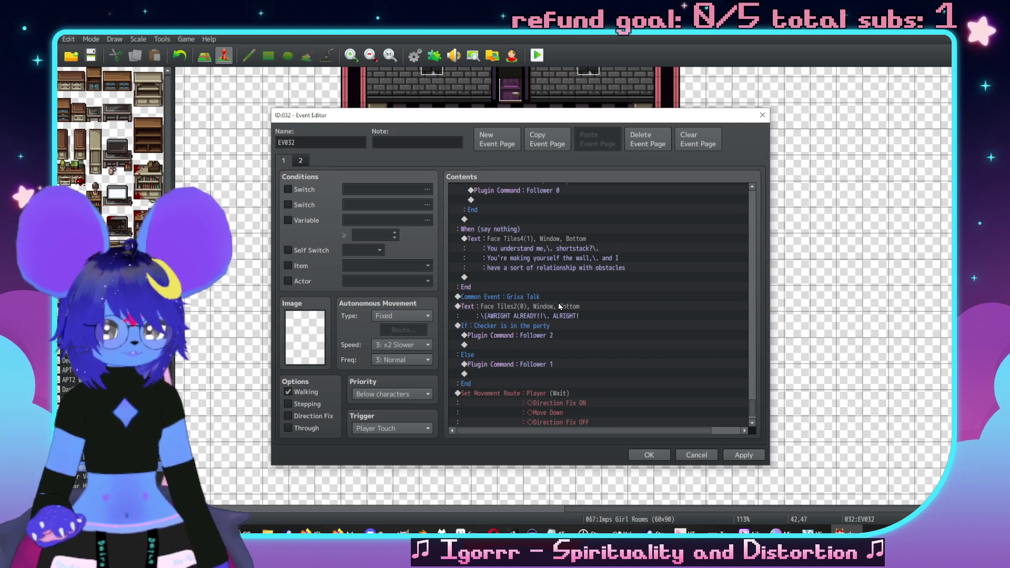
key("Return")
left_click(661, 403)
left_click(545, 296)
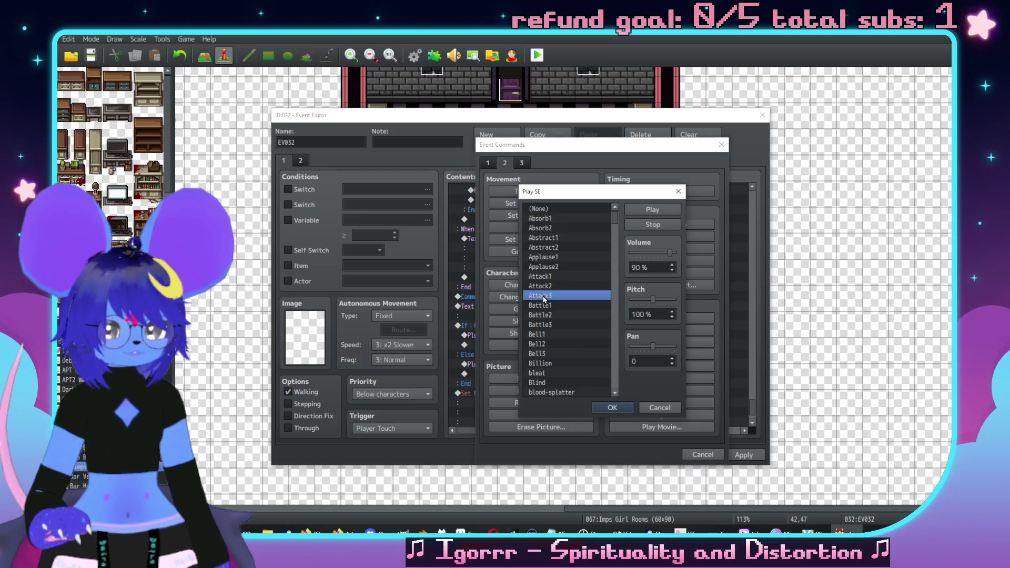
key("m")
scroll(538, 297, "down", 2)
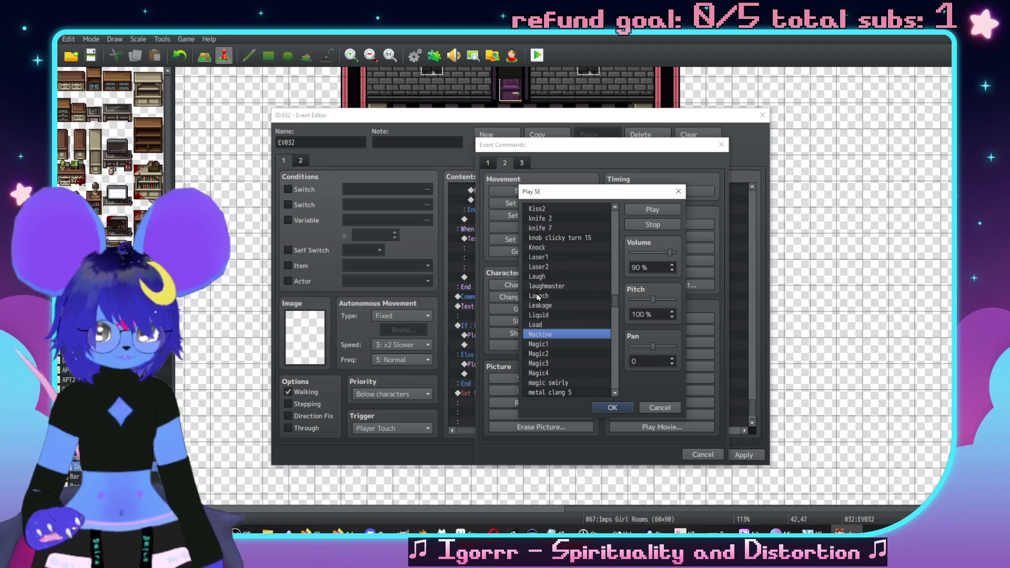
left_click(542, 277)
left_click(547, 285)
left_click(652, 209)
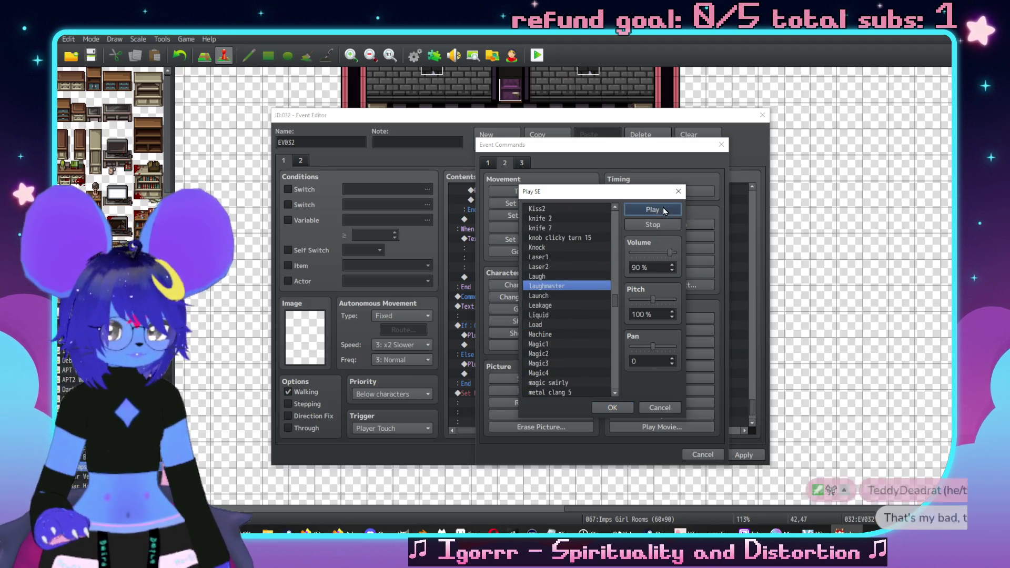
left_click_drag(658, 297, 695, 245)
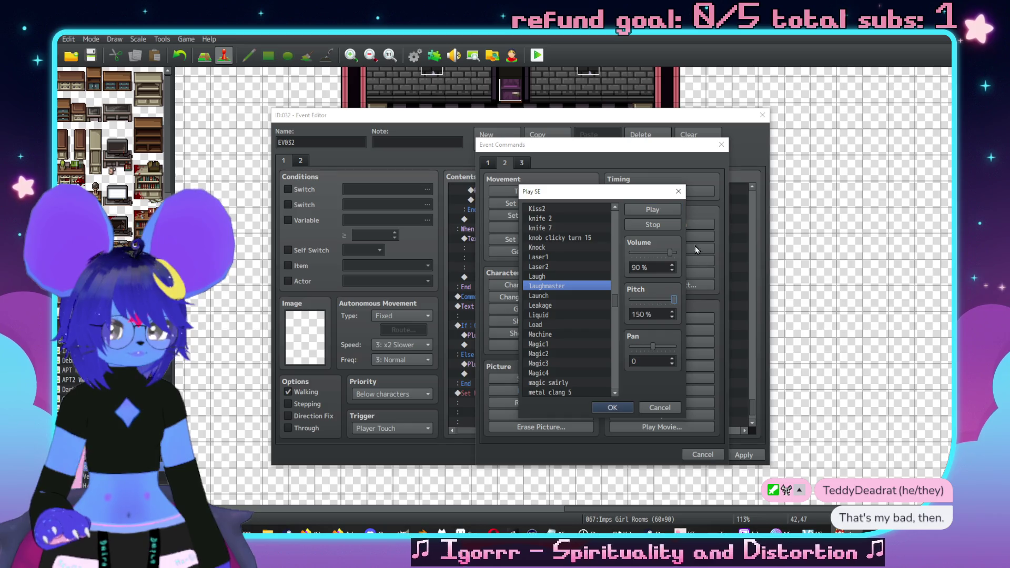
left_click(667, 214)
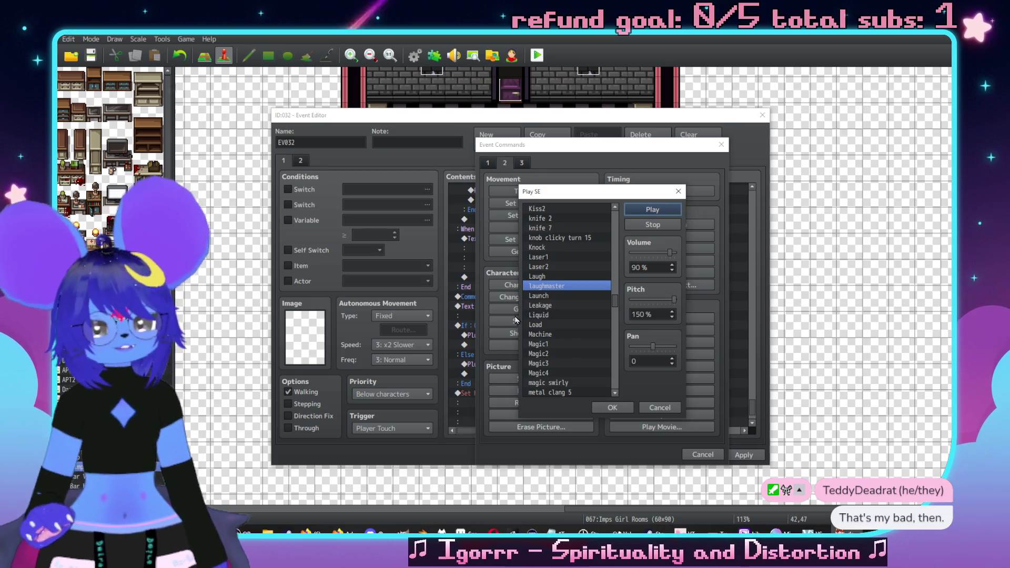
scroll(541, 311, "down", 2)
scroll(536, 315, "up", 2)
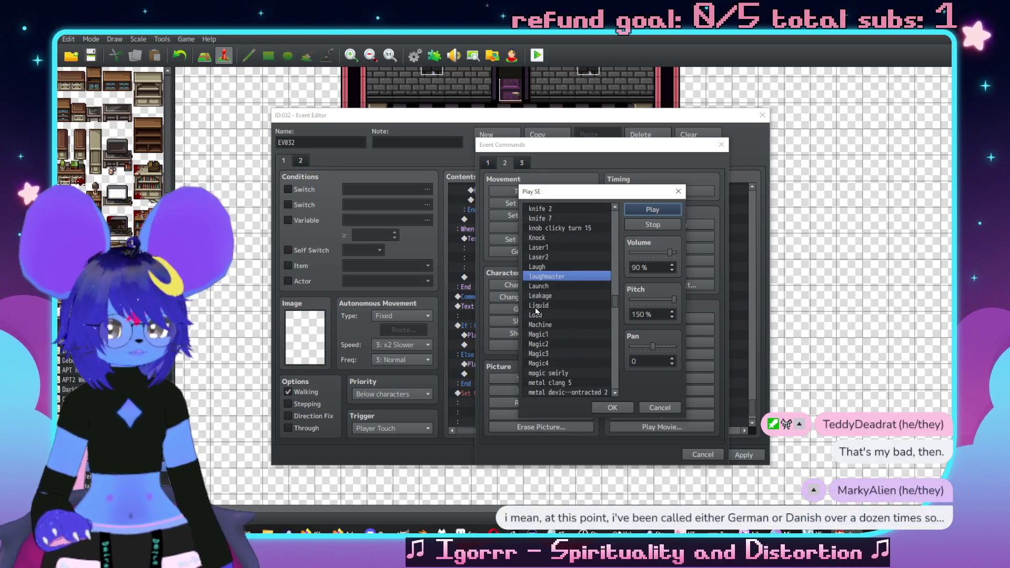
scroll(567, 324, "up", 10)
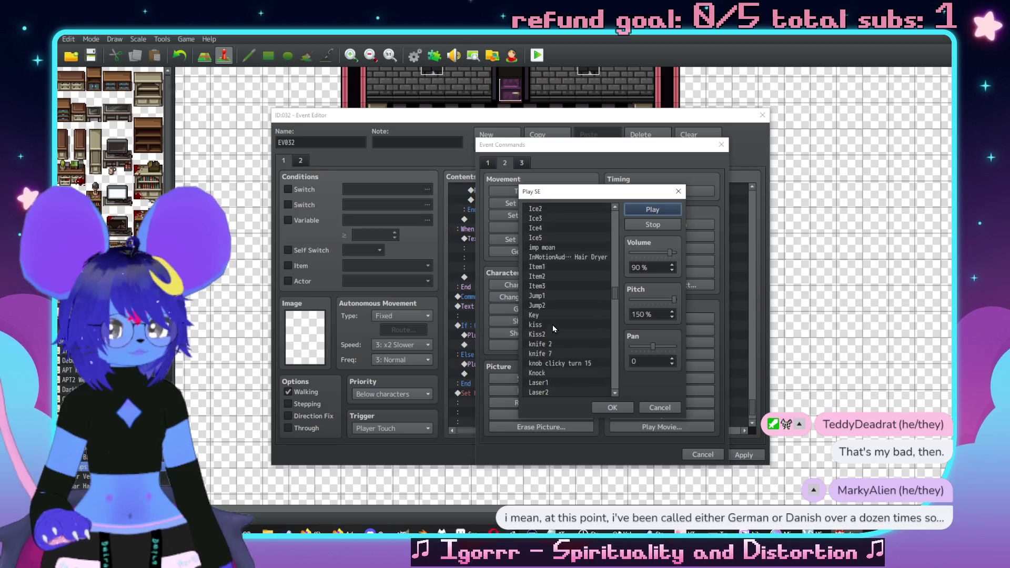
scroll(556, 316, "up", 3)
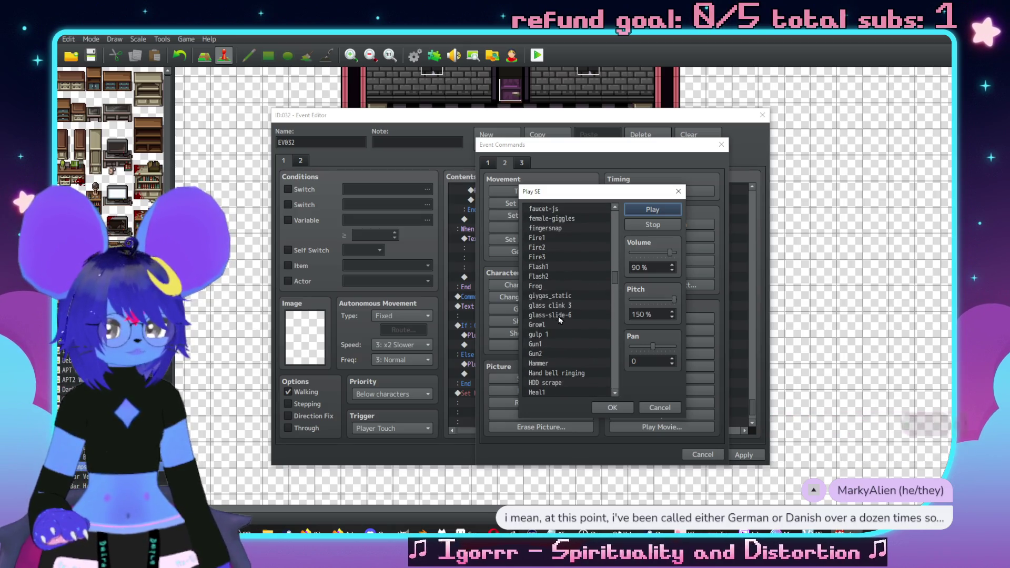
left_click(553, 324)
left_click(653, 212)
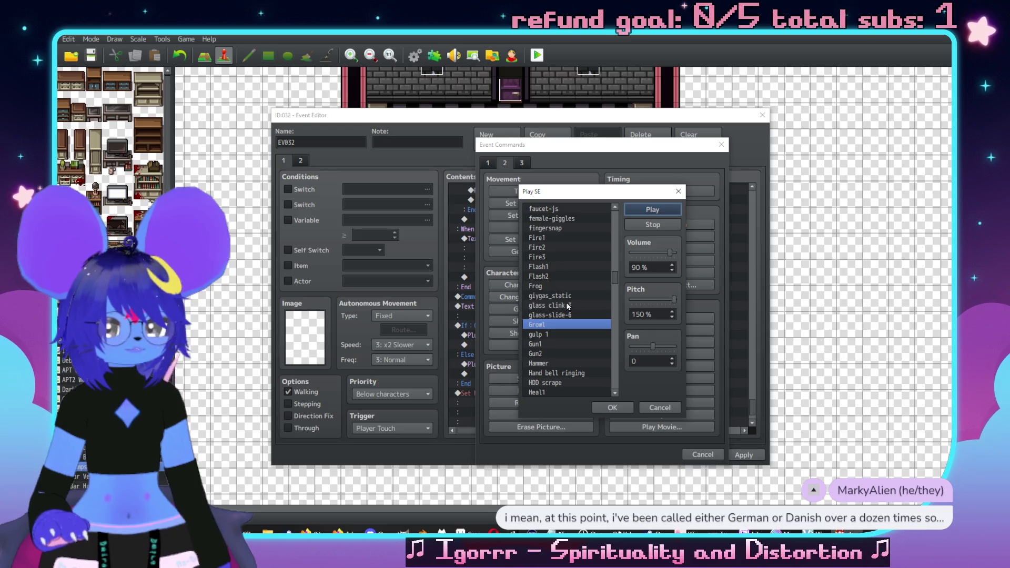
scroll(571, 310, "up", 15)
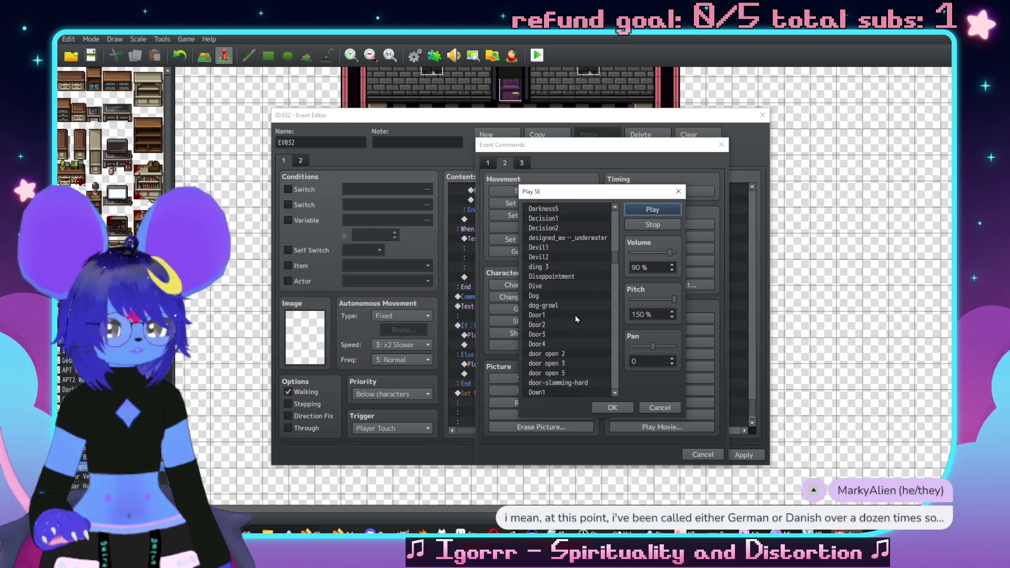
scroll(575, 315, "down", 10)
left_click(575, 314)
key("m")
scroll(573, 284, "down", 7)
left_click(562, 294)
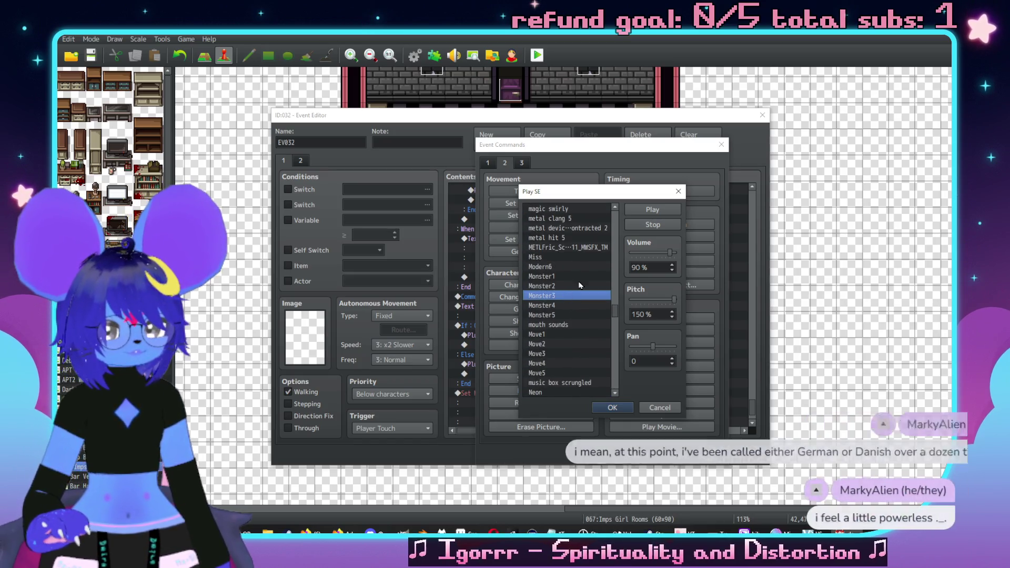
left_click(652, 212)
left_click_drag(675, 301, 661, 302)
left_click(655, 302)
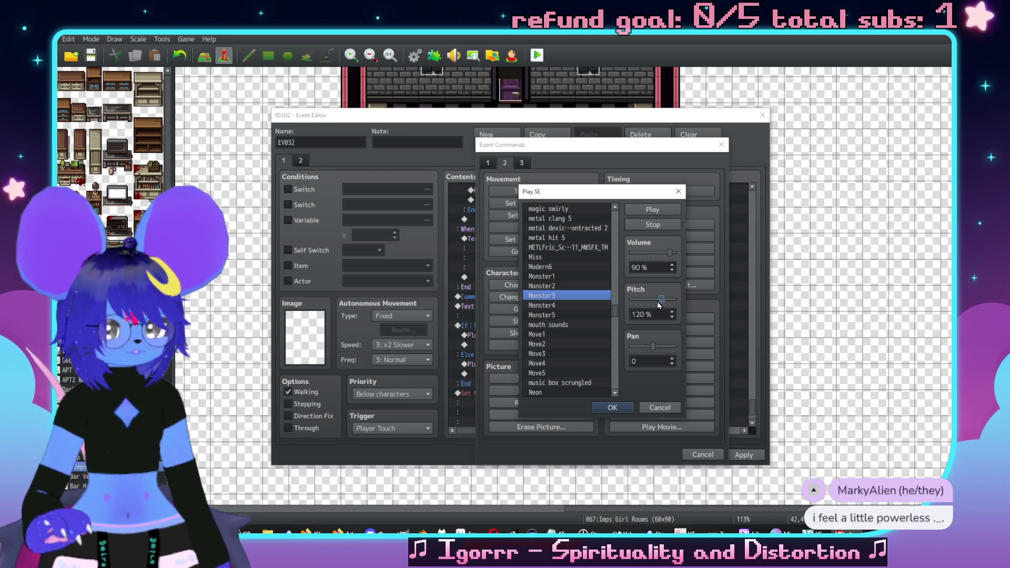
left_click(664, 208)
left_click(594, 285)
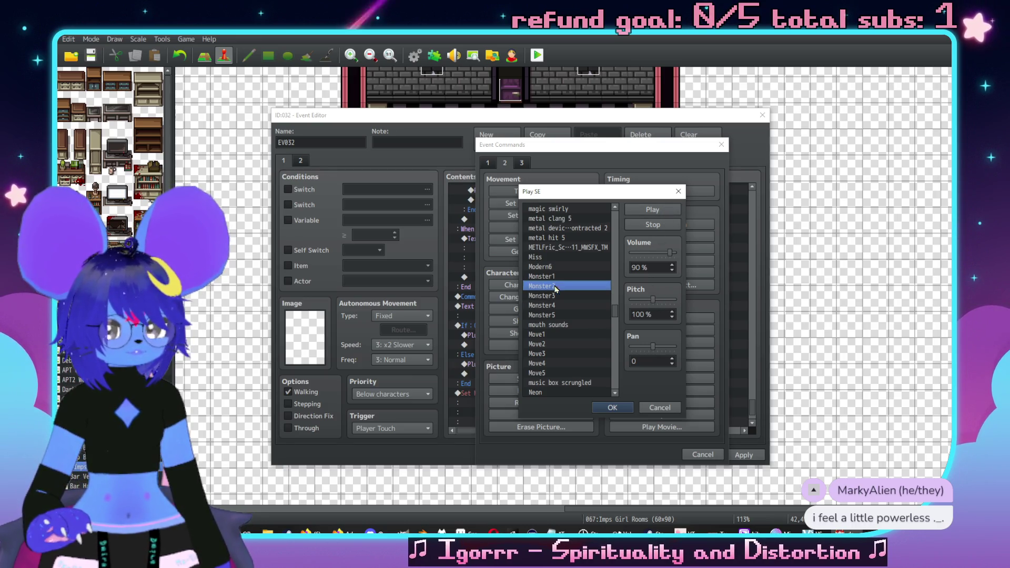
left_click(652, 209)
left_click(596, 304)
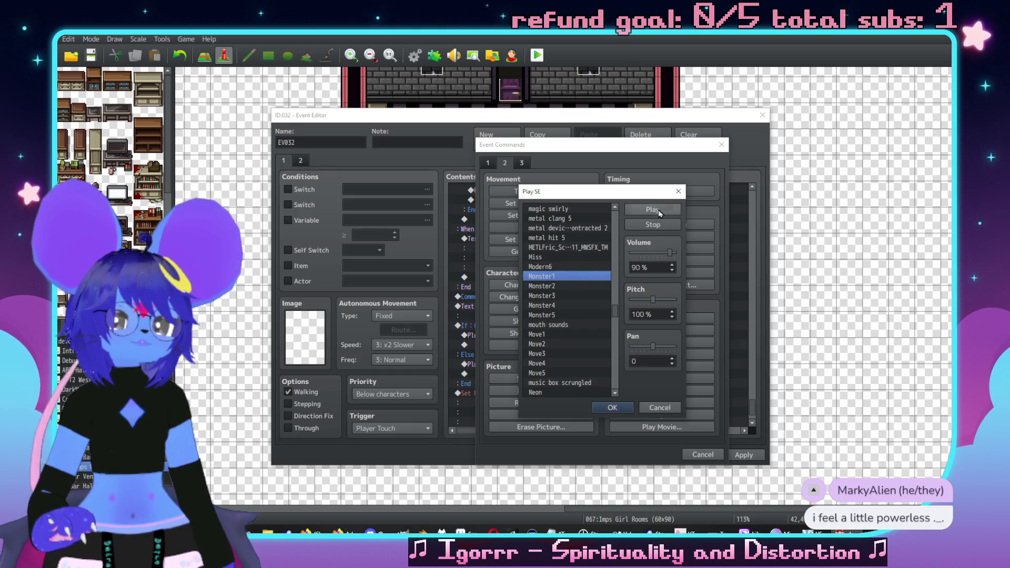
left_click(652, 209)
left_click_drag(653, 300, 674, 300)
left_click(588, 315)
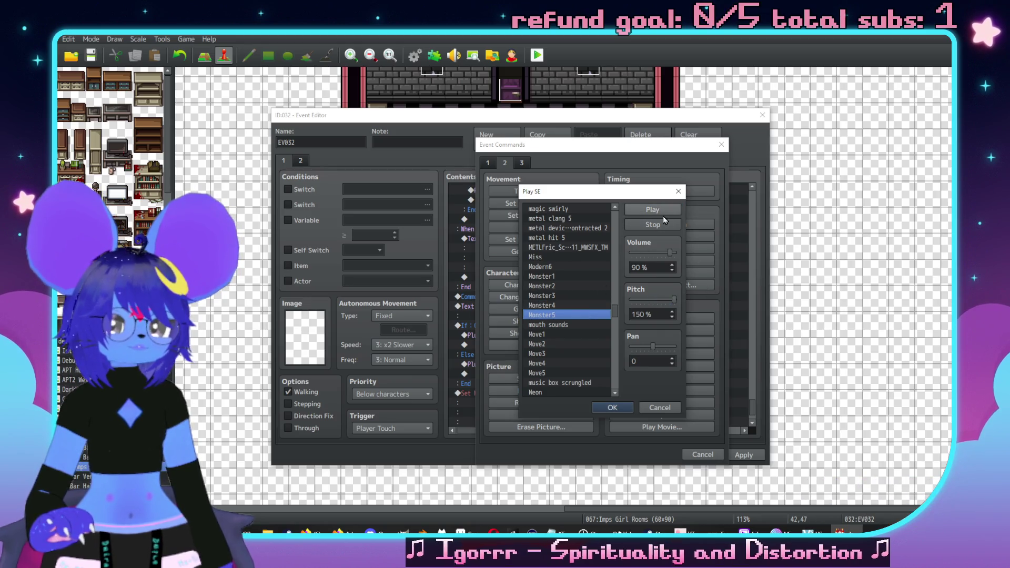
left_click(657, 210)
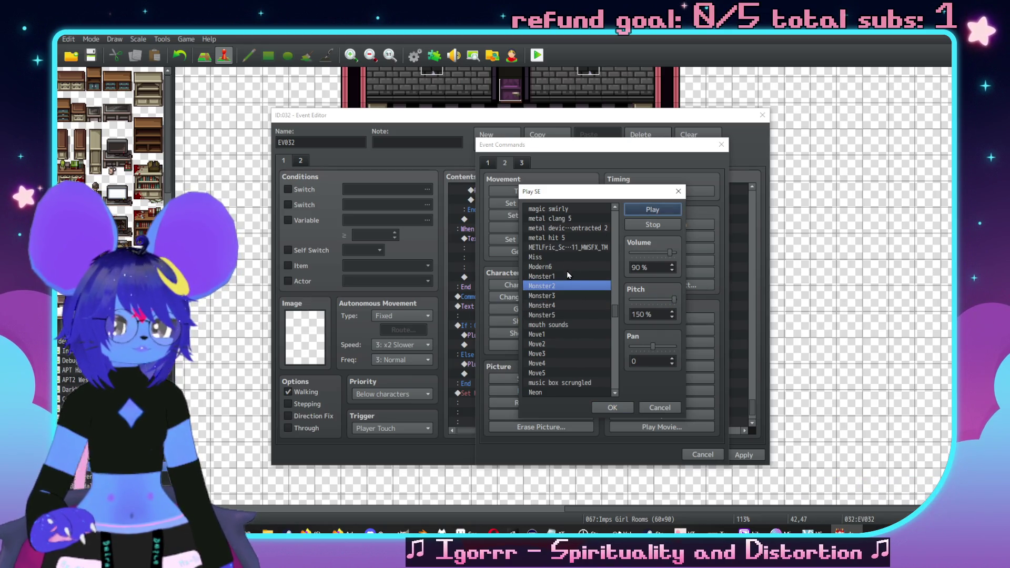
left_click(570, 276)
left_click(646, 211)
left_click(575, 294)
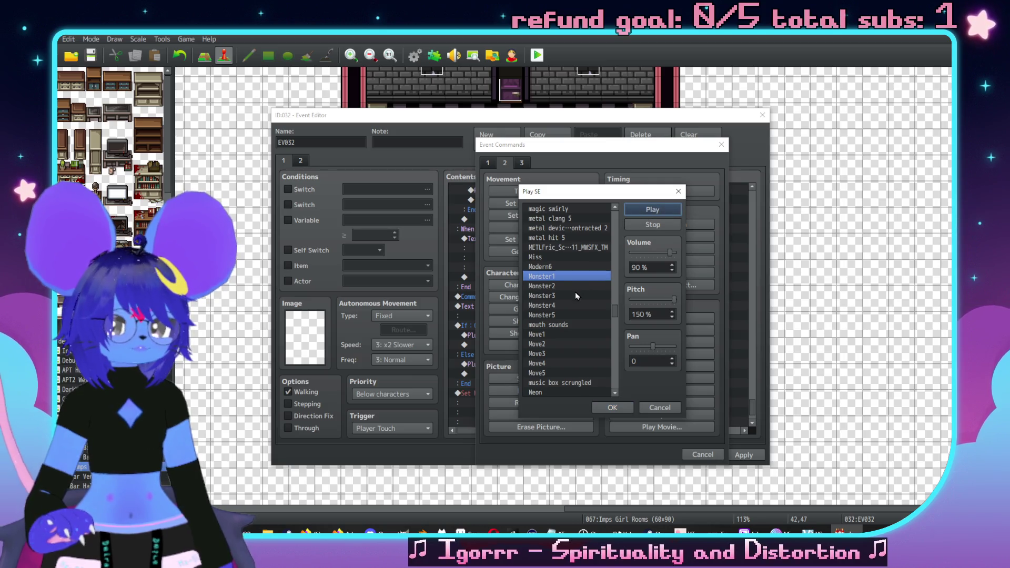
left_click(652, 210)
left_click(630, 299)
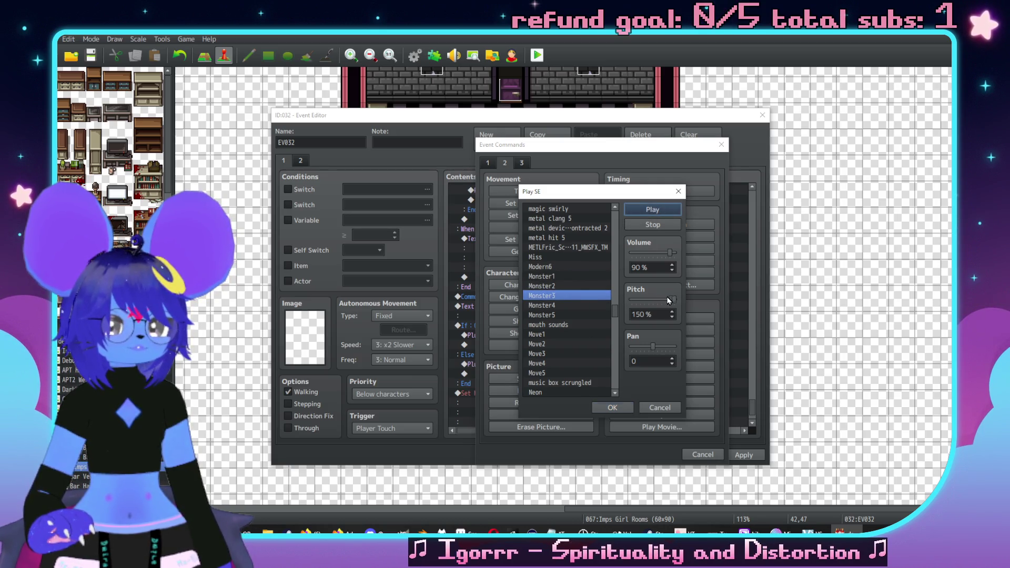
scroll(562, 313, "down", 12)
scroll(564, 311, "down", 2)
left_click(559, 308)
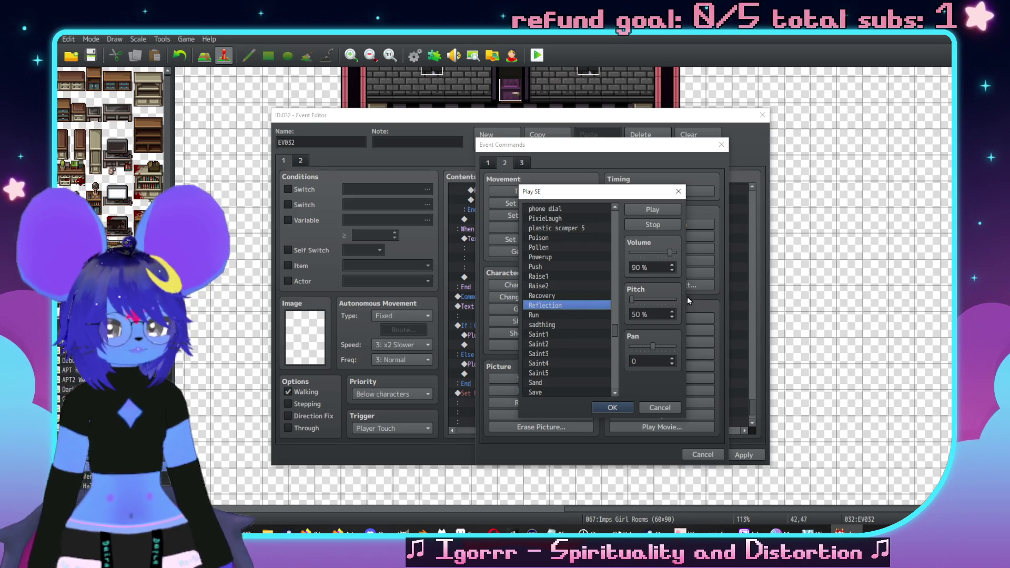
left_click(667, 211)
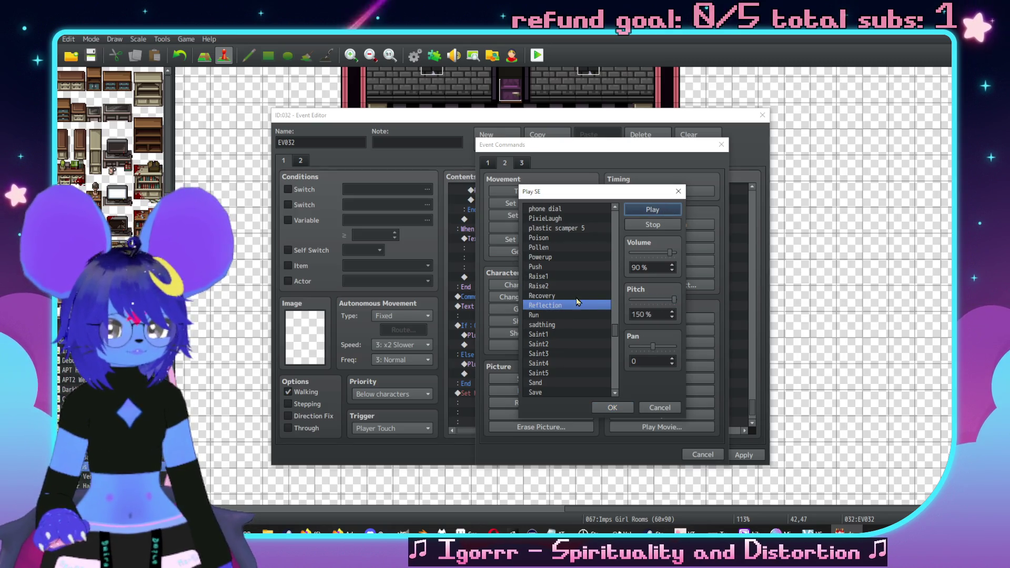
left_click(659, 407)
left_click(700, 454)
scroll(537, 299, "down", 1)
scroll(539, 310, "up", 1)
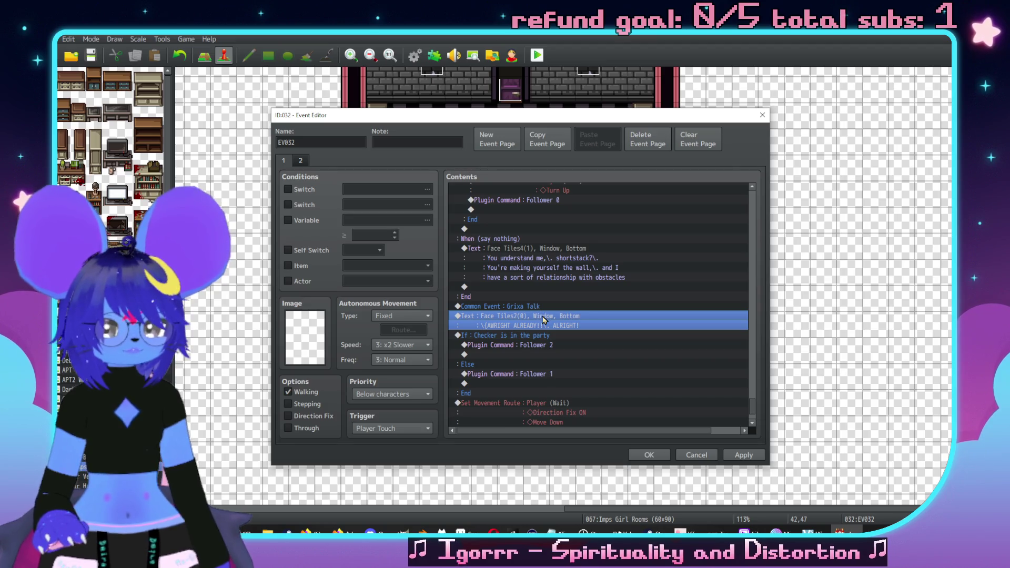
Step: Add a movement route making Grixa jump in place (+0, +0) after the Grixa Talk call
key("Insert")
left_click(542, 239)
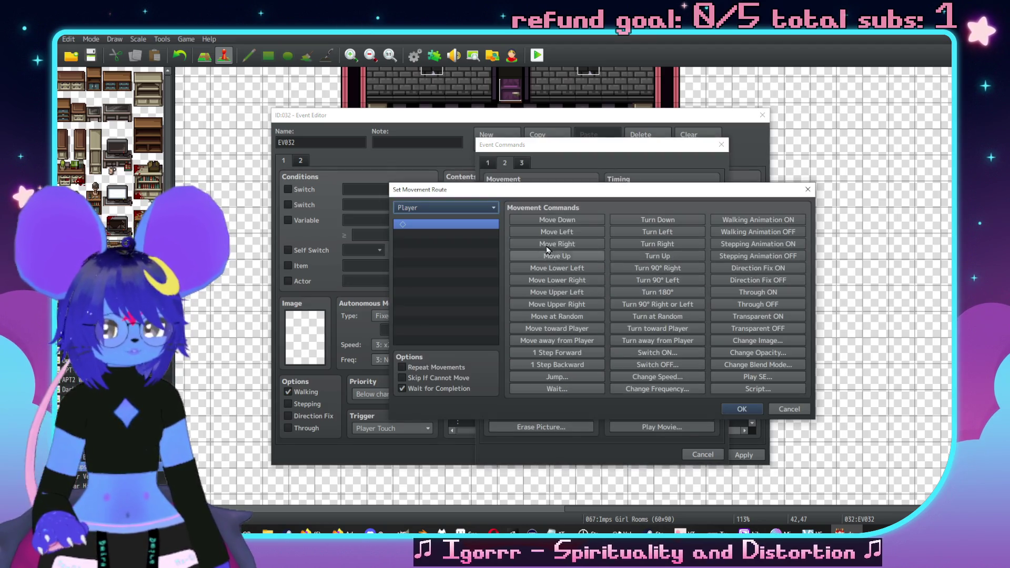
left_click(469, 209)
scroll(444, 263, "down", 4)
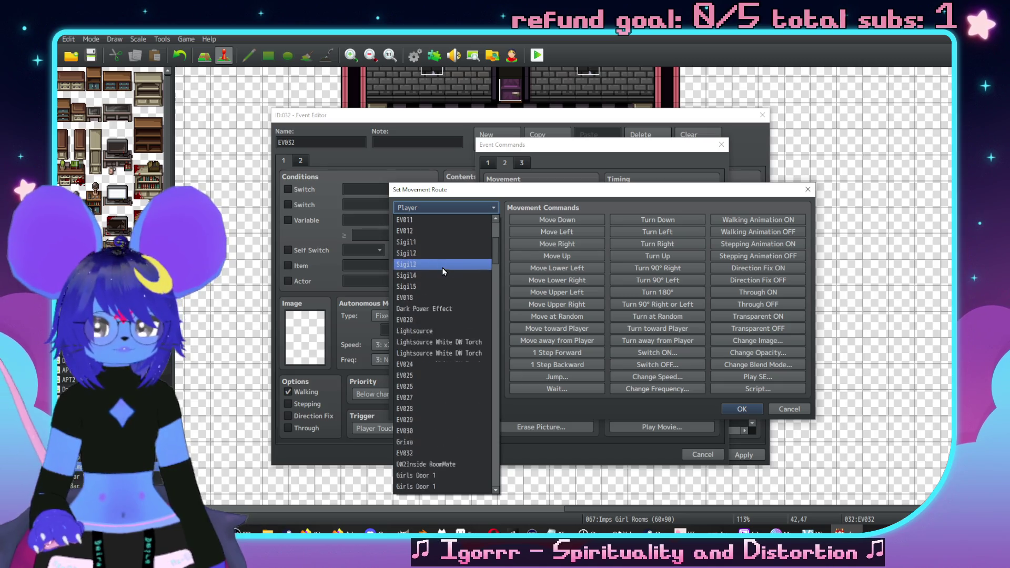
left_click(421, 442)
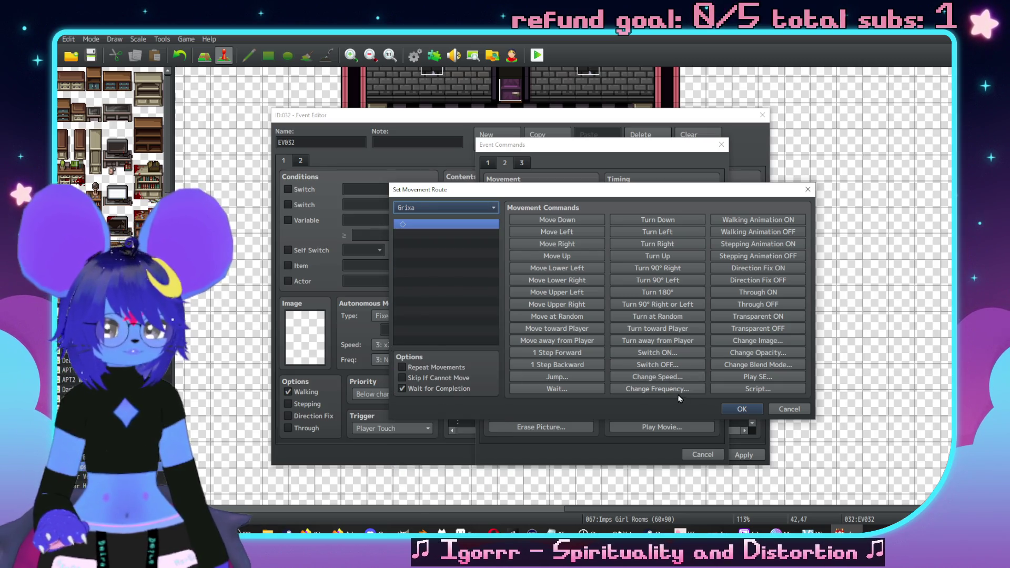
left_click(563, 379)
left_click(592, 333)
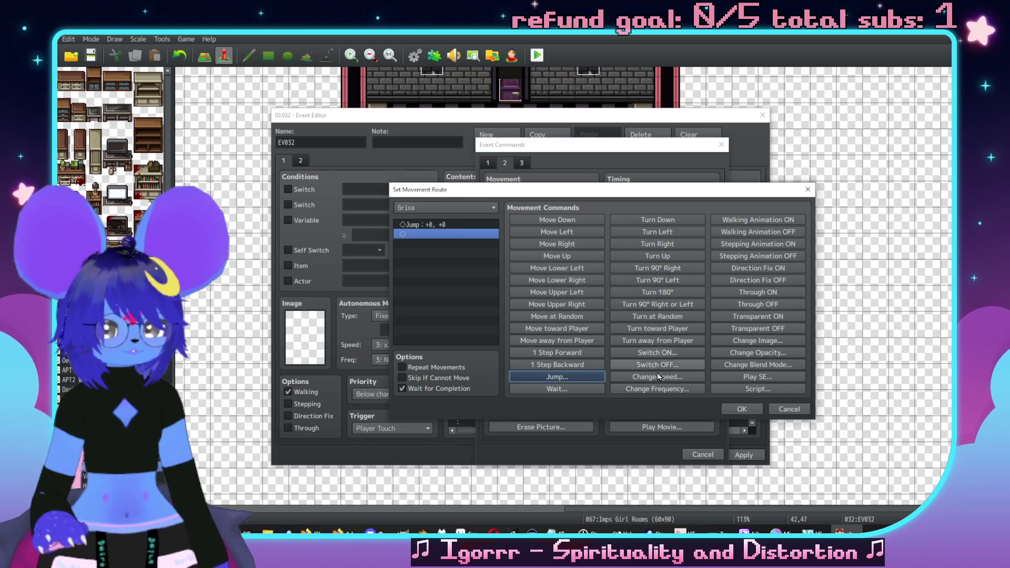
left_click(741, 409)
scroll(534, 328, "down", 2)
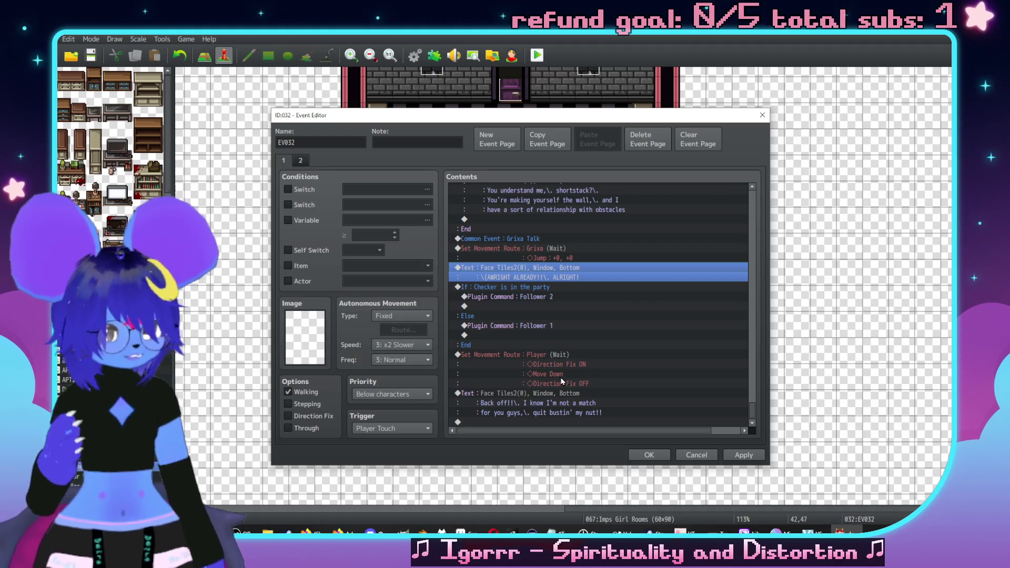
left_click(567, 399)
Step: Rewrite the message into three lines: 'C'mon, back off!!', 'I know I'm no match for you guys', 'so quit bustin' my nut!!'
double_click(599, 399)
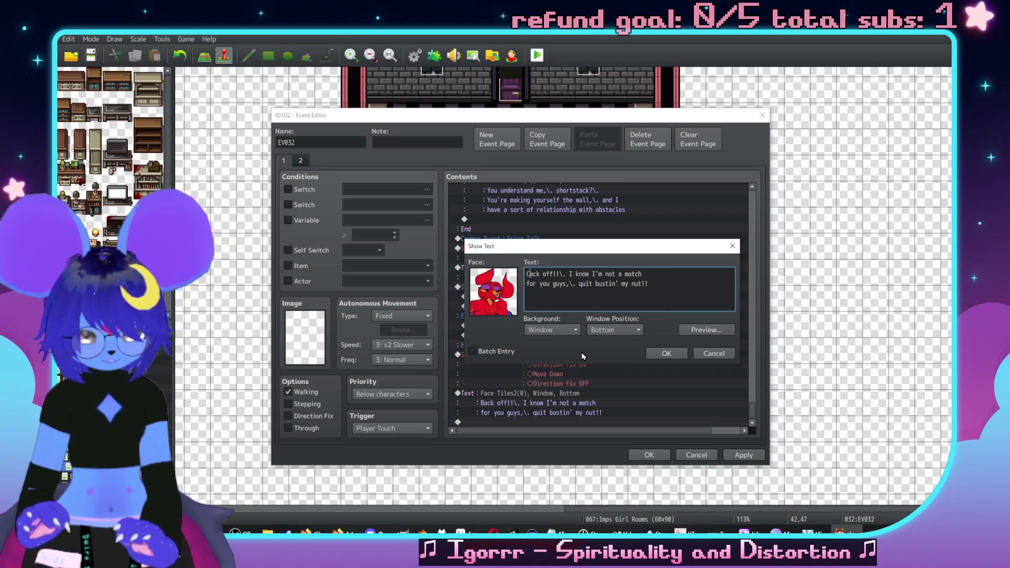
type("C'mon,\\. b")
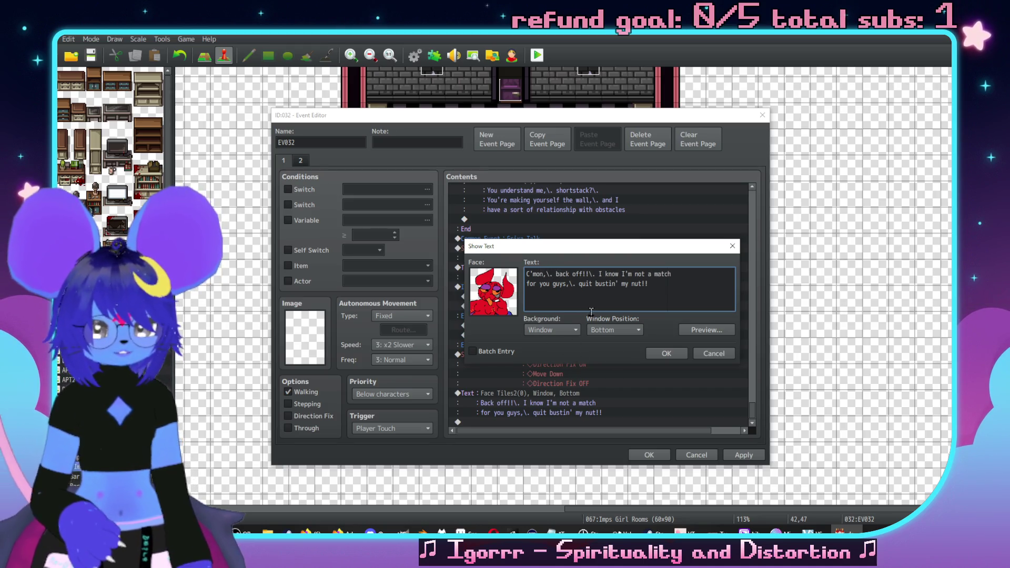
key("BackSpace")
key("BackSpace")
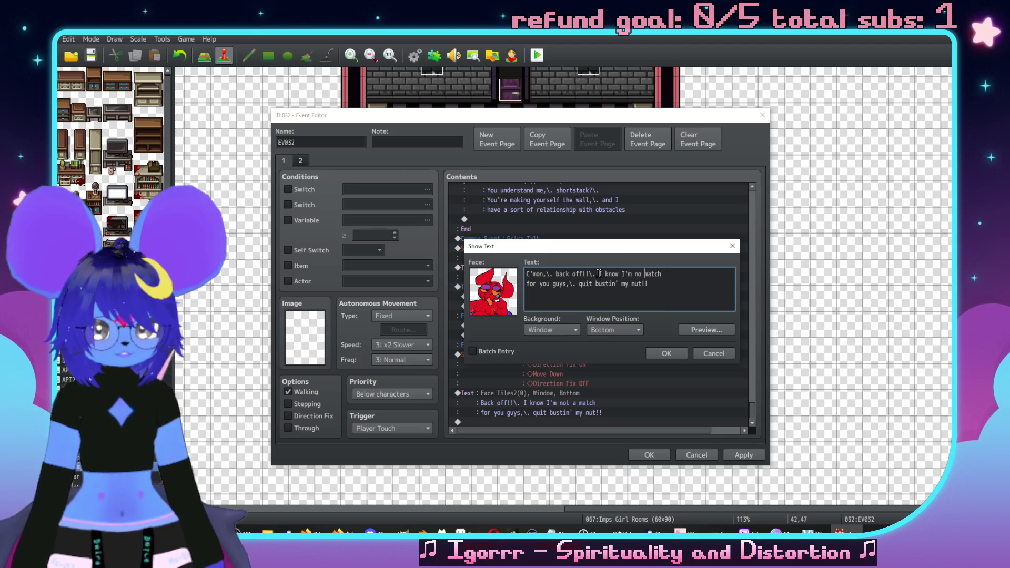
left_click(599, 274)
key("Return")
left_click(627, 284)
key("Delete")
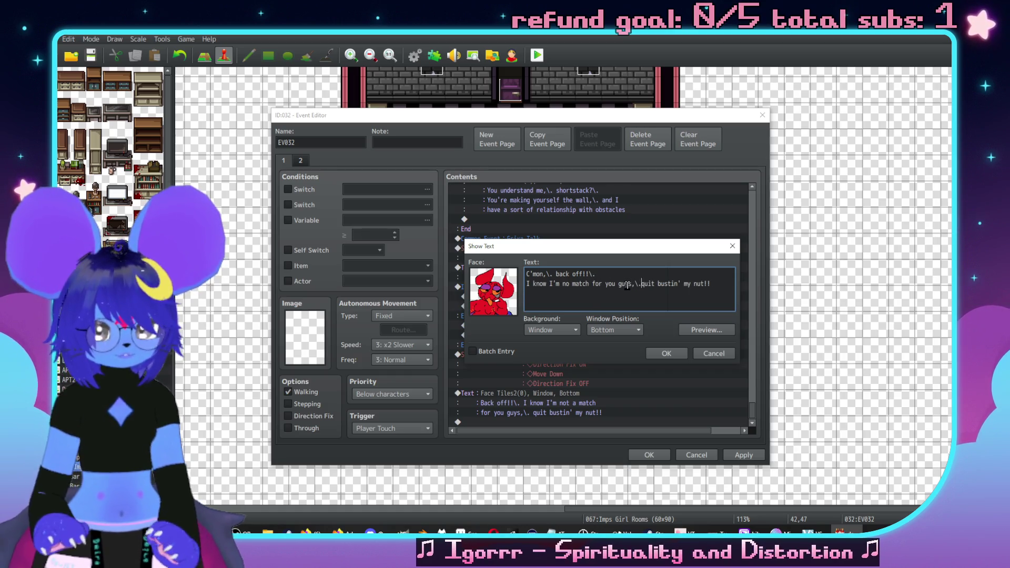
key("Return")
type("so")
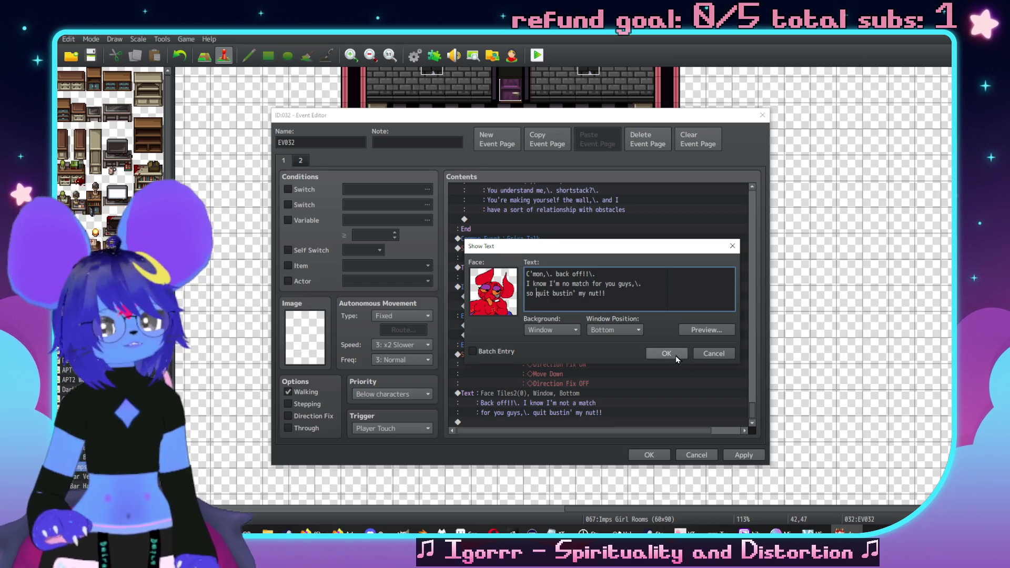
left_click(673, 355)
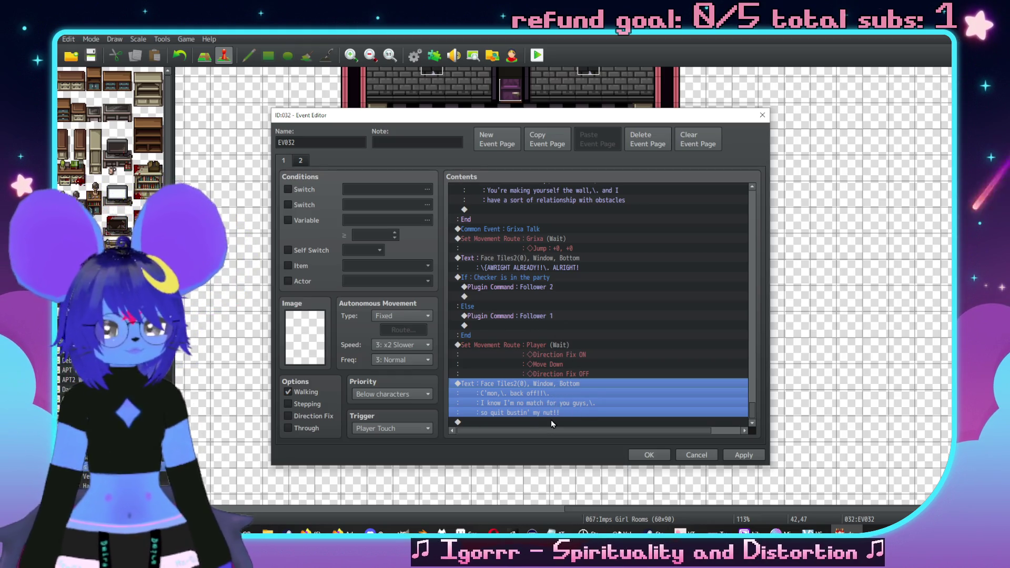
Step: Start a new Show Text at the end of EV032 with the red Face Tiles2 imp face
double_click(551, 421)
left_click(487, 162)
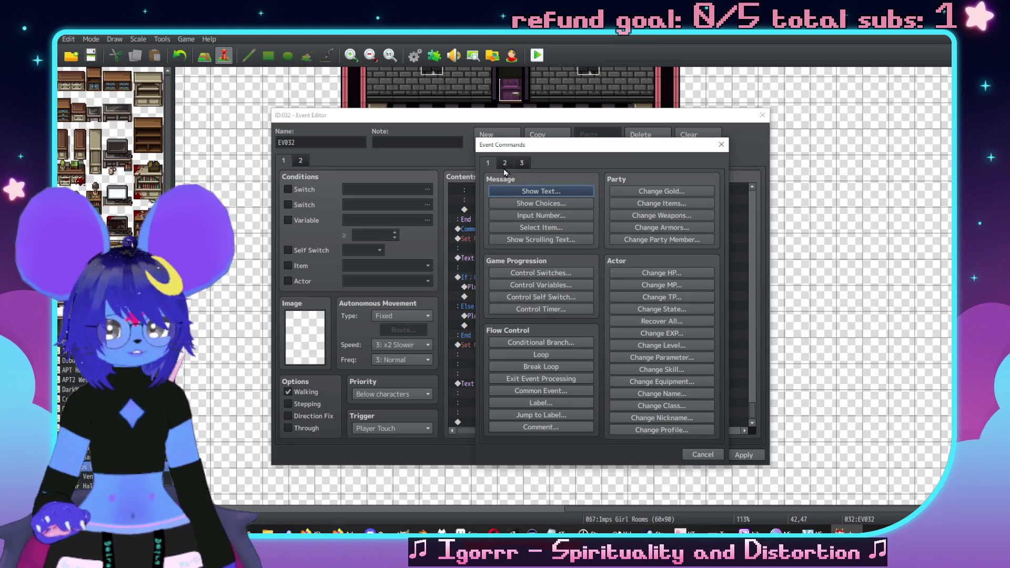
left_click(541, 191)
double_click(495, 305)
left_click(485, 217)
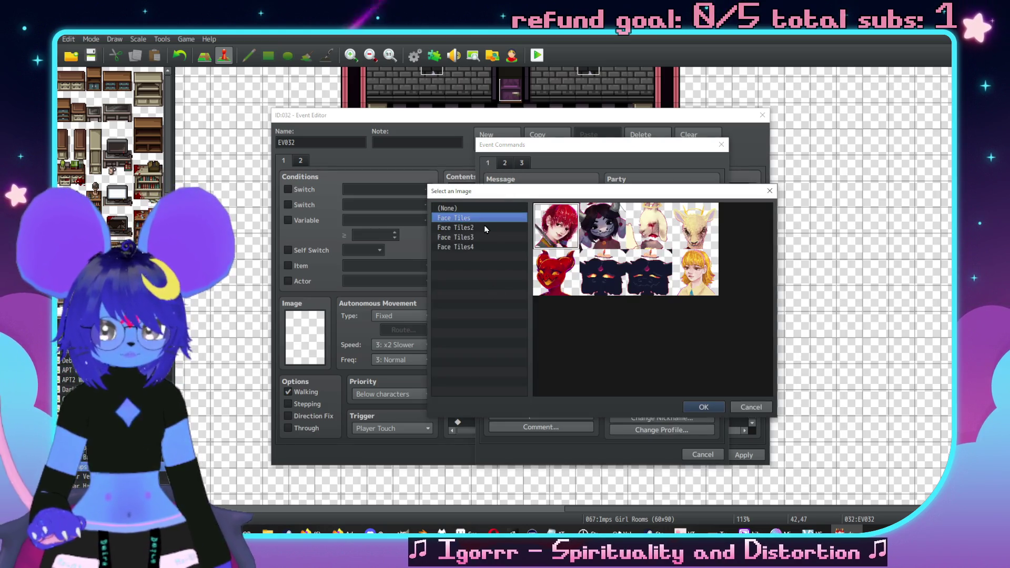
left_click(490, 227)
double_click(571, 226)
Step: Write Grixa's multi-line offer of the Mystical Lubricant ending with the BALL TWISTER complaint
left_click(604, 301)
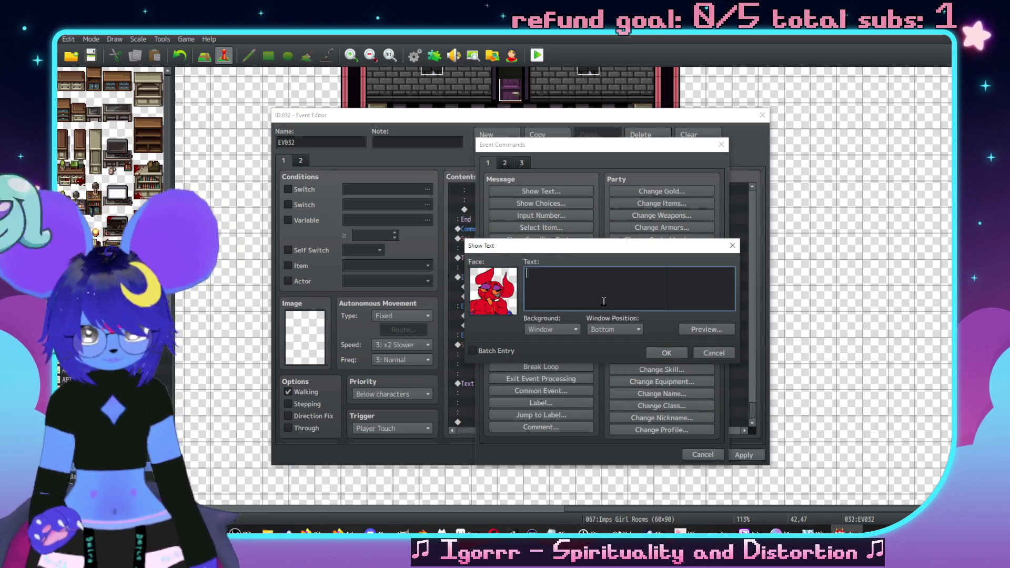
type("Look,\\. I'm r")
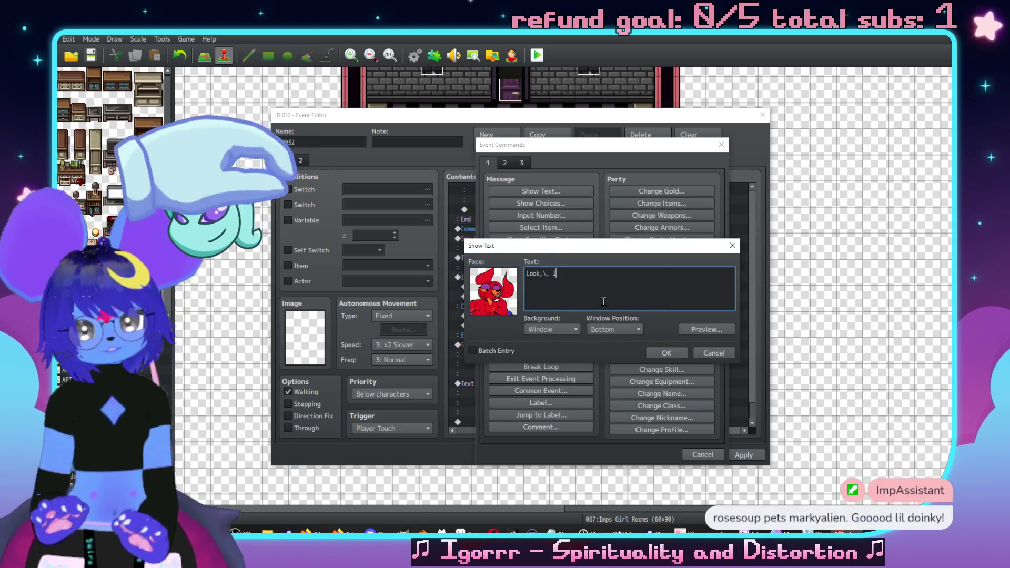
type("ot gonna get in your way,\\.")
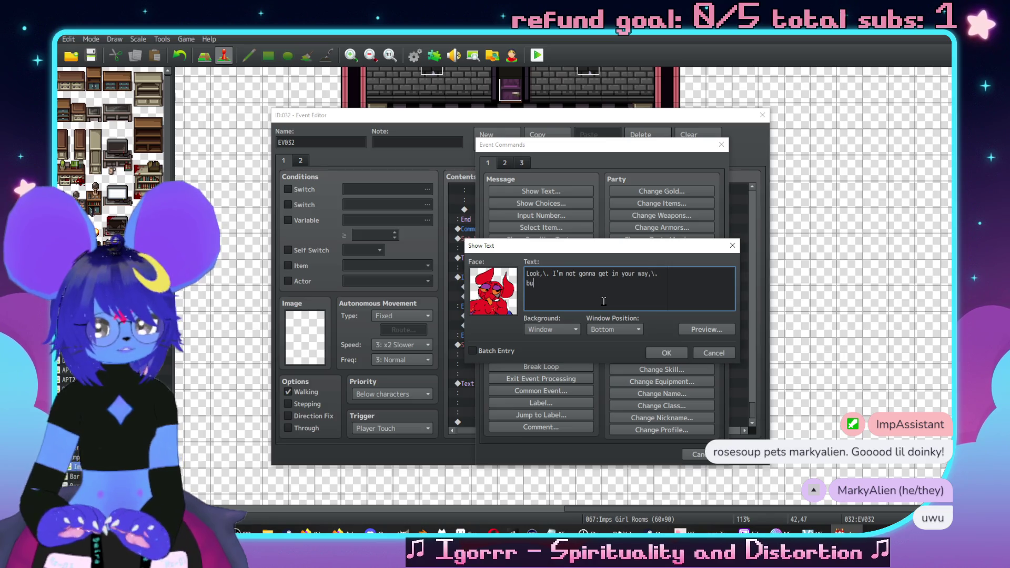
key("Return")
type("but all I've gots this")
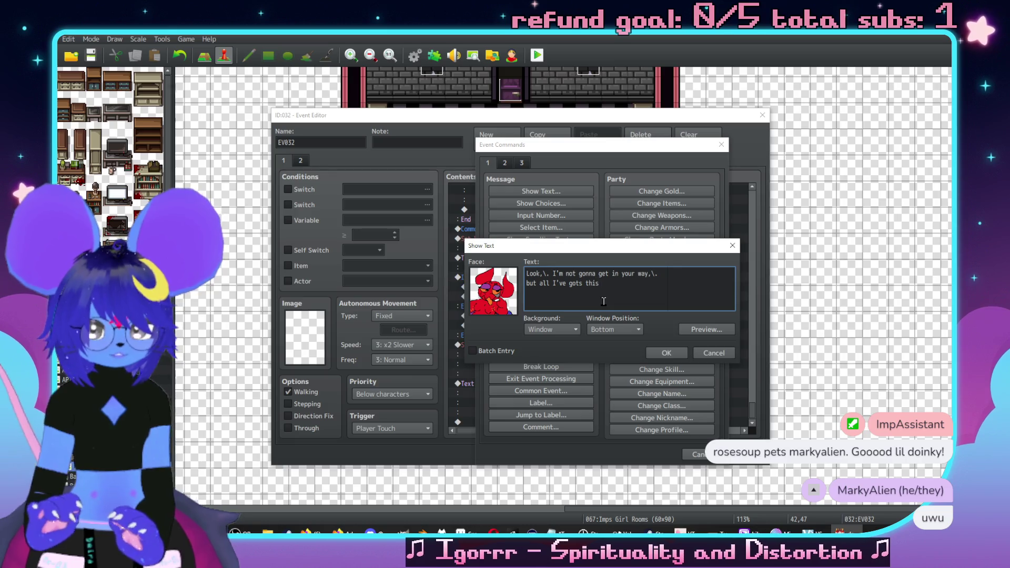
type(" Mystical Lubricant")
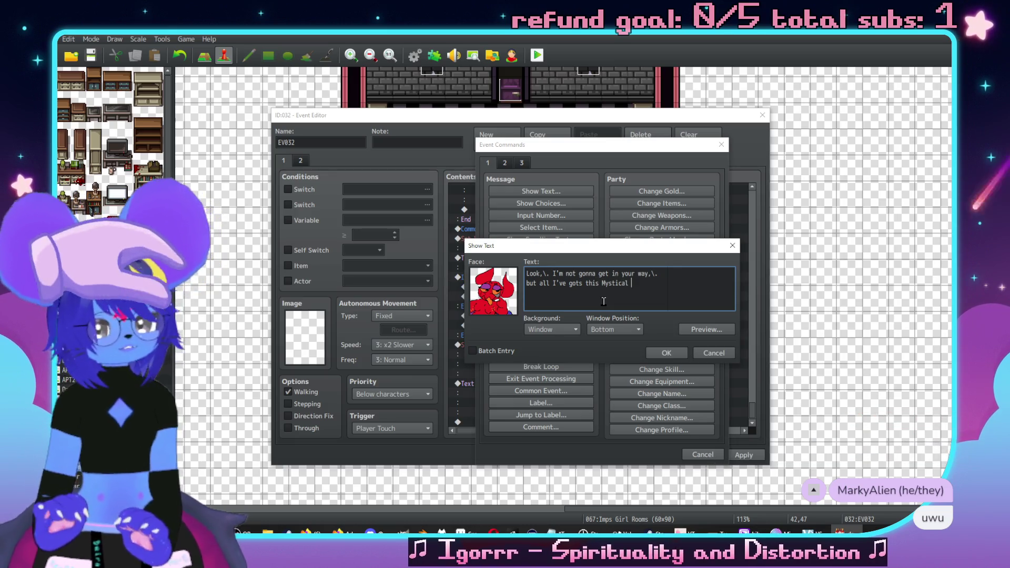
type("!\\.")
key("Return")
type("yan take it,\\. ")
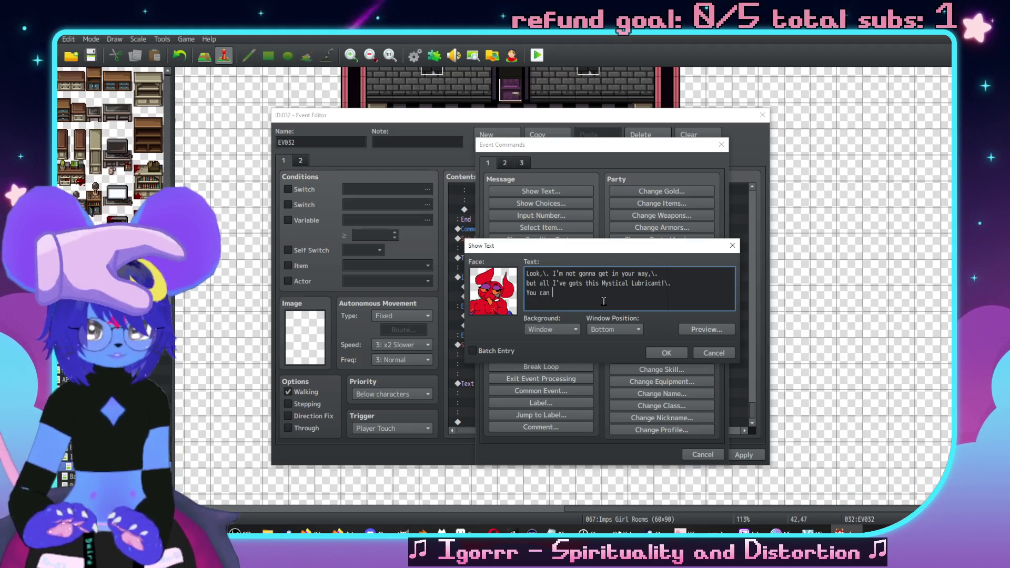
type("it's")
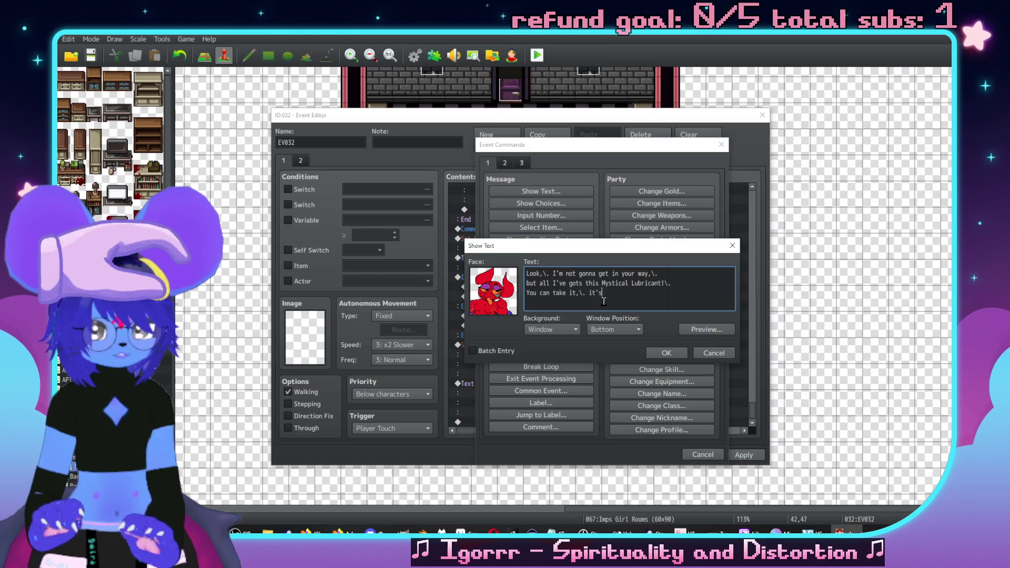
type(" yours")
type("!\\. Just stop")
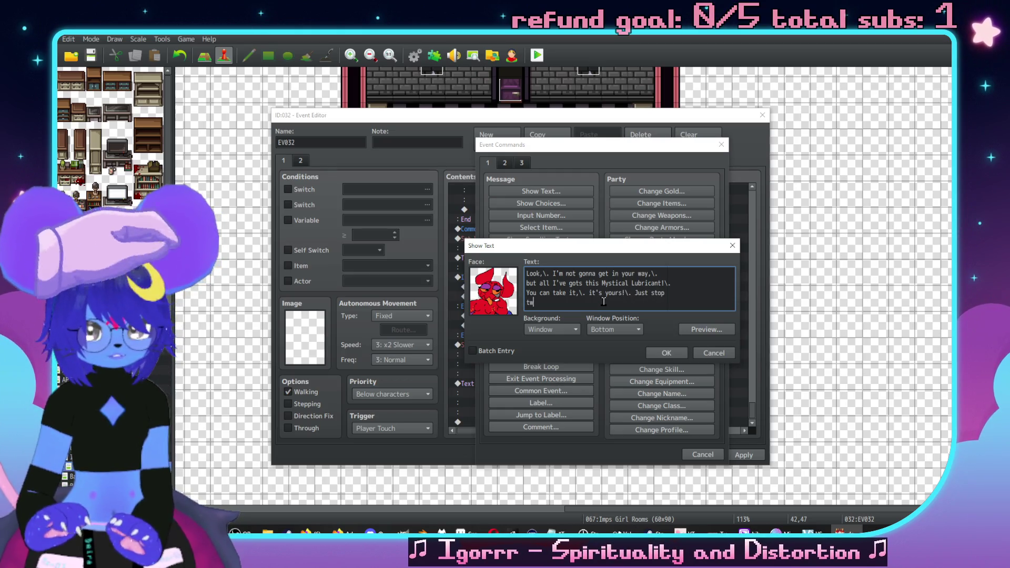
key("BackSpace")
key("BackSpace")
type("gi")
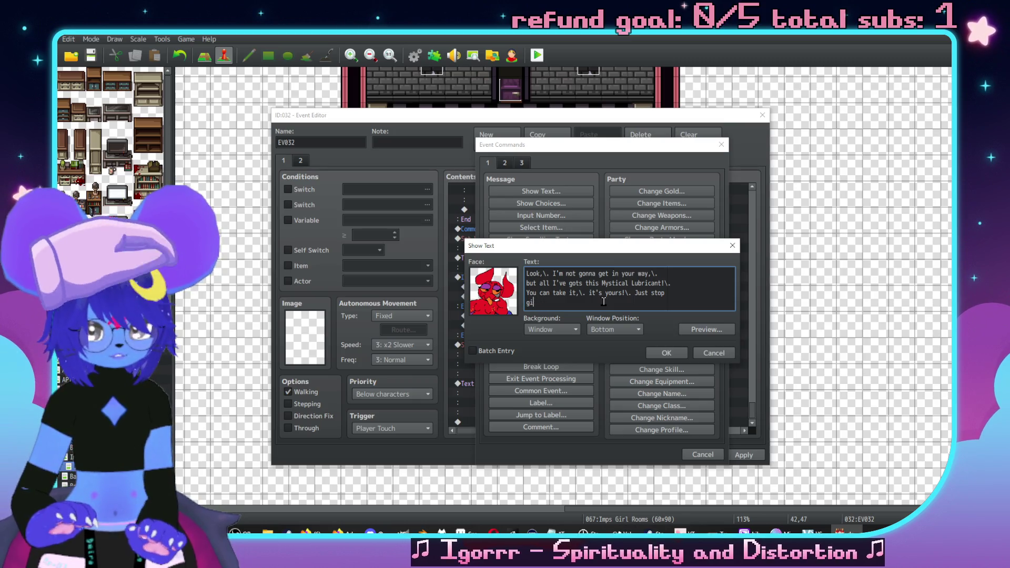
type("vin' me the")
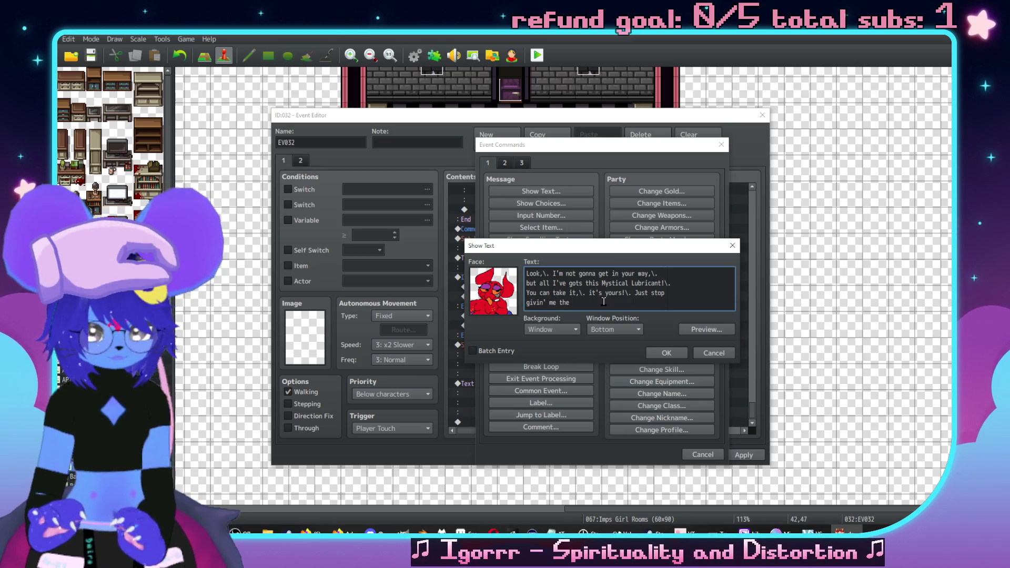
type("LL TWISTER!")
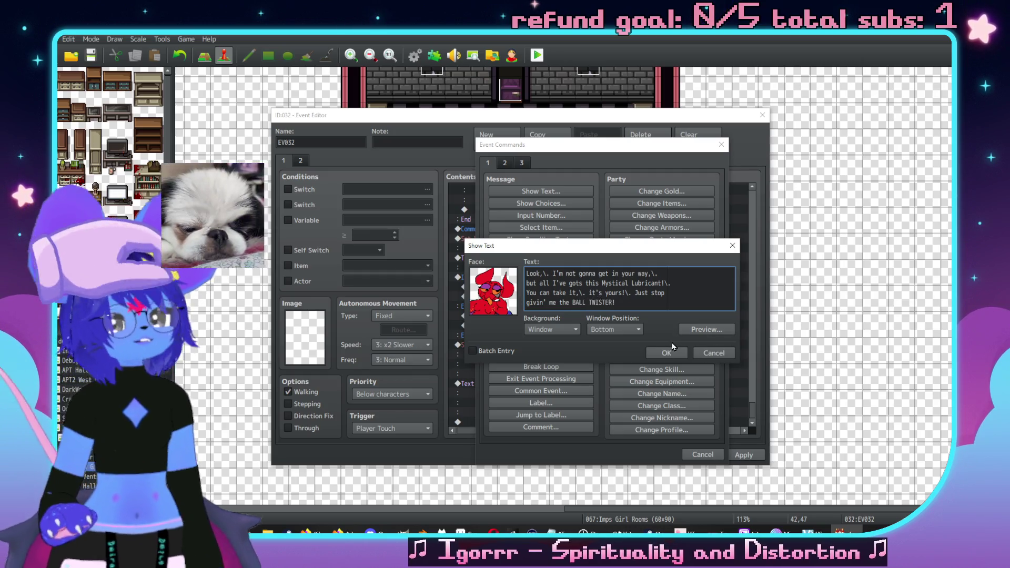
left_click(658, 357)
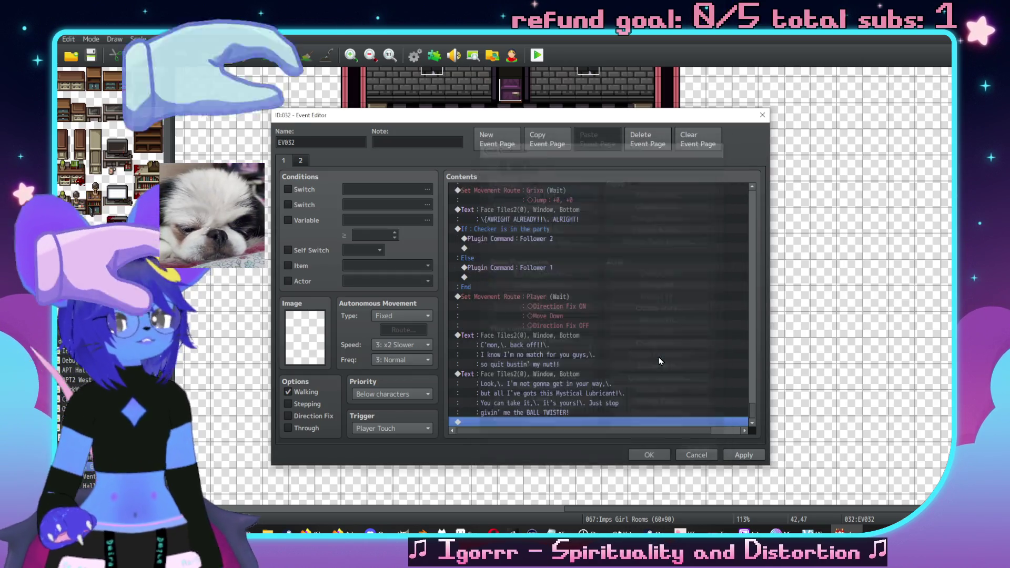
Step: Apply and close EV032, glancing at the Lightsource event without changing it
left_click(744, 455)
left_click(652, 453)
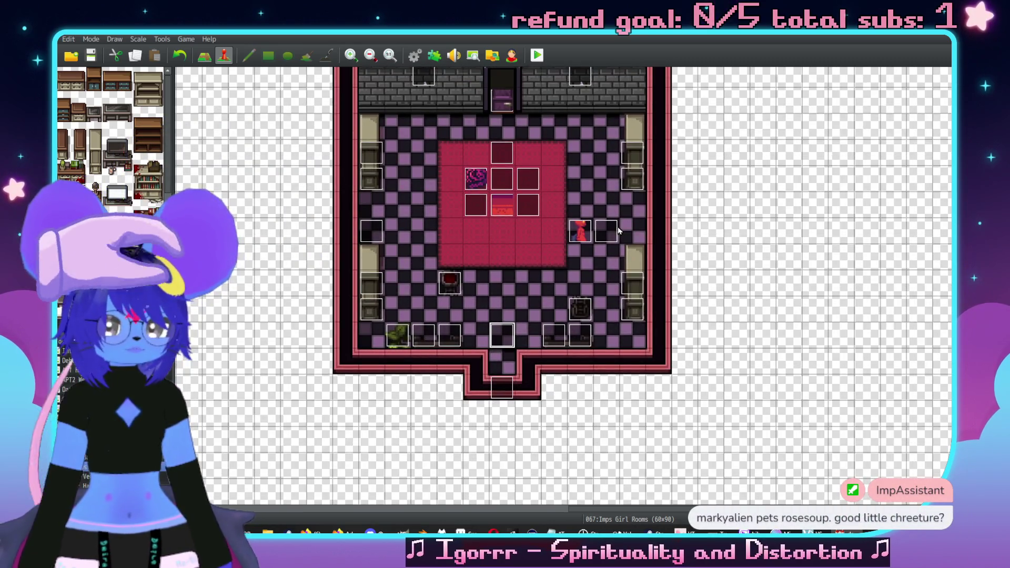
double_click(612, 230)
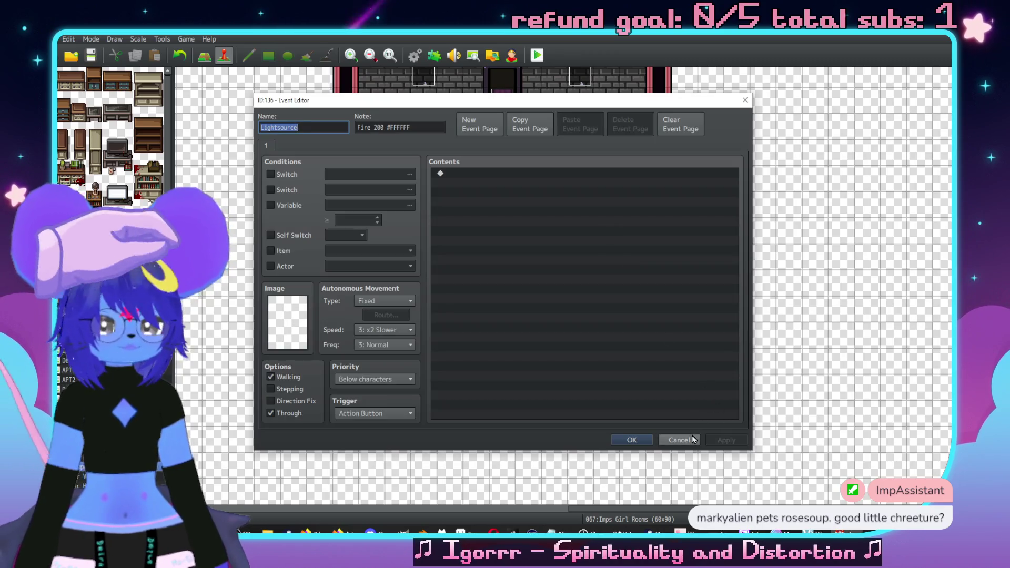
left_click(692, 439)
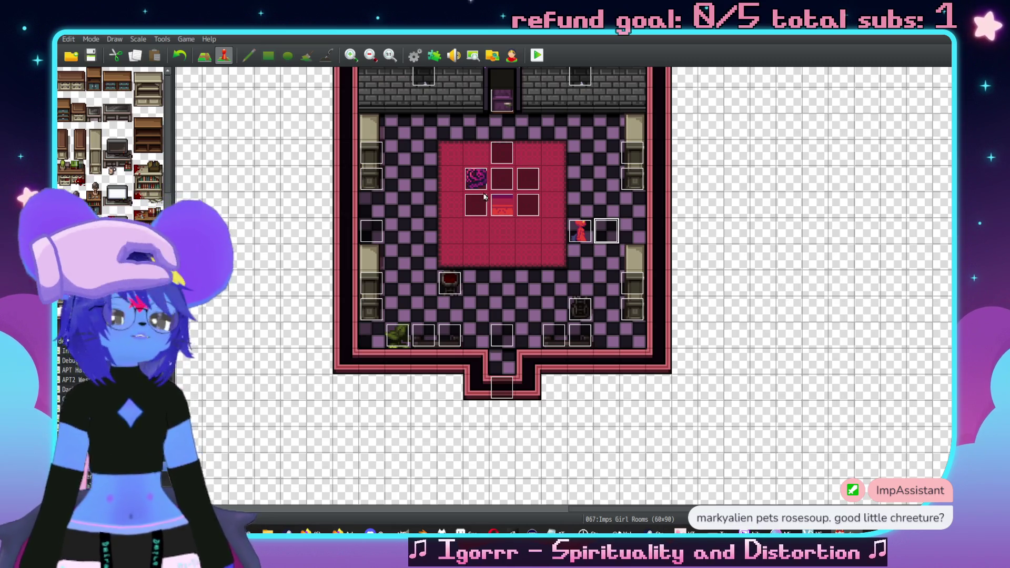
scroll(728, 461, "down", 1)
scroll(734, 444, "up", 8)
Step: Select the Change Items, Play SE and Mystic Lubricant message rows on StorageBox page 2
double_click(666, 250)
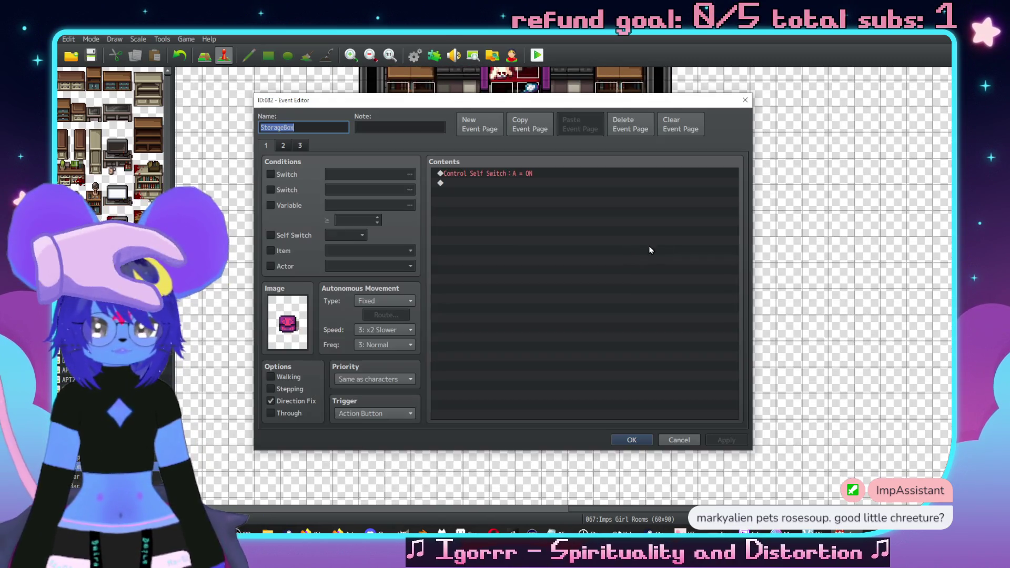
left_click(284, 147)
left_click(265, 145)
left_click(283, 147)
left_click(519, 205)
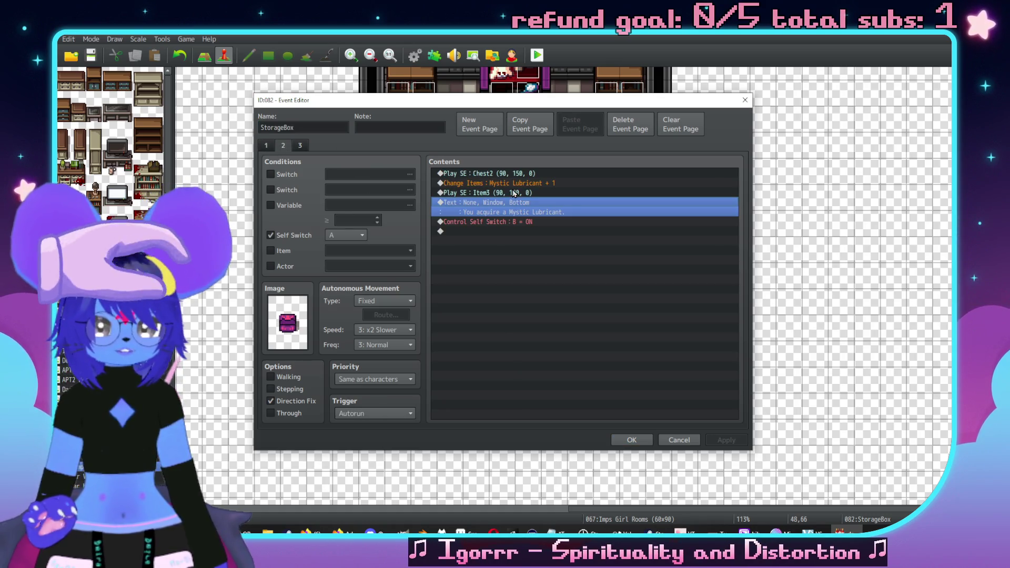
left_click(511, 183, "shift")
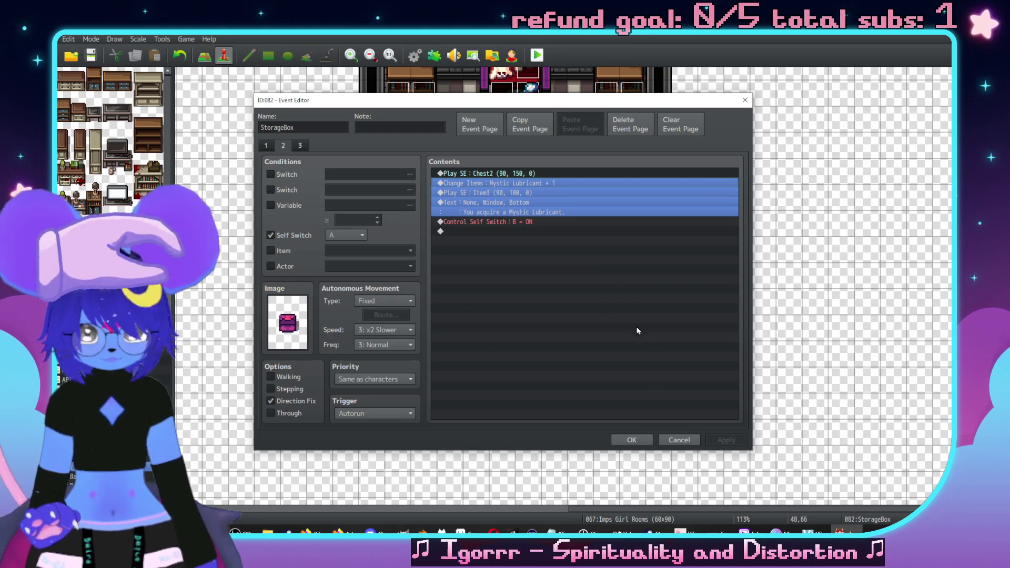
left_click(631, 440)
Step: Reopen EV032 and select Grixa's hand-over dialogue line
middle_click(617, 354)
scroll(648, 177, "up", 3)
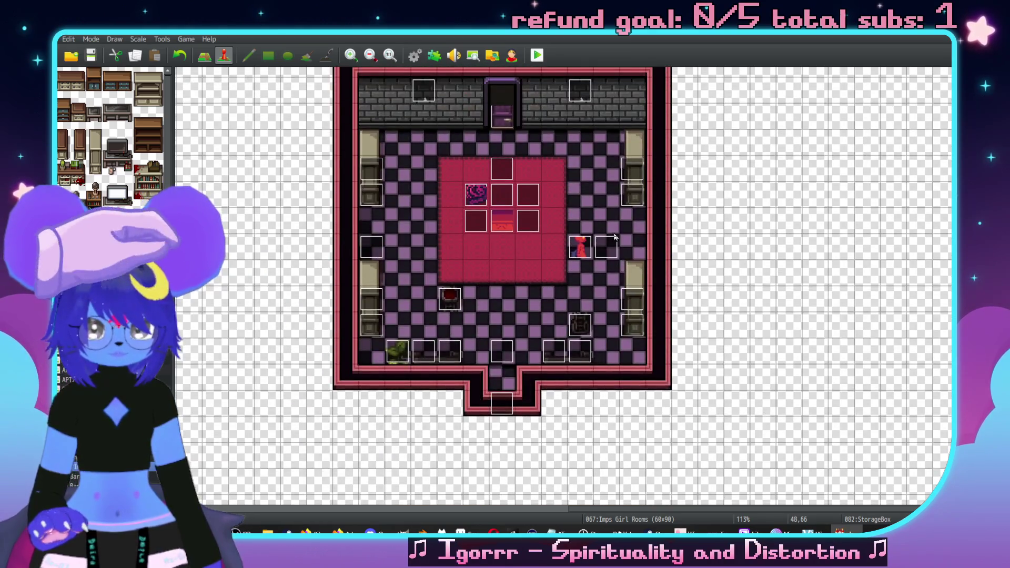
double_click(581, 251)
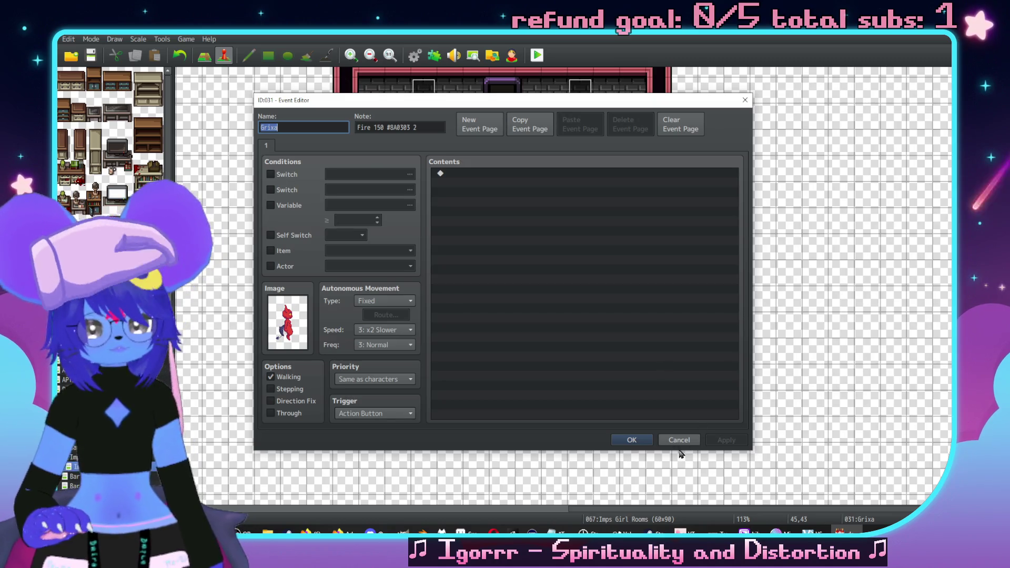
left_click(678, 440)
double_click(503, 352)
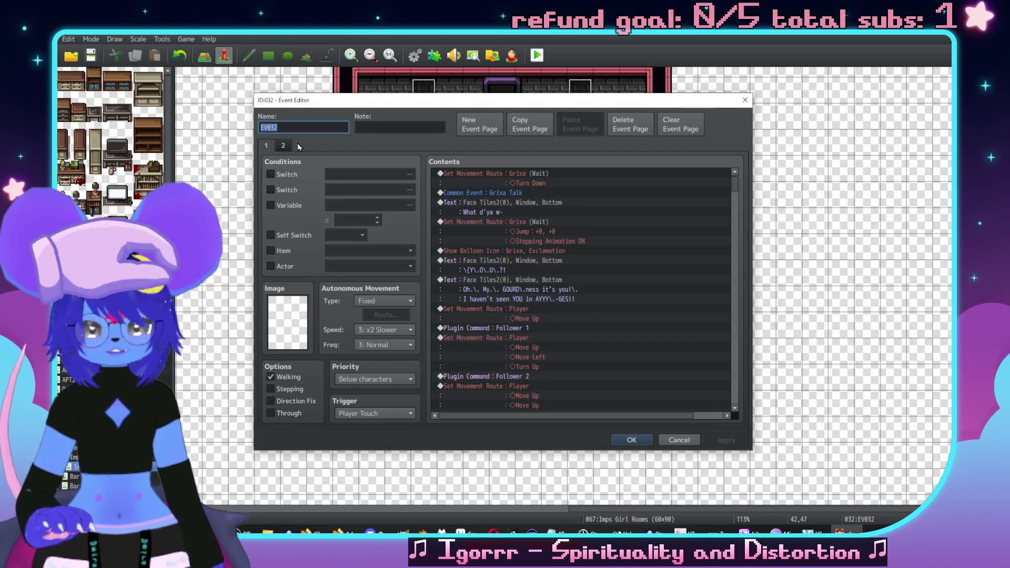
scroll(578, 289, "down", 10)
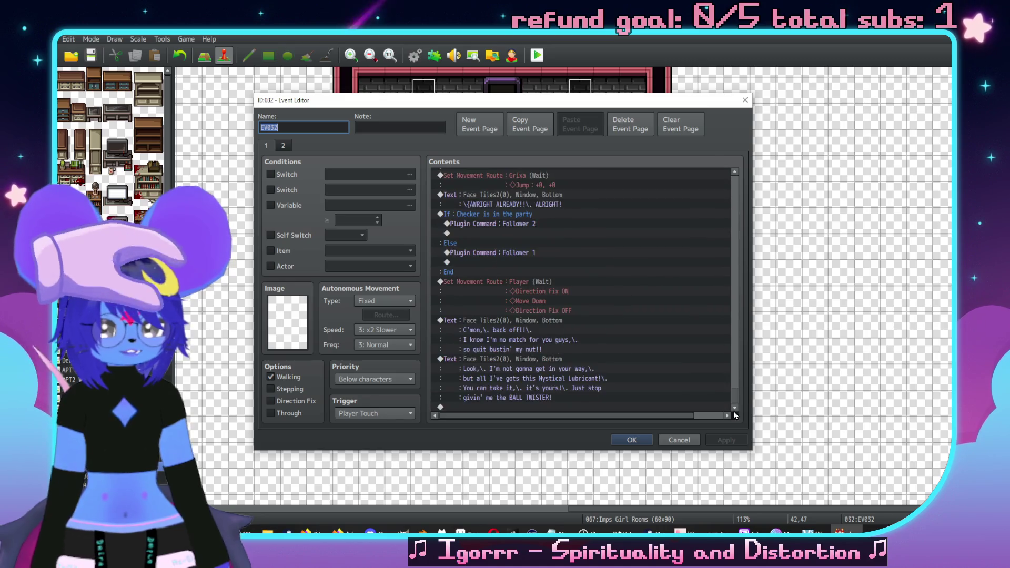
left_click(498, 359)
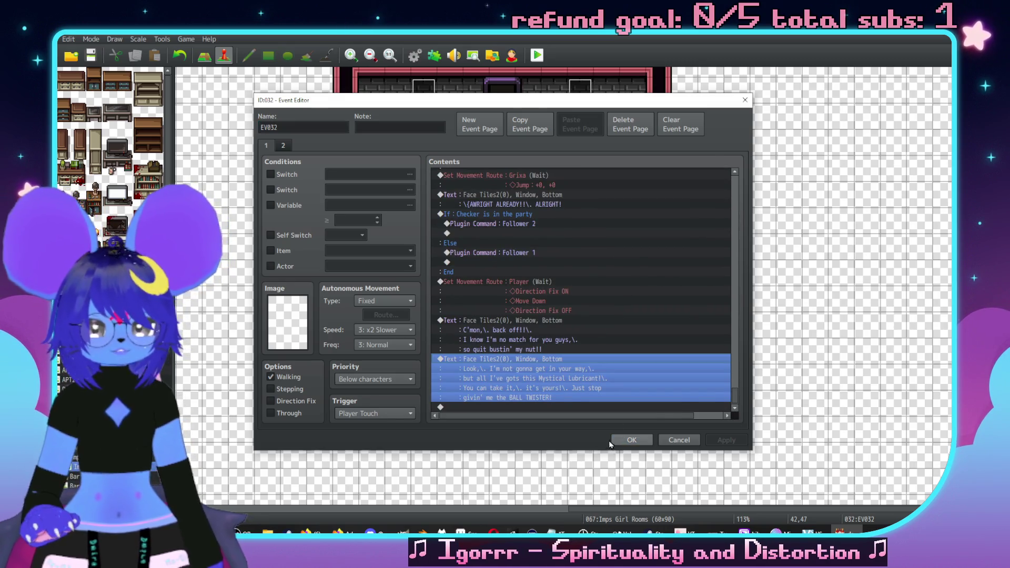
Step: Remove 'Look,' and the Mystical Lubricant line so the hand-over text reads '…try to'
key("Return")
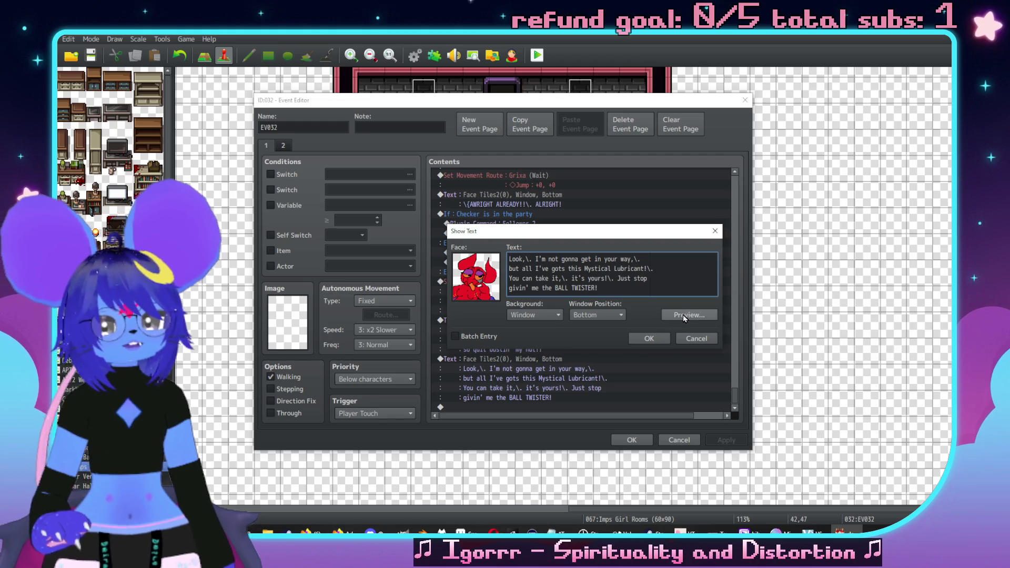
left_click_drag(541, 232, 699, 186)
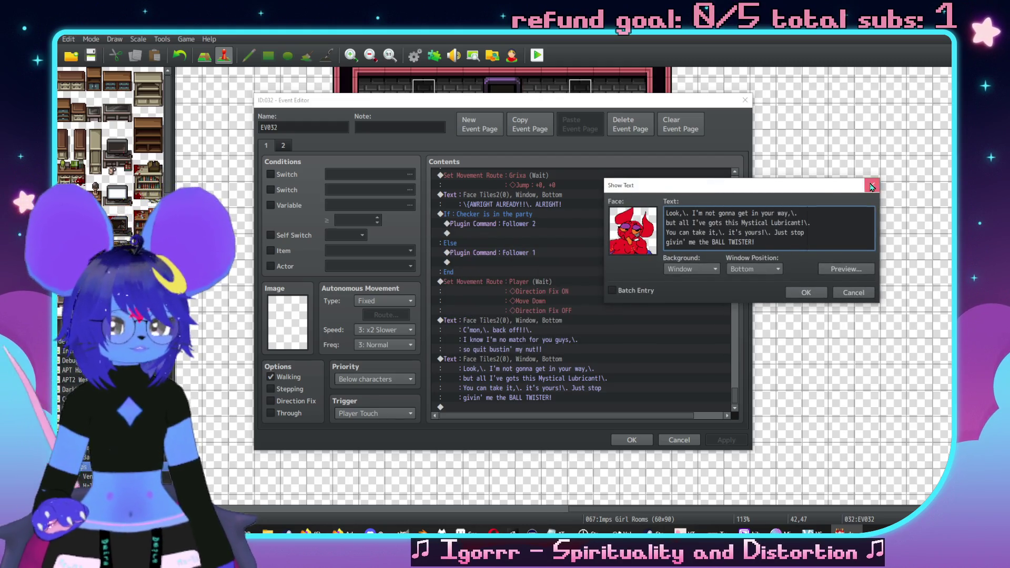
left_click(871, 187)
key("Return")
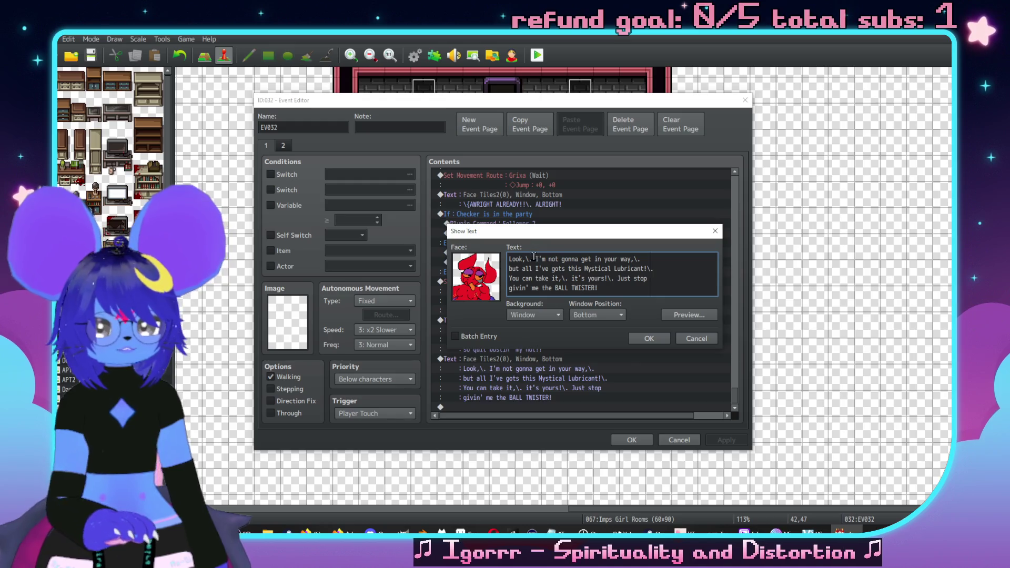
key("BackSpace")
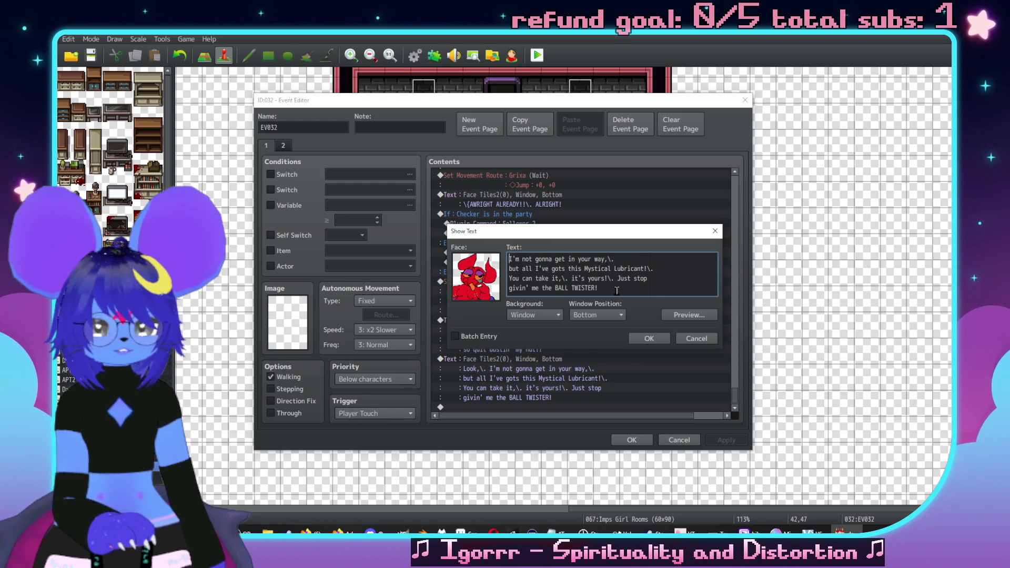
key("shift+Up")
key("BackSpace")
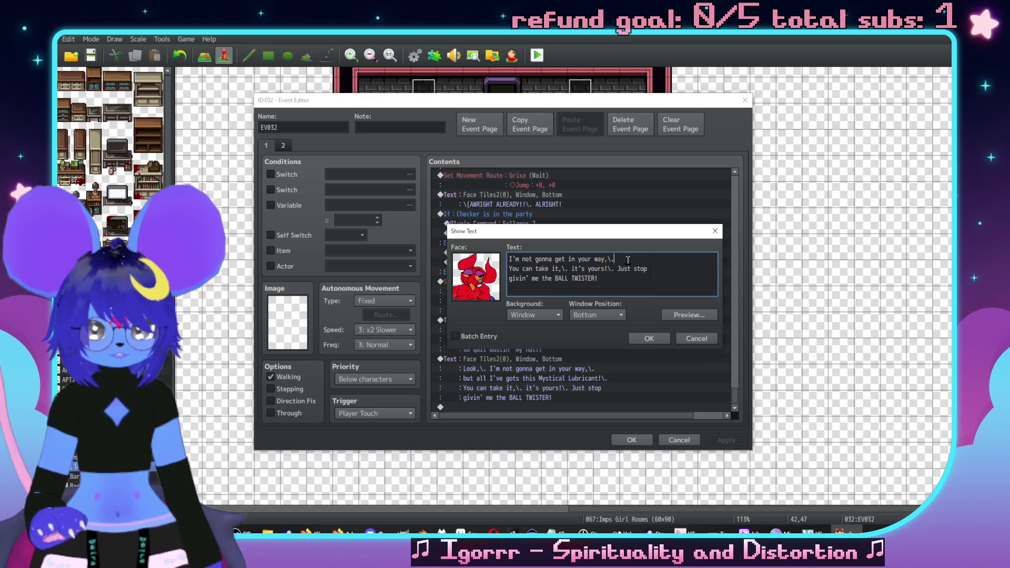
type("or stop")
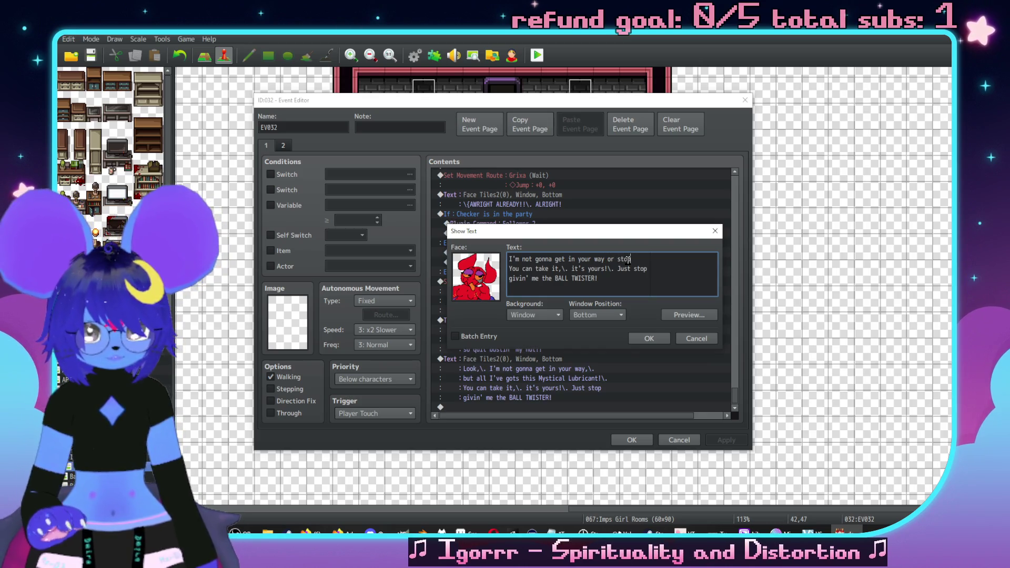
key("BackSpace")
type("tr")
key("BackSpace")
key("BackSpace")
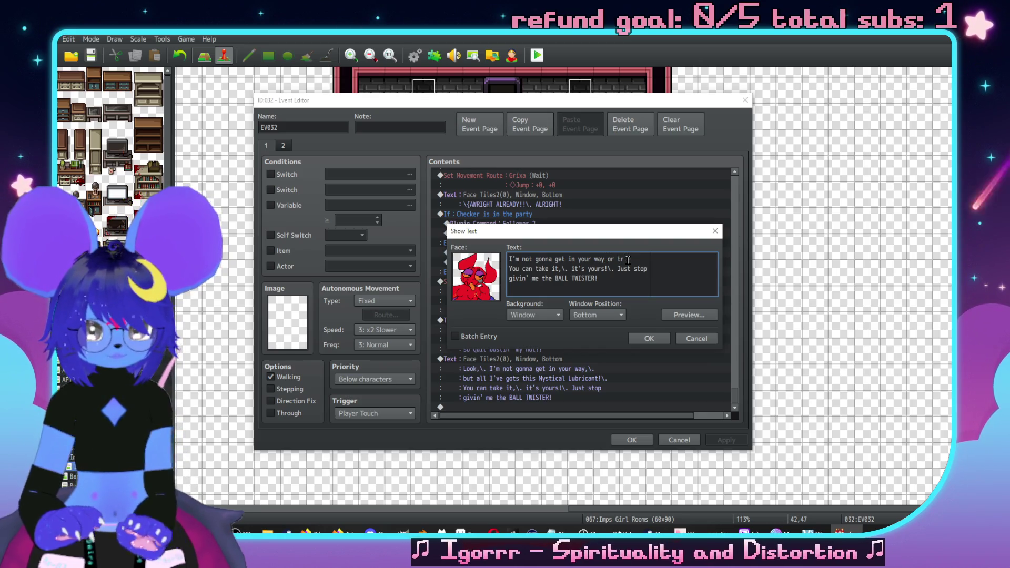
type("p")
Step: Finish with 'stop you, but all I've got's this lube!!' and paste the Mystic Lubricant item commands after it
key("Return")
type("sto")
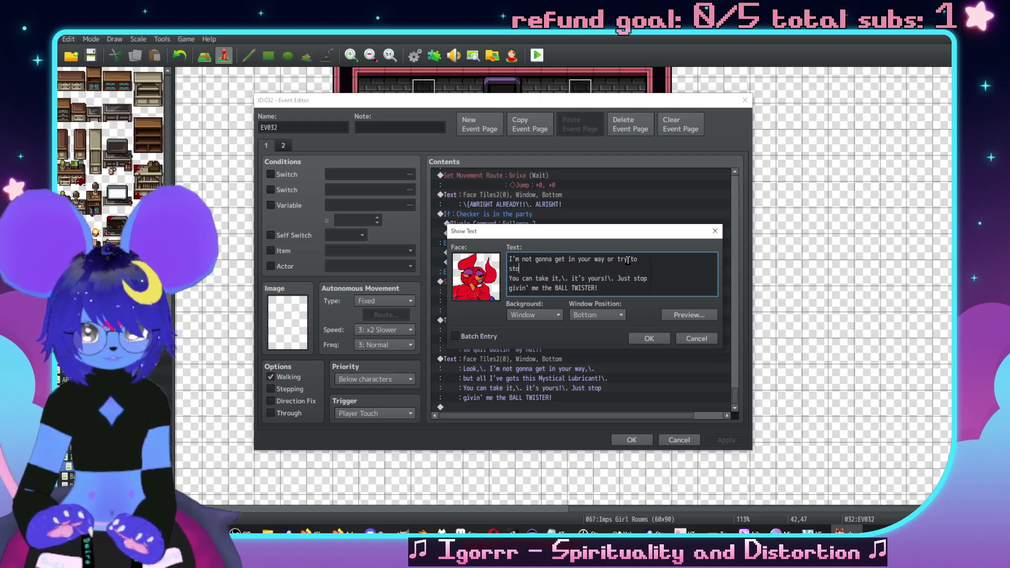
type("p you,\\. but ")
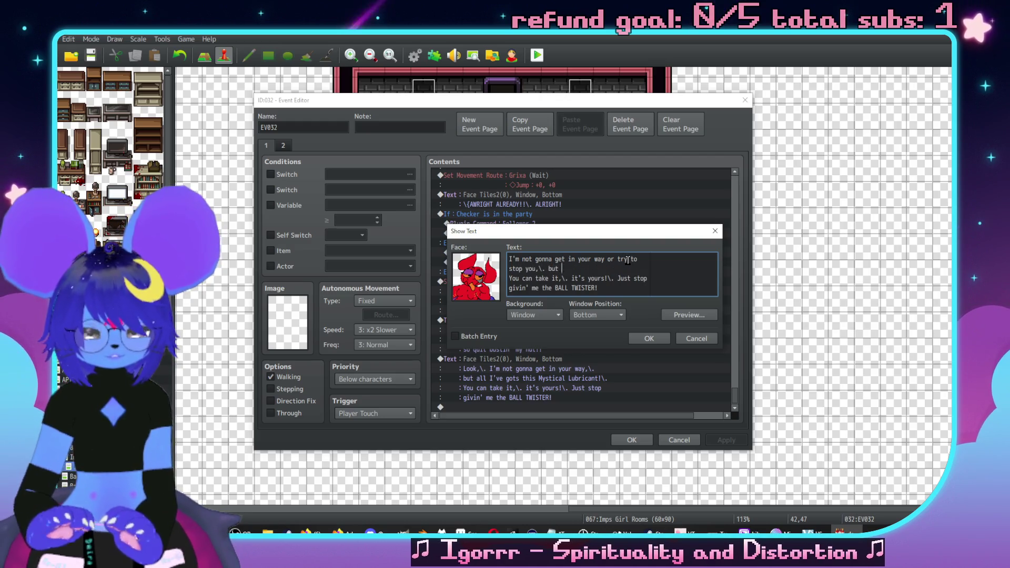
type("all I've got's this l")
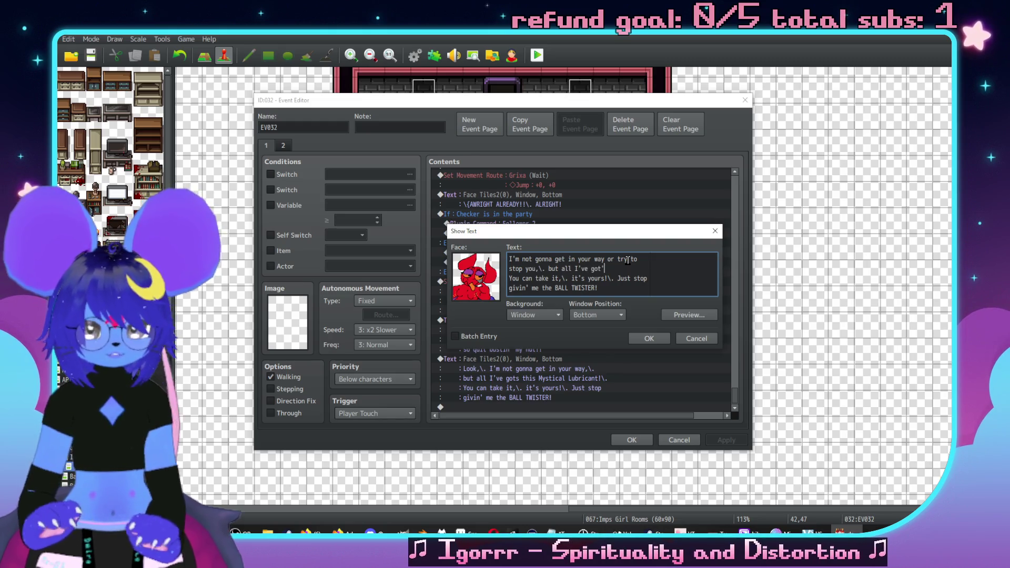
type("ube")
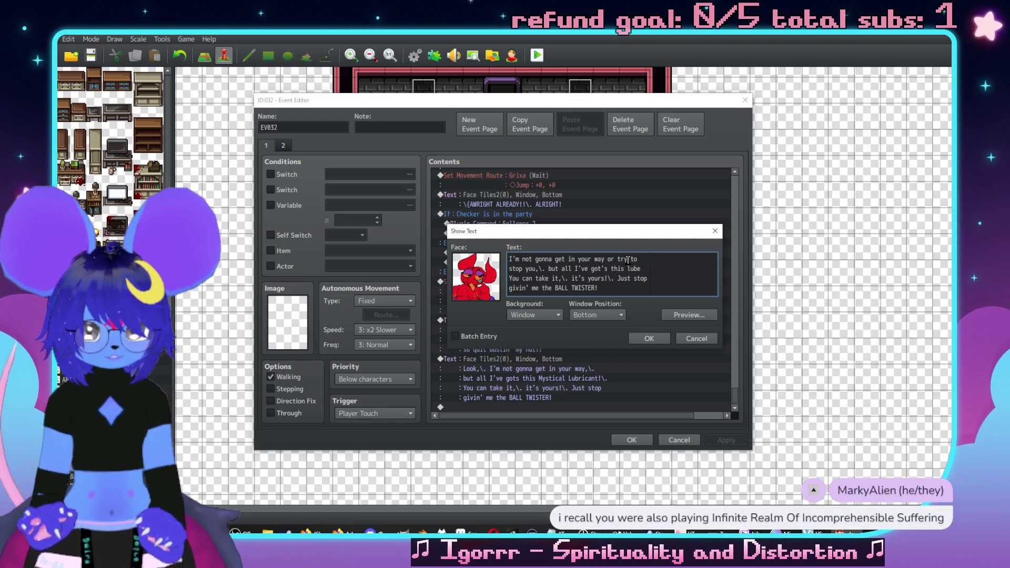
type("!!\\.")
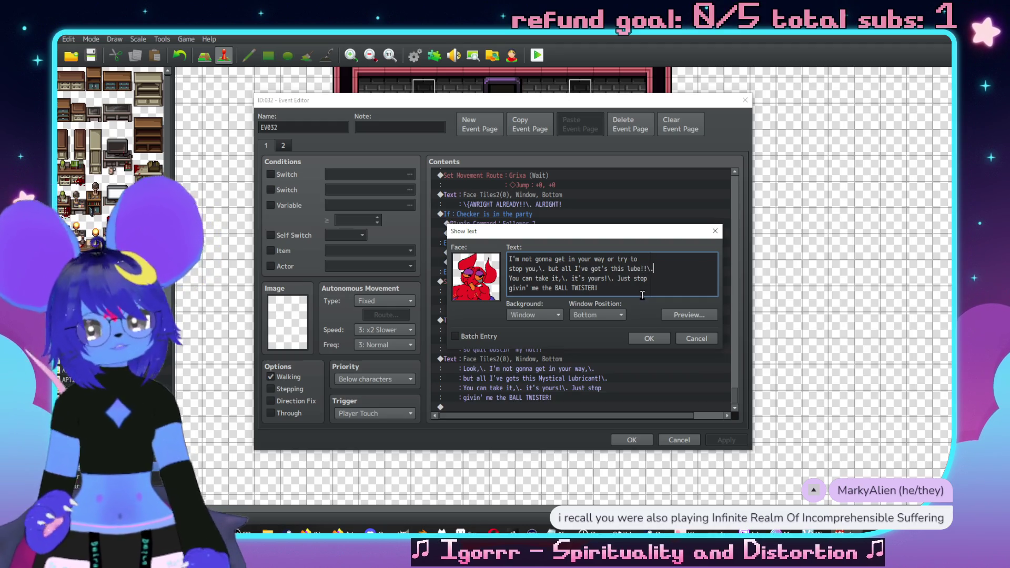
left_click(649, 339)
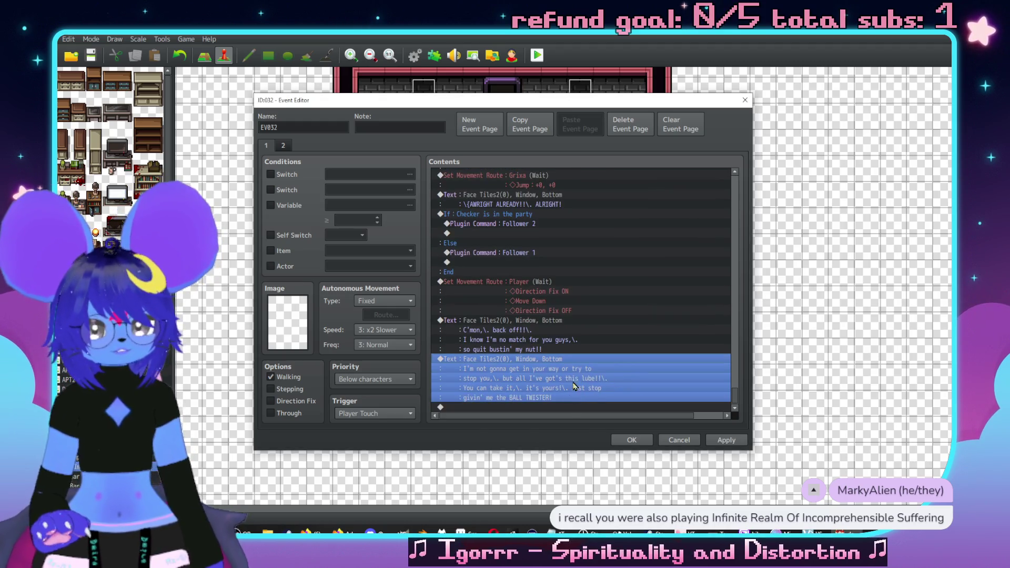
left_click(563, 406)
key("ctrl+v")
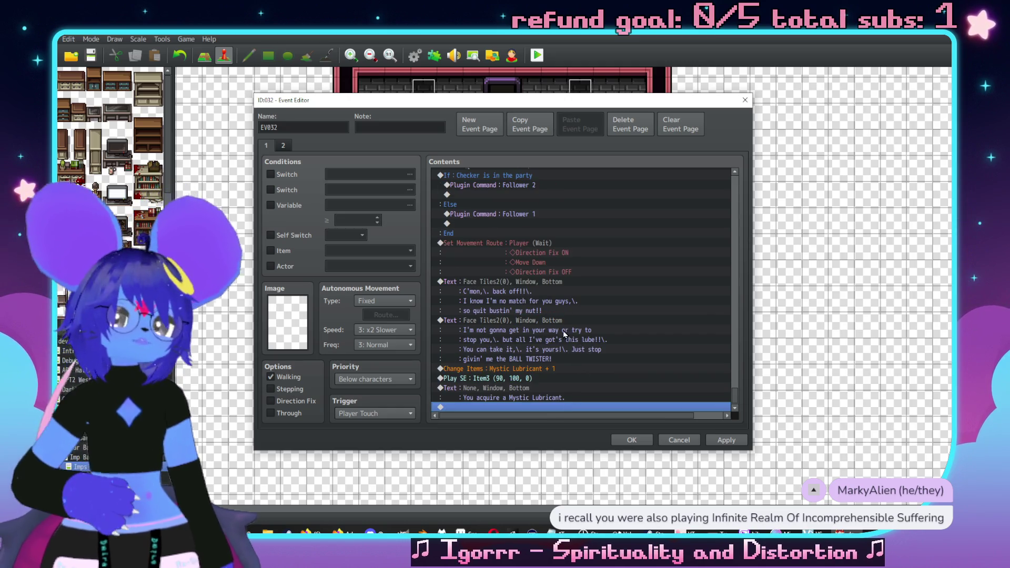
Step: Insert a call to the Reset Talk common event in EV032
double_click(526, 407)
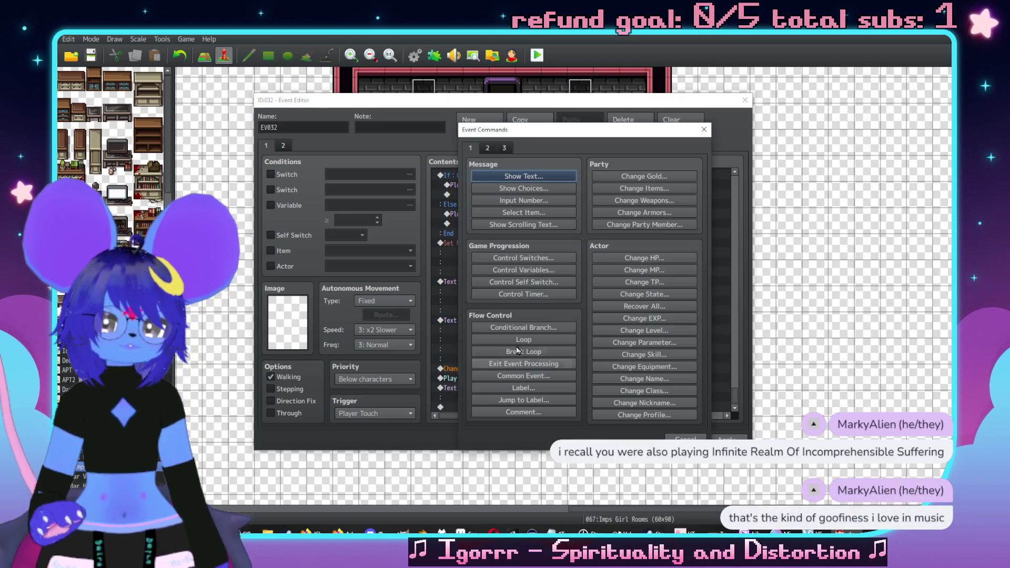
left_click(524, 376)
left_click(578, 269)
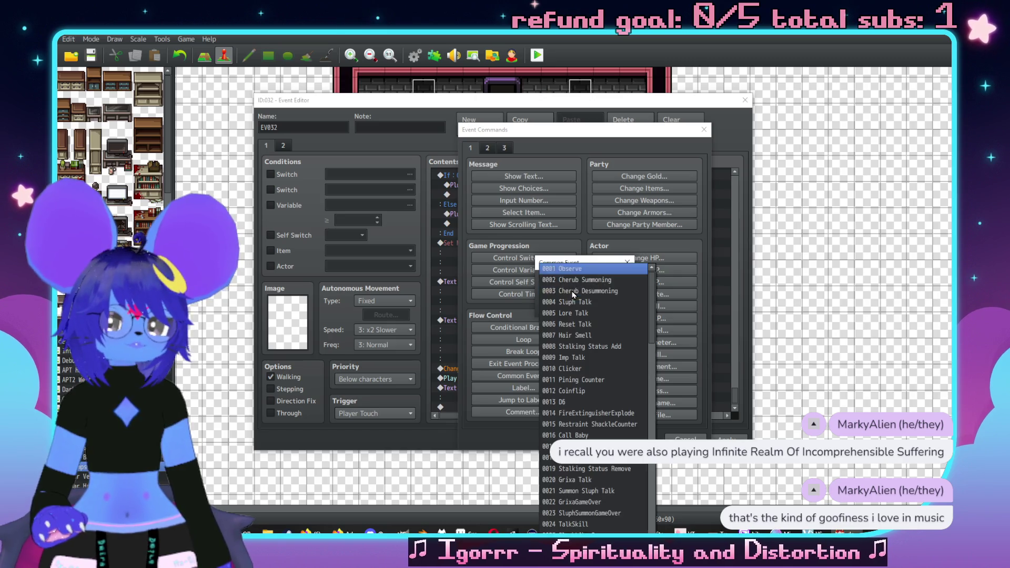
left_click(578, 323)
key("Return")
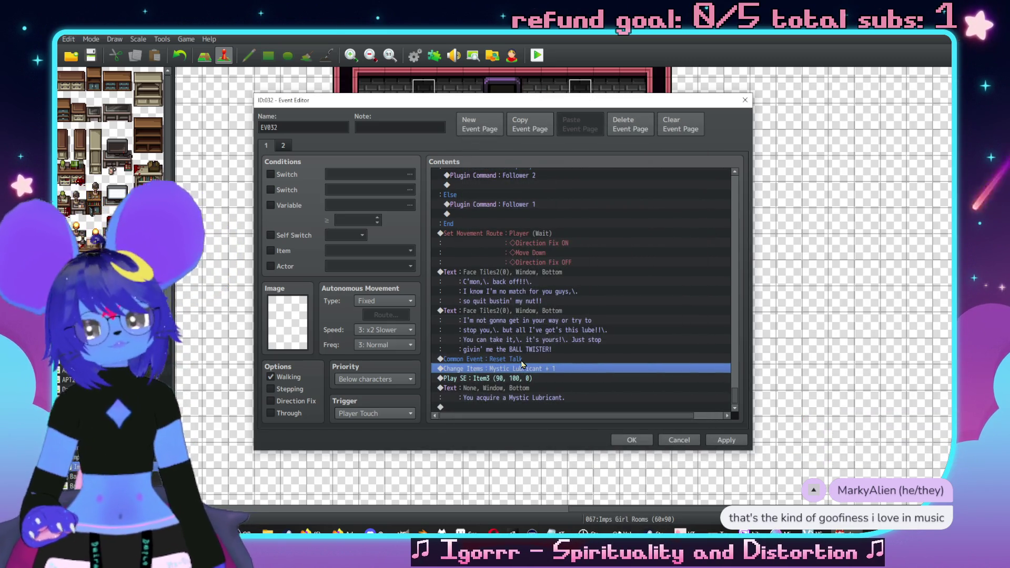
Step: Add a faceless narration line: 'The imp takes out a small vial from somewhere and… slightly slippery.'
key("Insert")
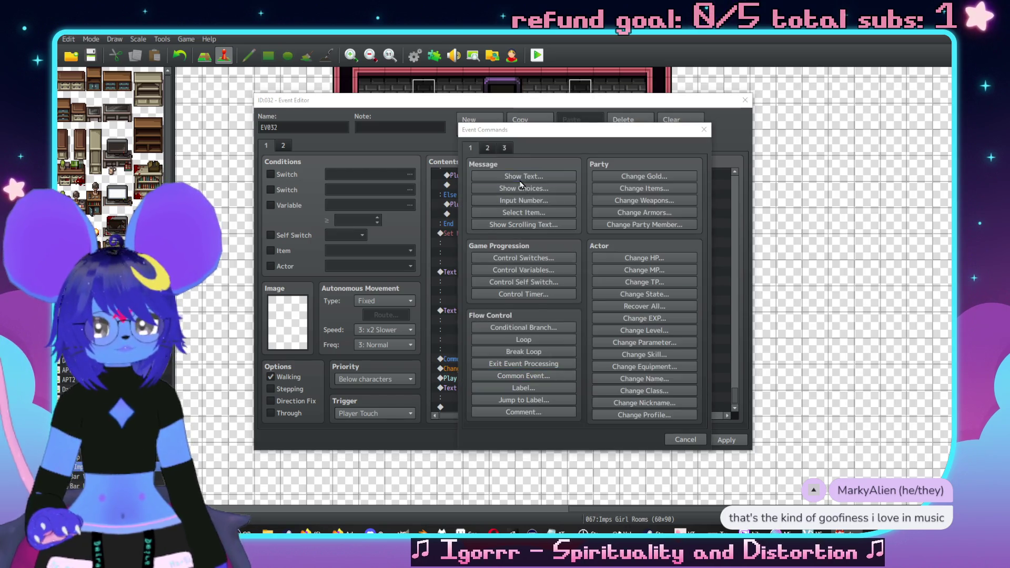
left_click(523, 176)
type("The ")
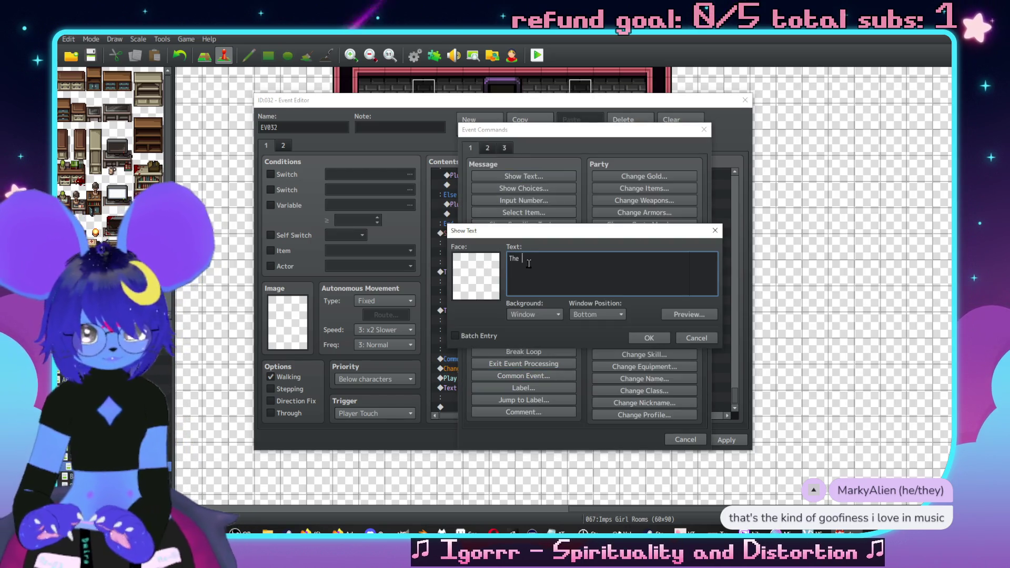
type("imp takes o")
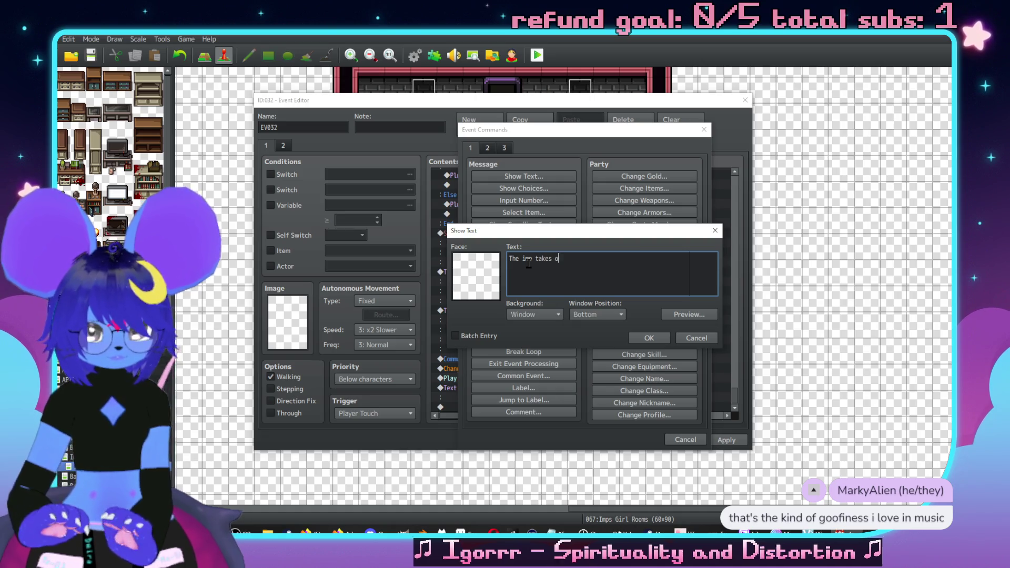
type("ut a small vial fr")
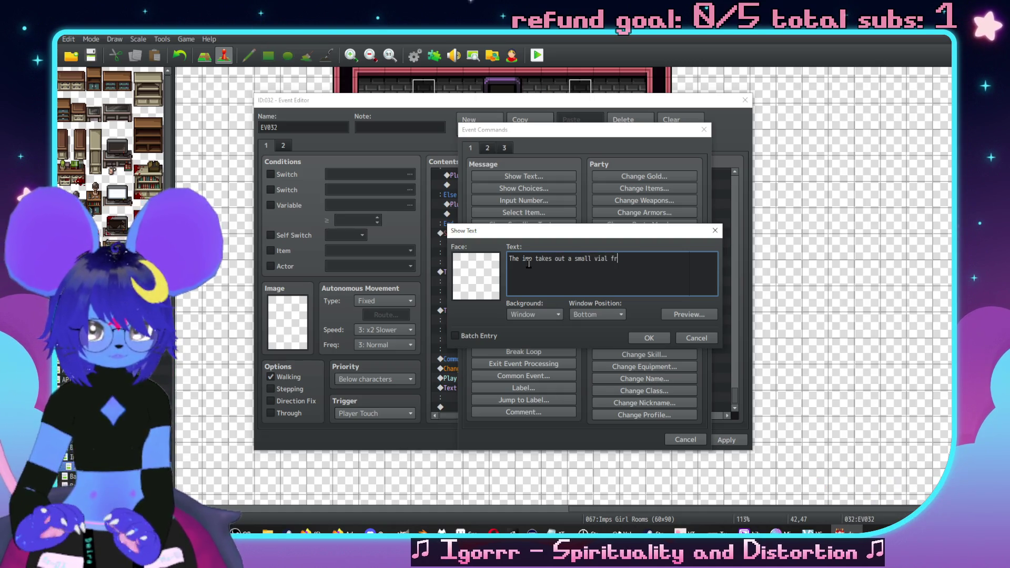
type("om somewhere")
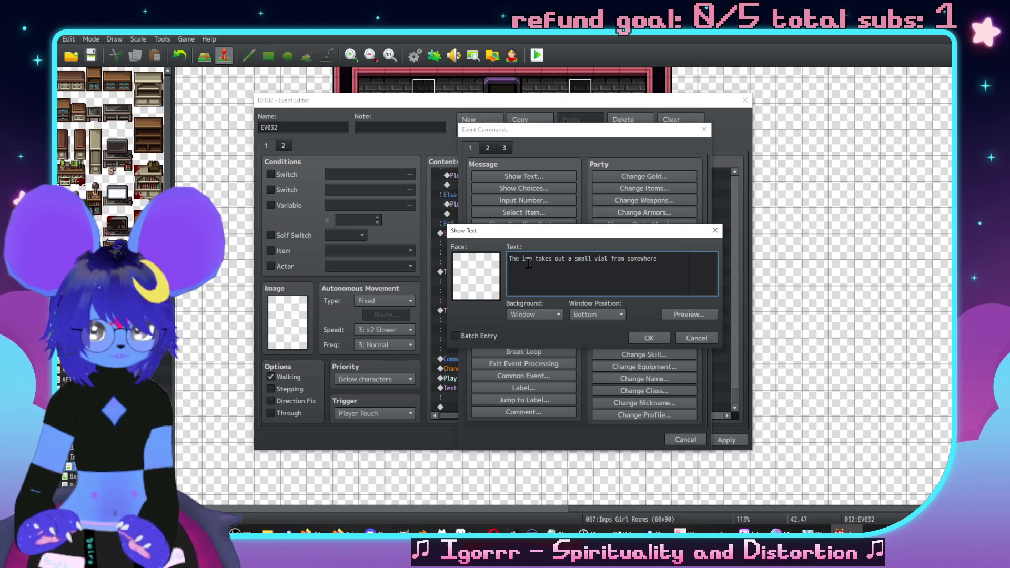
type(" and")
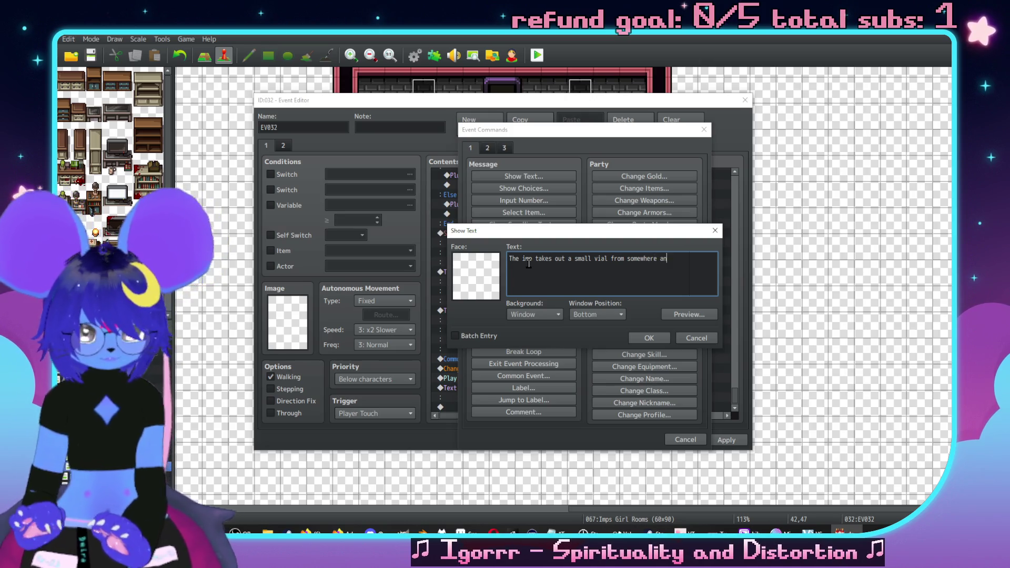
key("Return")
type("han")
type("ou.\\. It is sl")
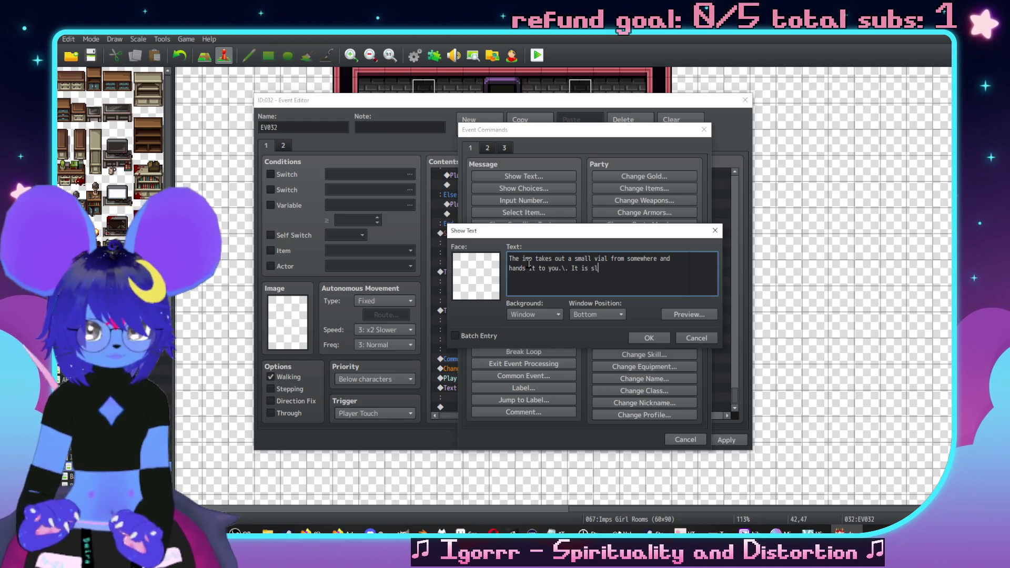
type("ippery.")
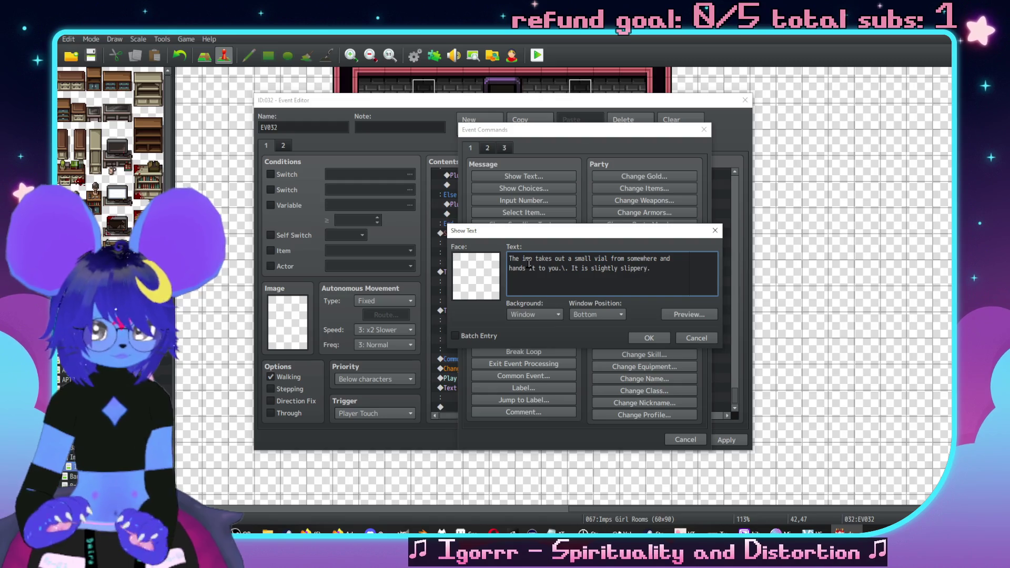
left_click(657, 338)
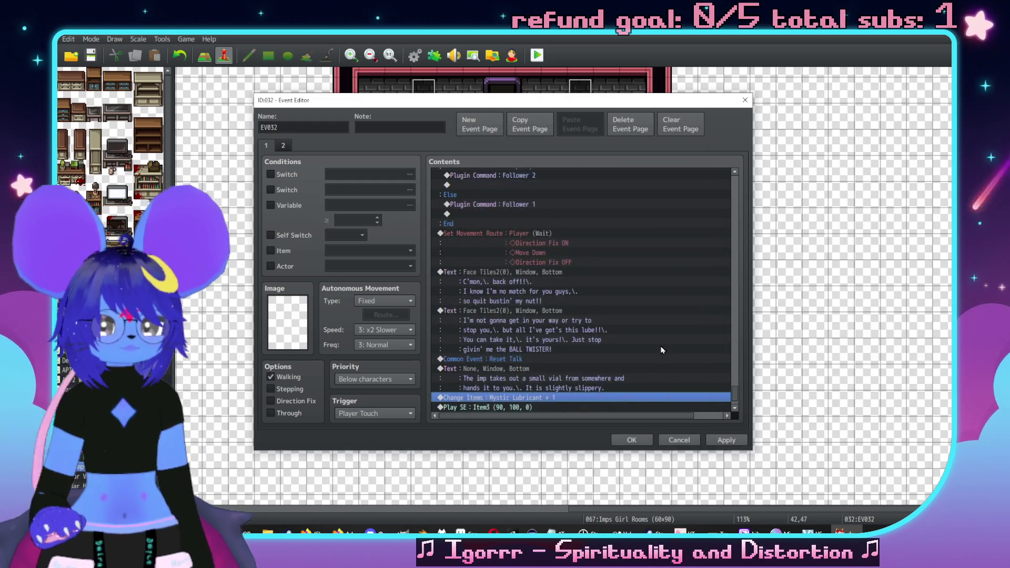
scroll(539, 352, "down", 1)
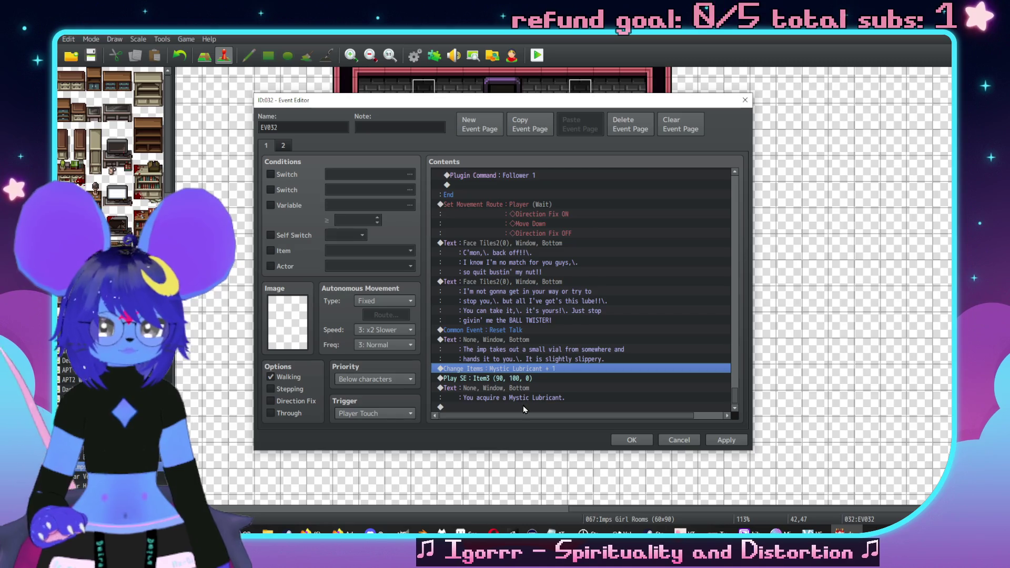
Step: Trim the imp's second dialogue block so it ends at 'it's yours!'
left_click(559, 283)
double_click(558, 283)
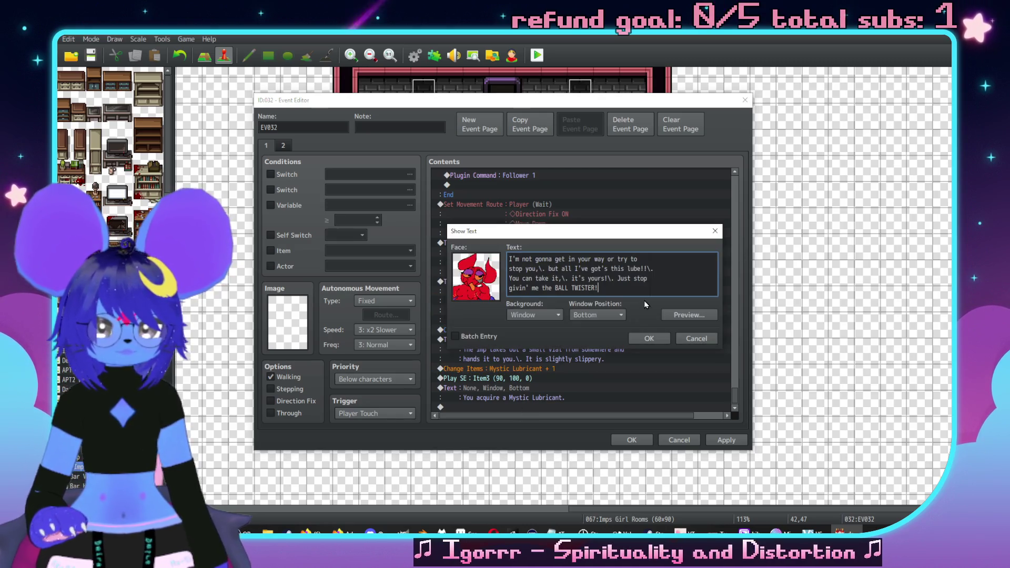
key("BackSpace")
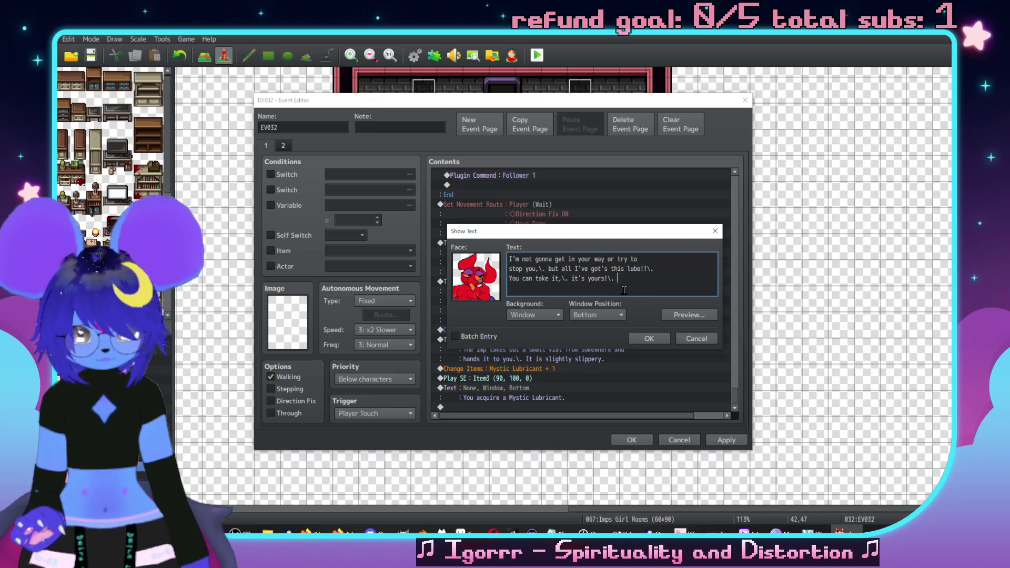
key("BackSpace")
key("BackSpace")
left_click(649, 339)
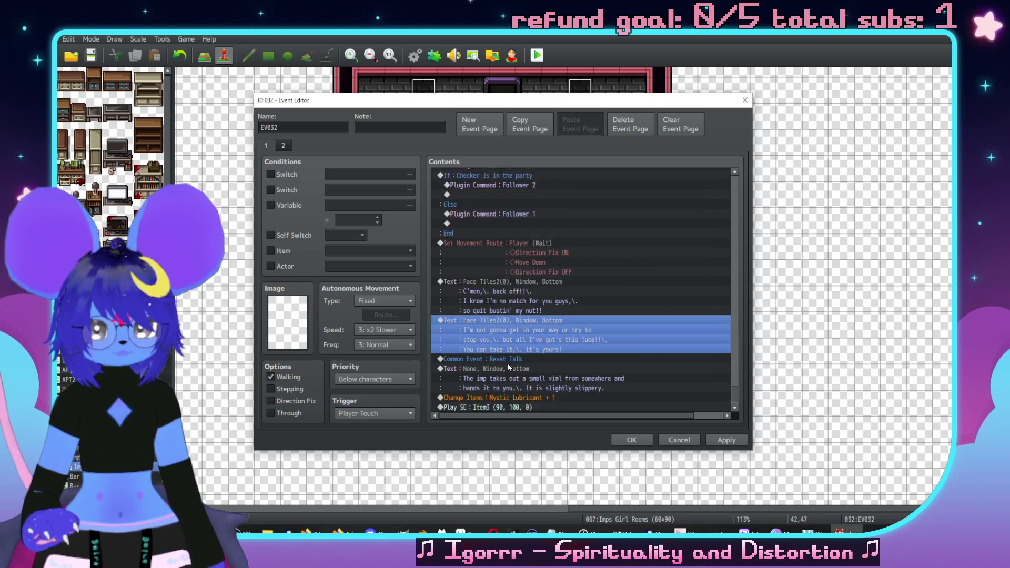
Step: Start a new message after the Mystic Lubricant pickup using the red imp face from Face Tiles2
double_click(514, 408)
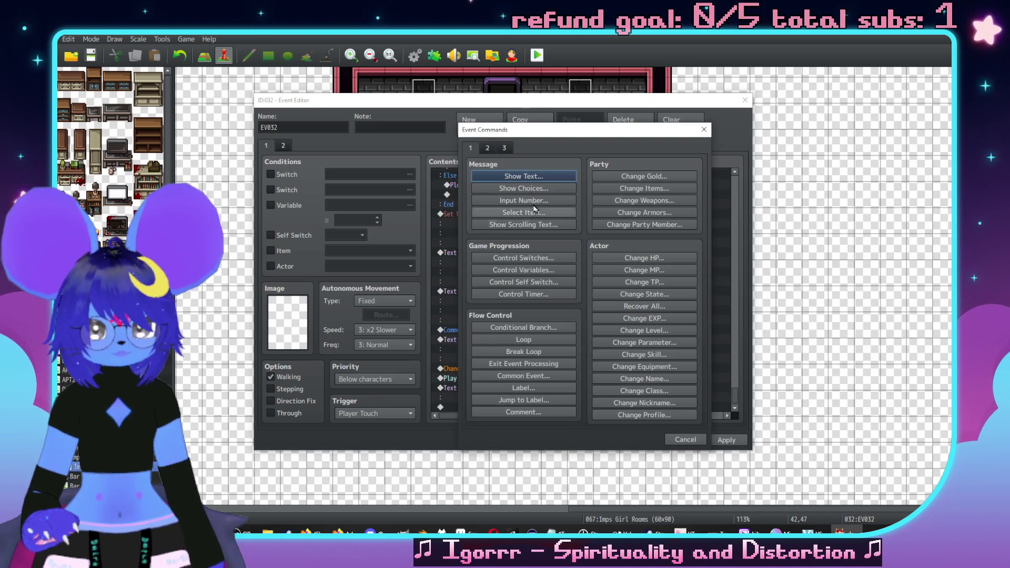
left_click(523, 176)
double_click(484, 270)
left_click(453, 205)
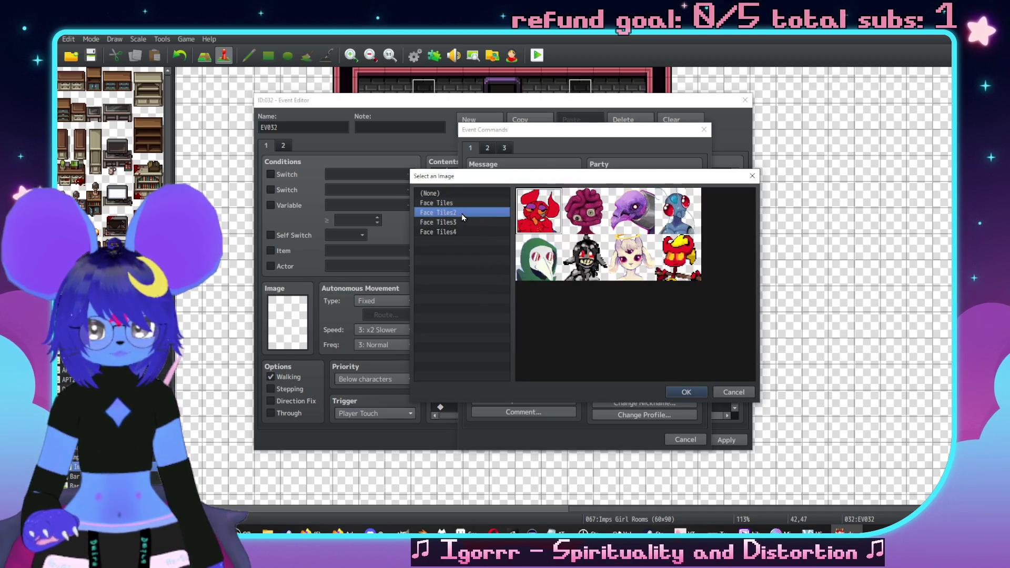
double_click(547, 270)
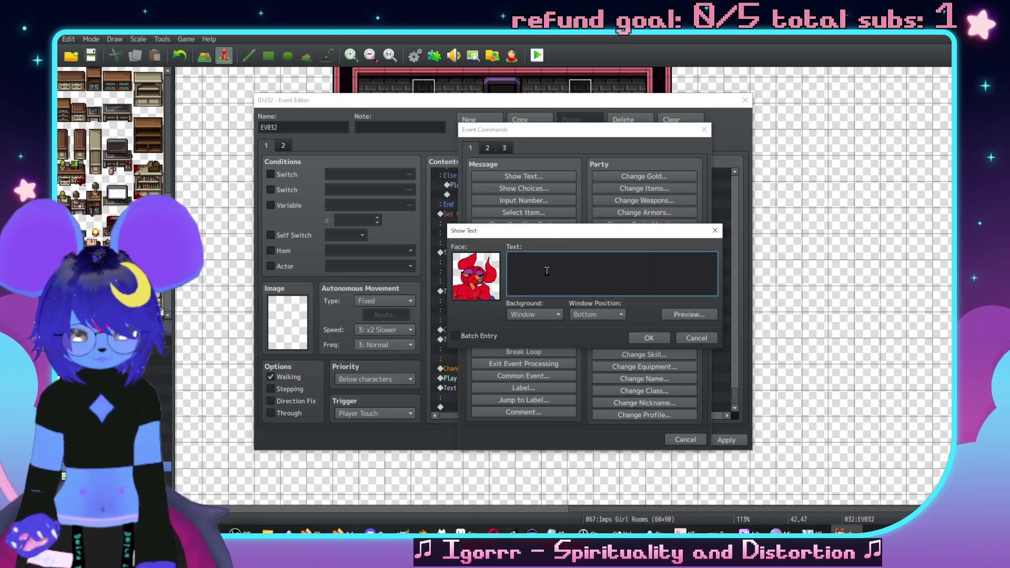
Step: Write the imp's follow-up line 'I won't even say I ran into you folks!!…' with \. pauses
type("I won'teven say")
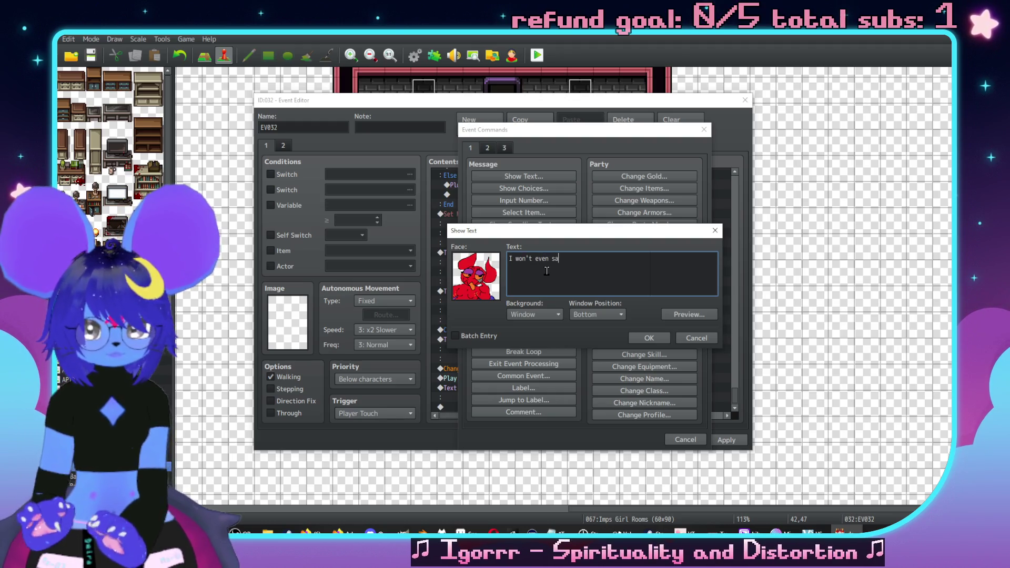
type(" I ran into y")
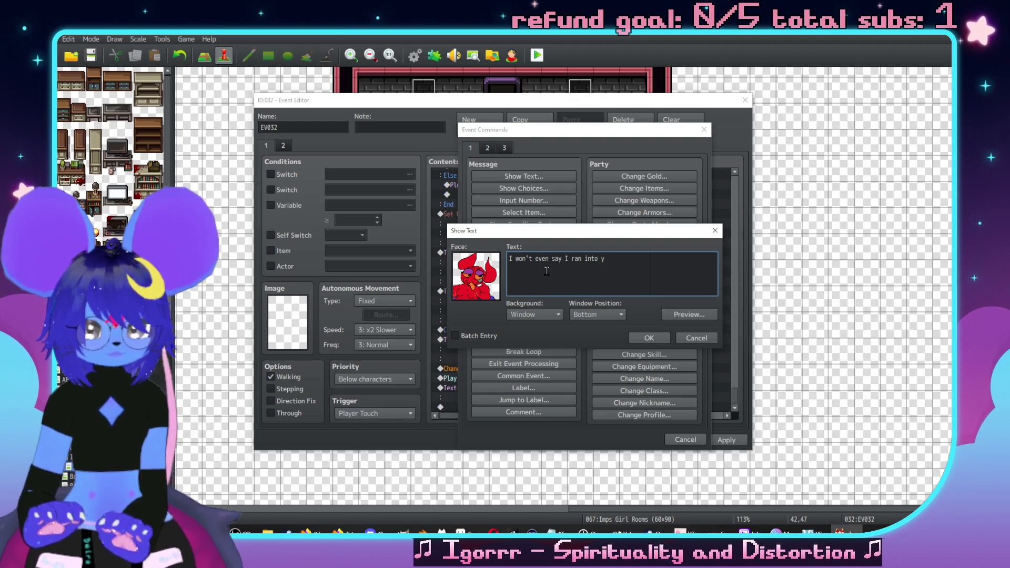
type("ou folks!")
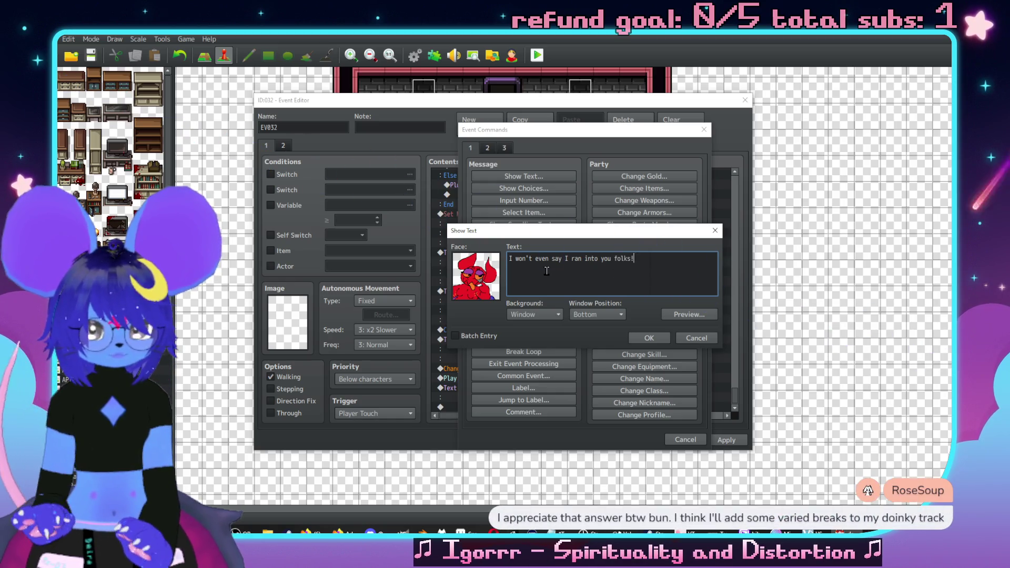
type("\\. Now puhstop")
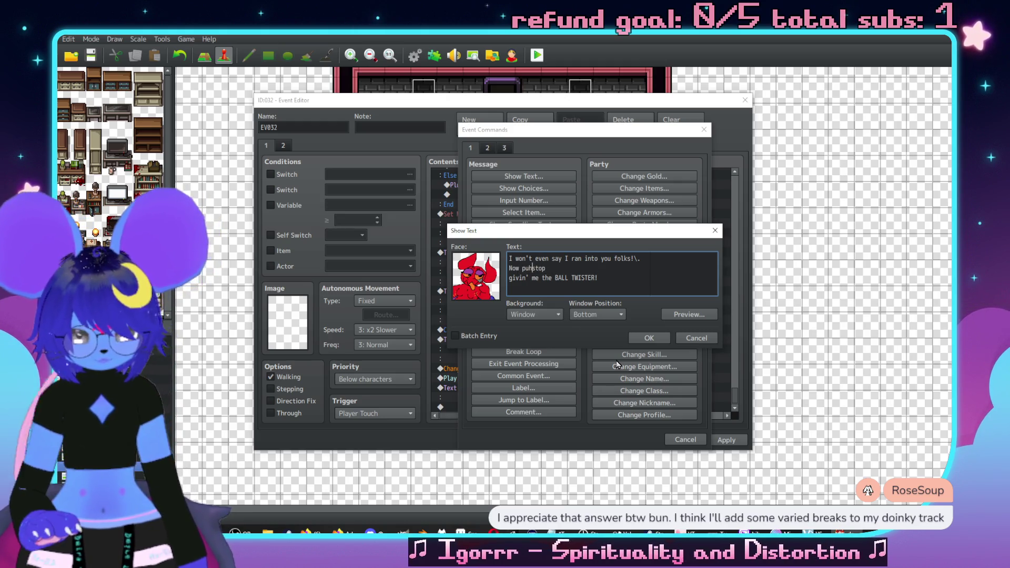
type("EZ")
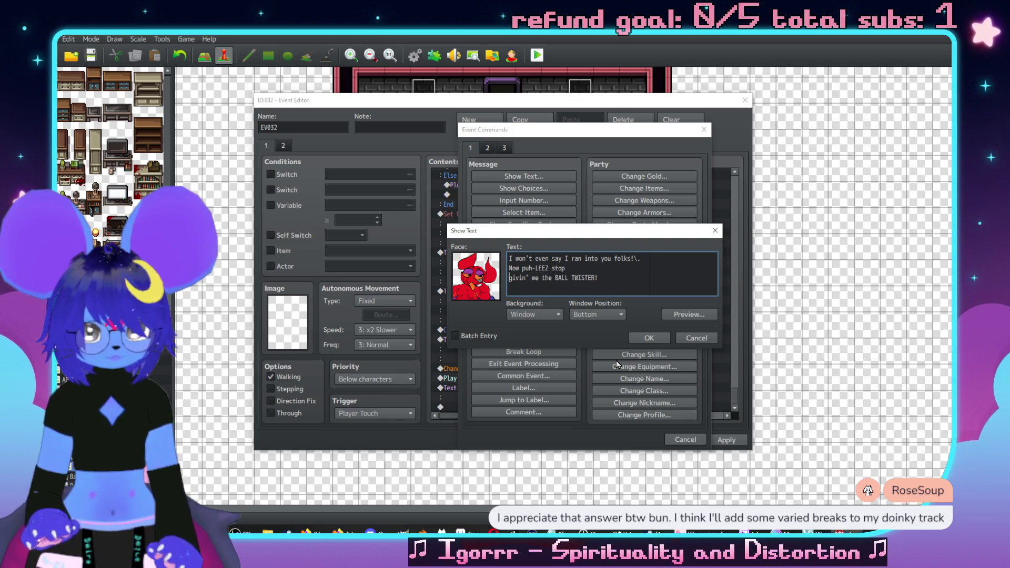
left_click_drag(659, 268, 593, 267)
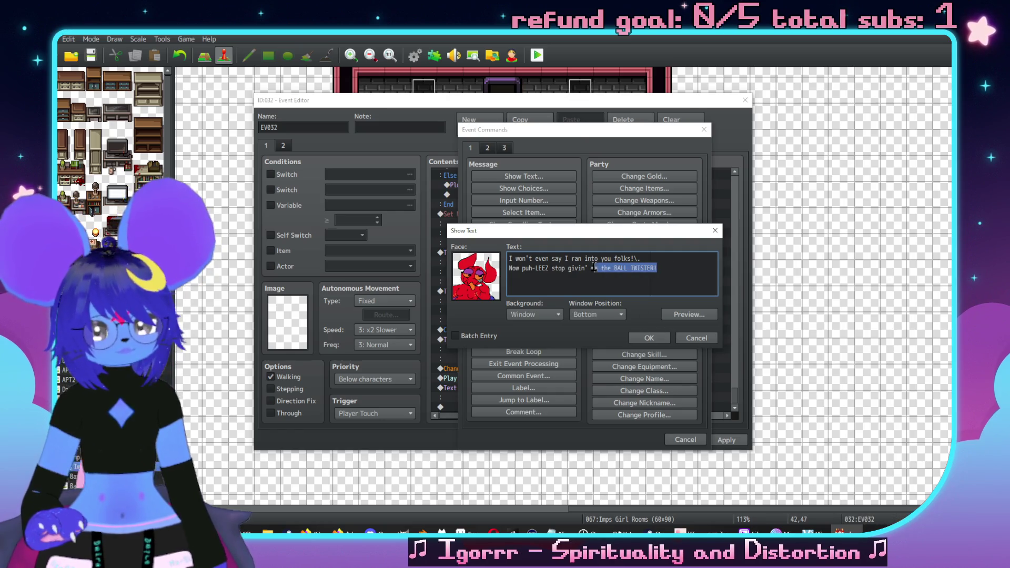
type("TWIST")
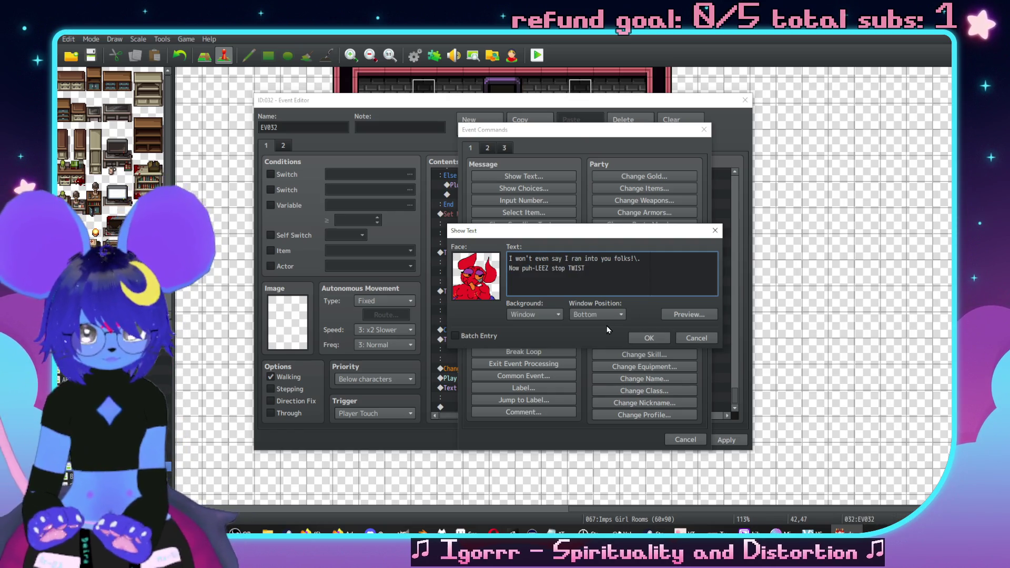
type("IN' my BU")
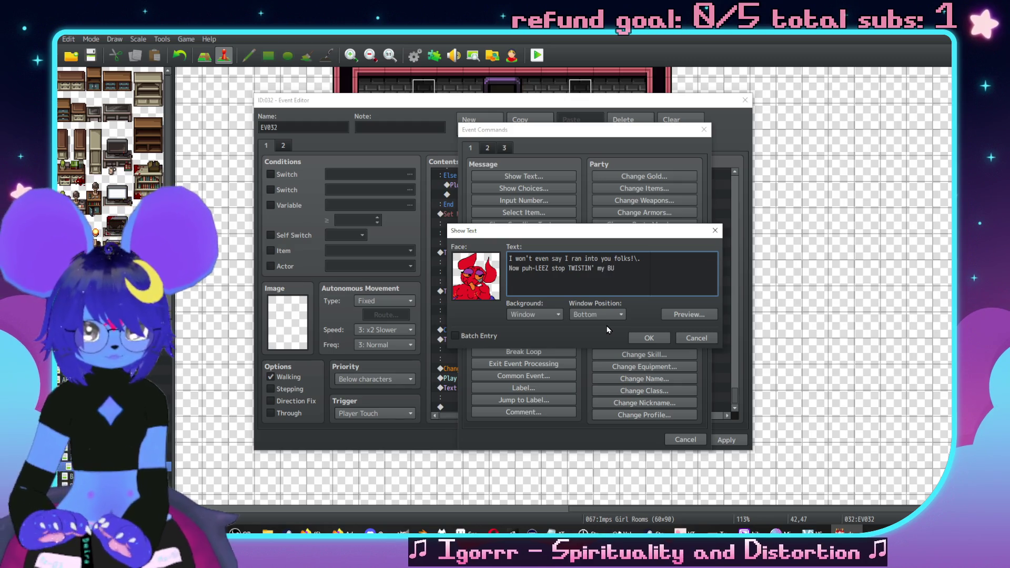
key("BackSpace")
type("ALLS!!")
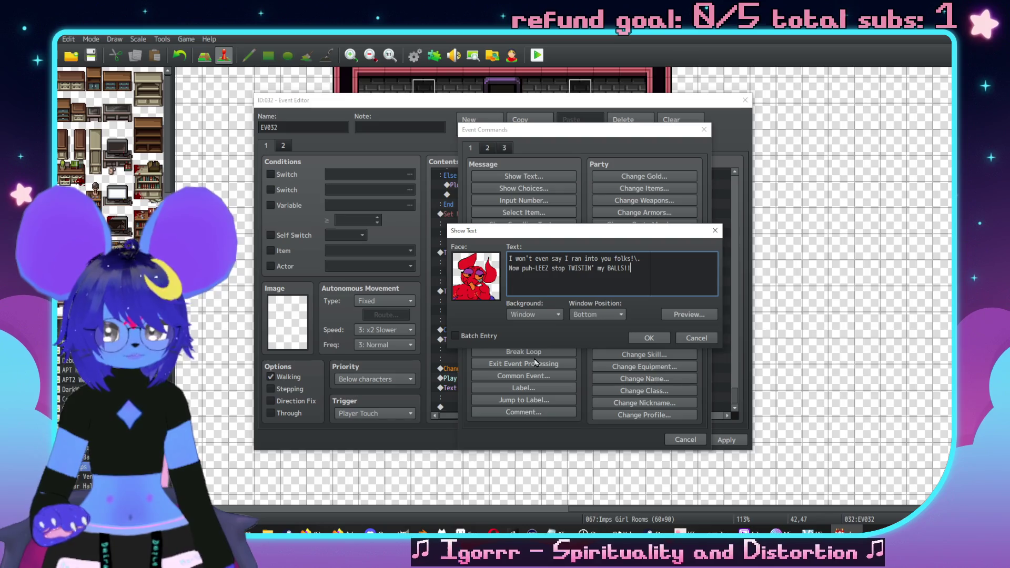
left_click(532, 269)
type("\\.")
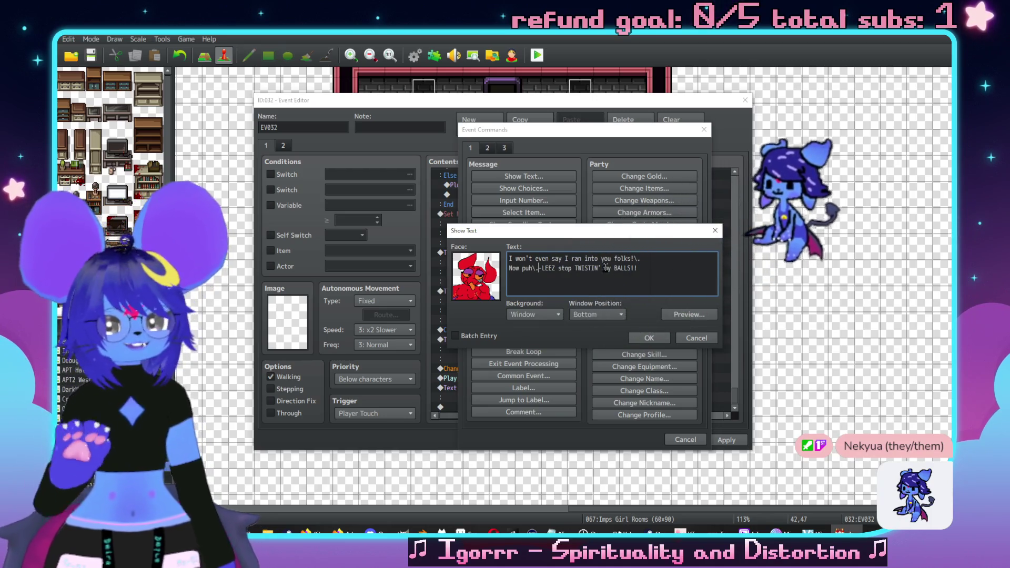
left_click(601, 268)
type("\\.")
left_click(649, 338)
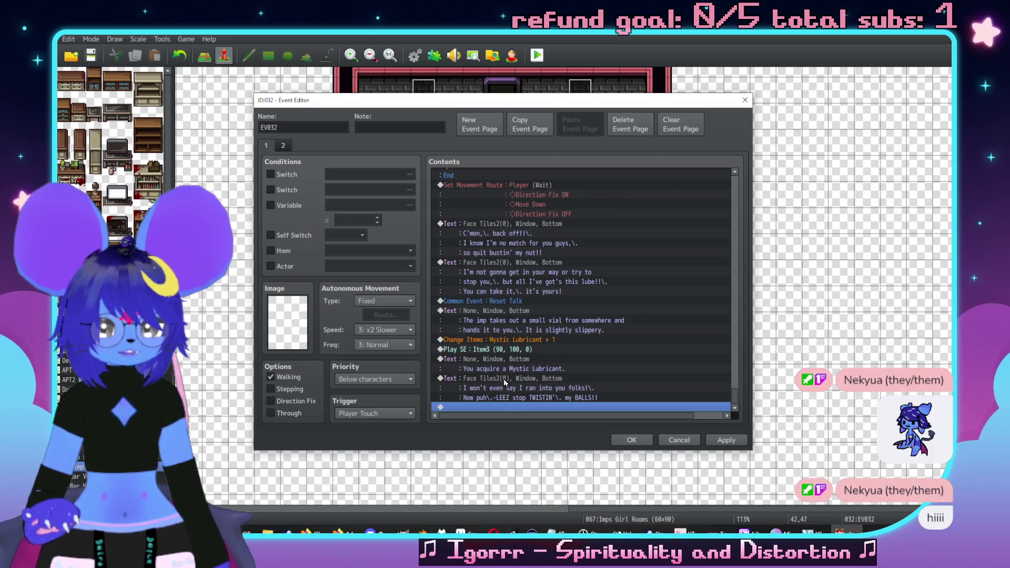
key("Return")
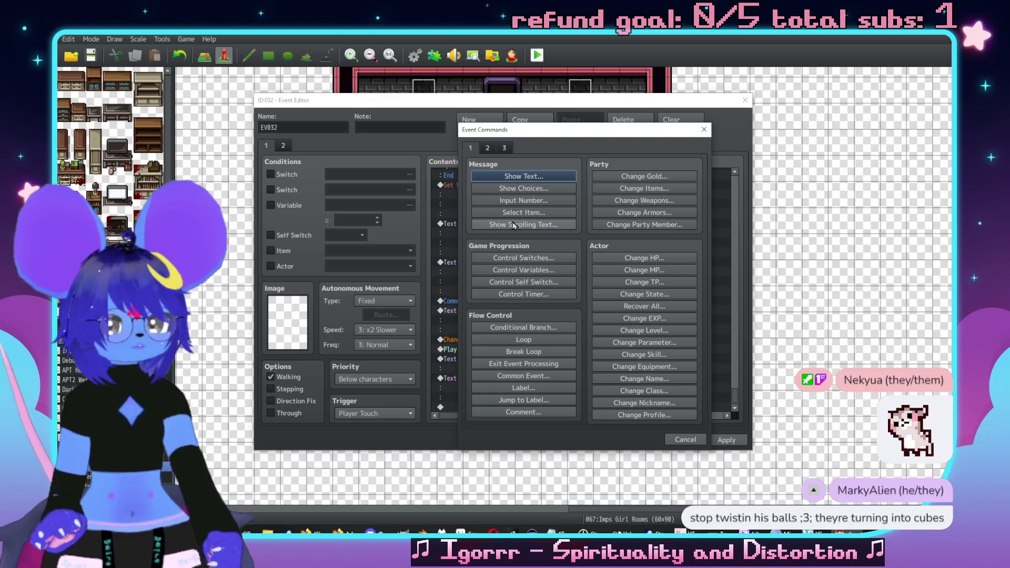
Step: Give Grixa a movement route that jumps in place with a +0, +0 offset
left_click(703, 129)
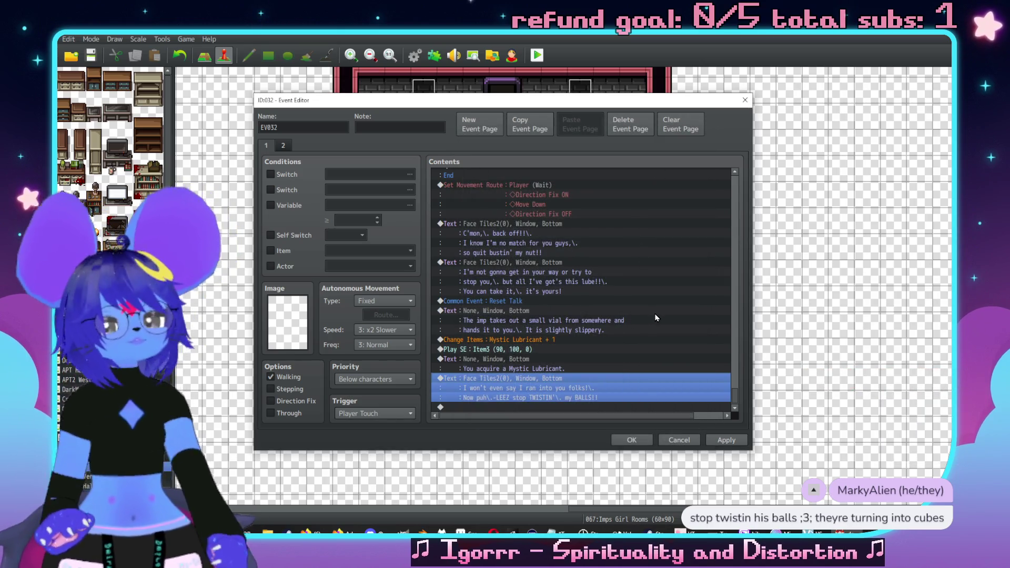
key("Insert")
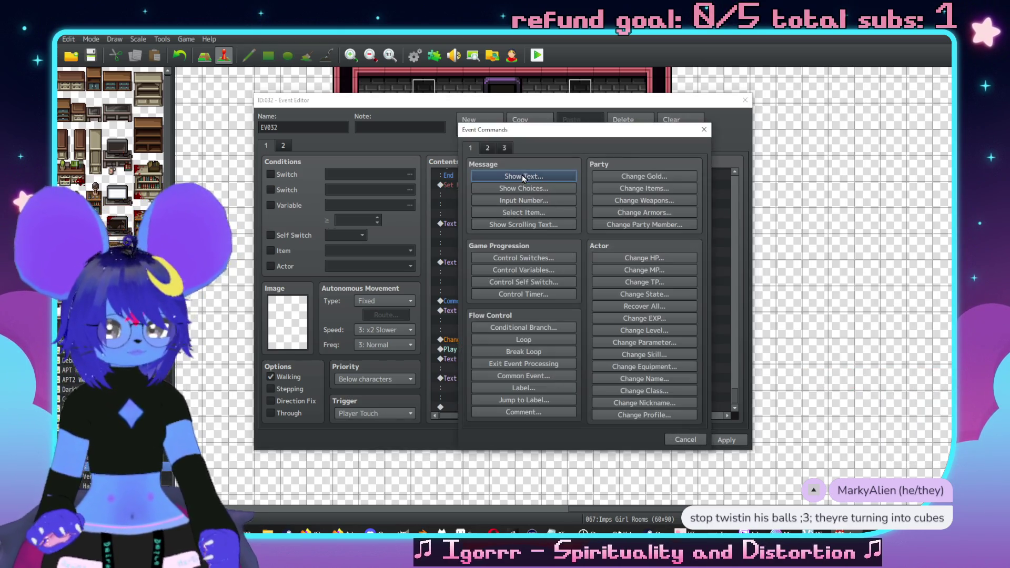
left_click(503, 149)
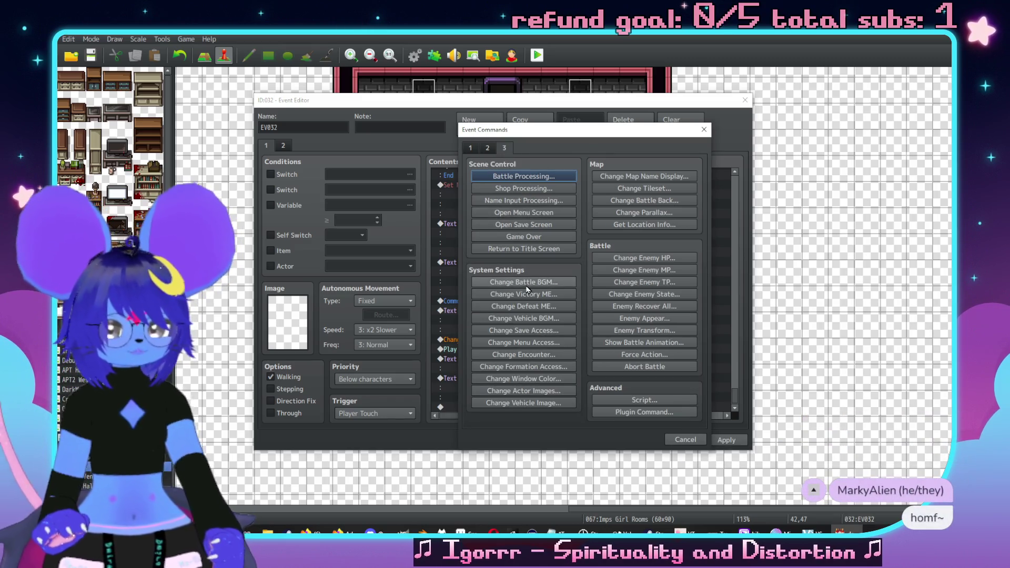
left_click(493, 149)
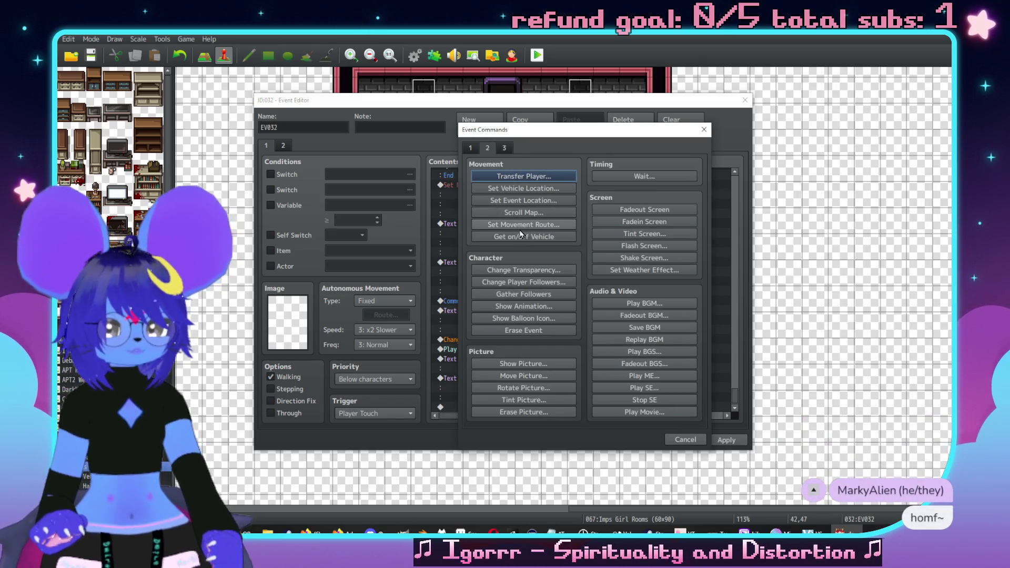
left_click(523, 224)
scroll(416, 290, "down", 5)
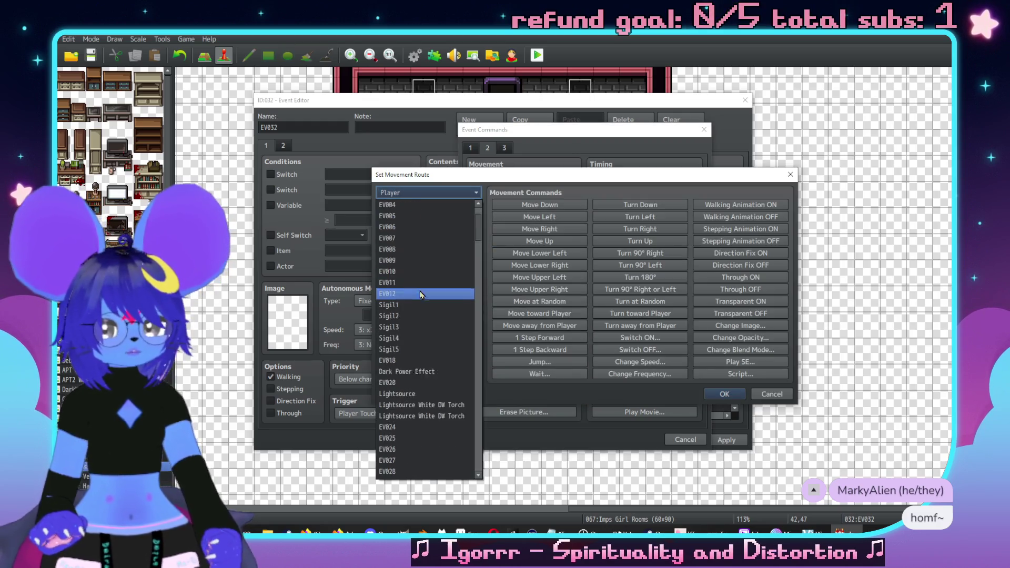
left_click(412, 395)
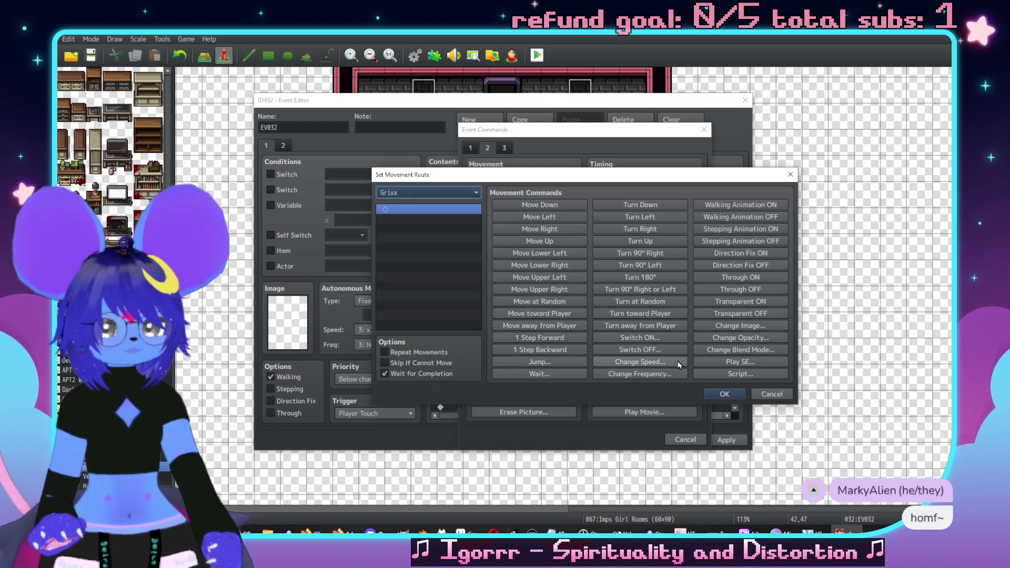
left_click(539, 362)
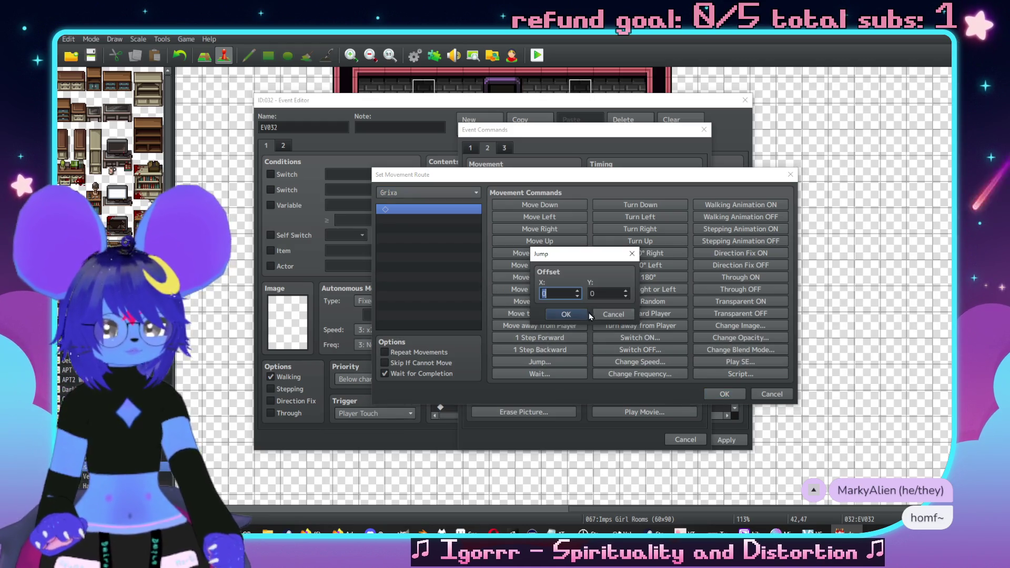
left_click(588, 315)
left_click(725, 394)
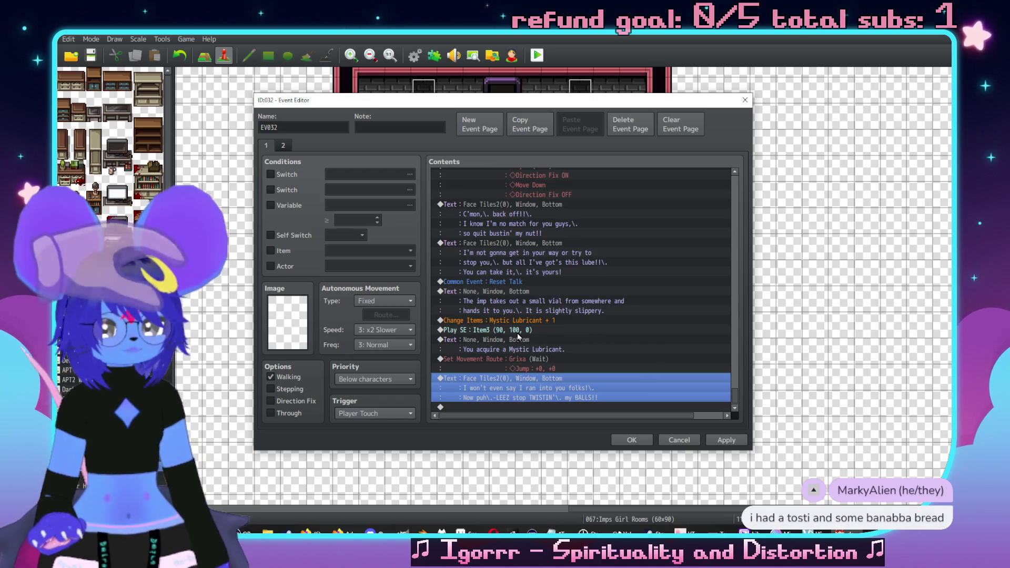
Step: Paste a copy of the Reset Talk call above Grixa's last line and change it to 0020 Grixa Talk
left_click(528, 282)
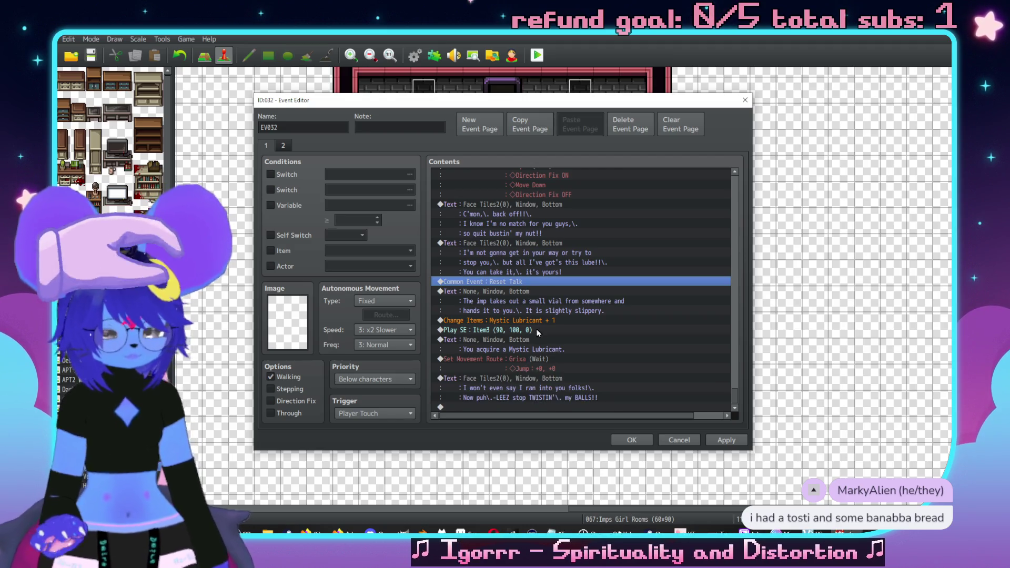
left_click(551, 381)
key("ctrl+v")
double_click(546, 378)
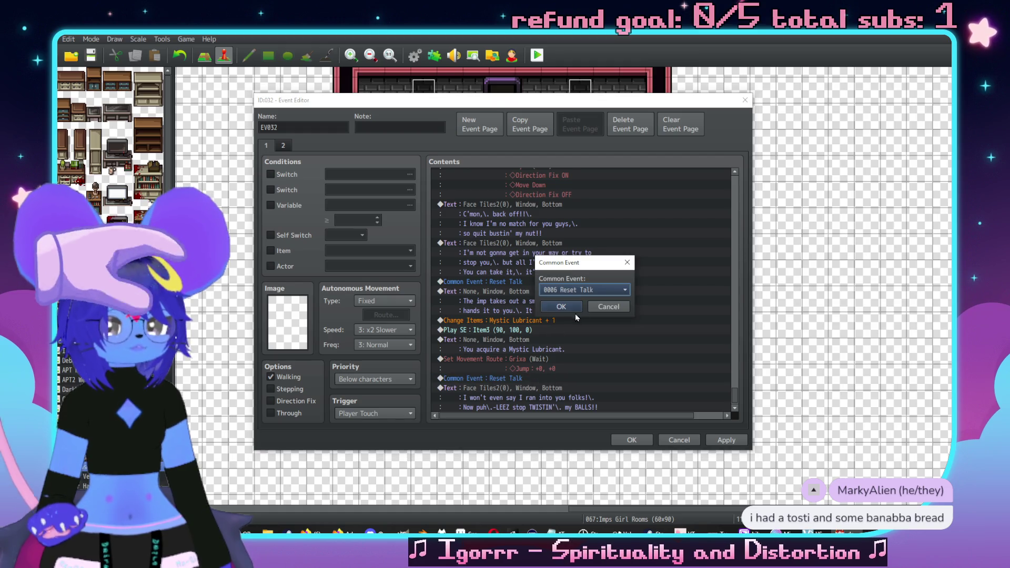
left_click(583, 288)
scroll(589, 368, "down", 9)
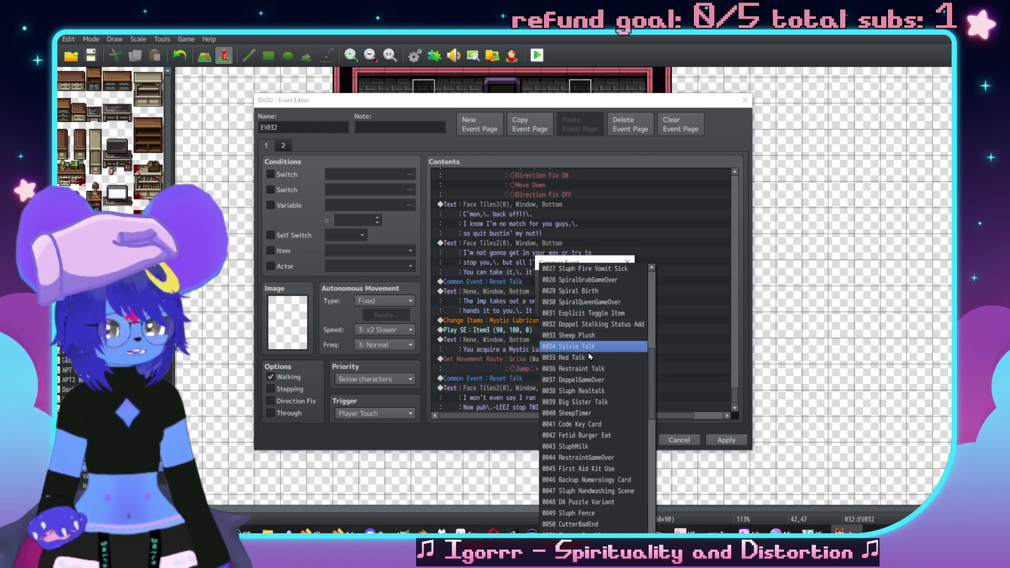
scroll(574, 363, "down", 11)
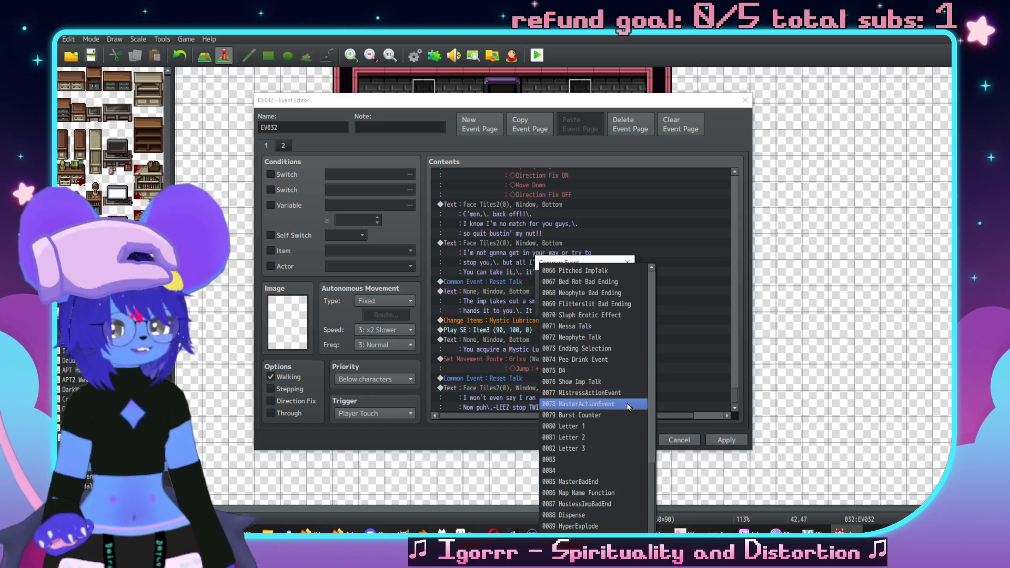
scroll(610, 420, "up", 3)
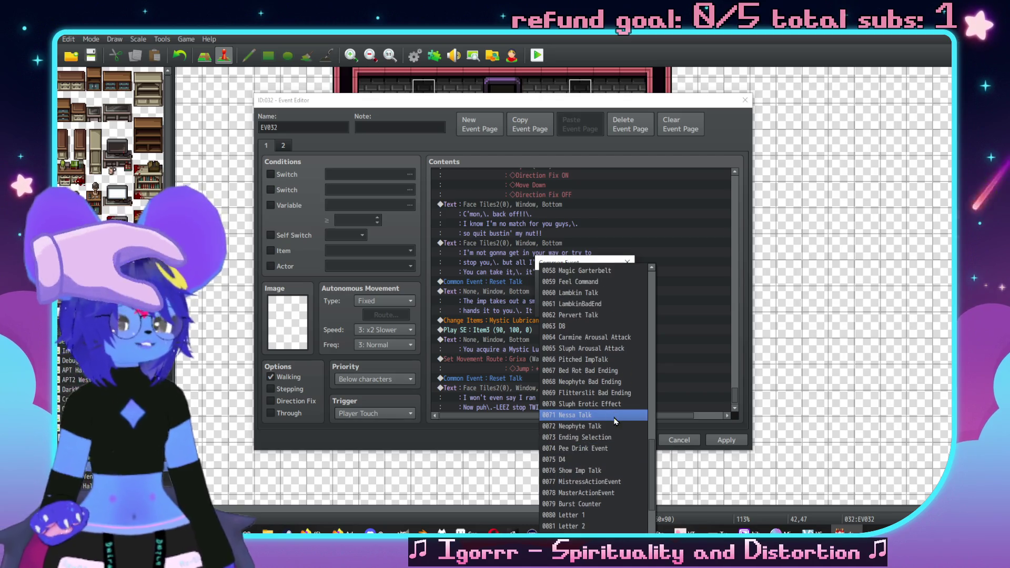
scroll(616, 418, "up", 1)
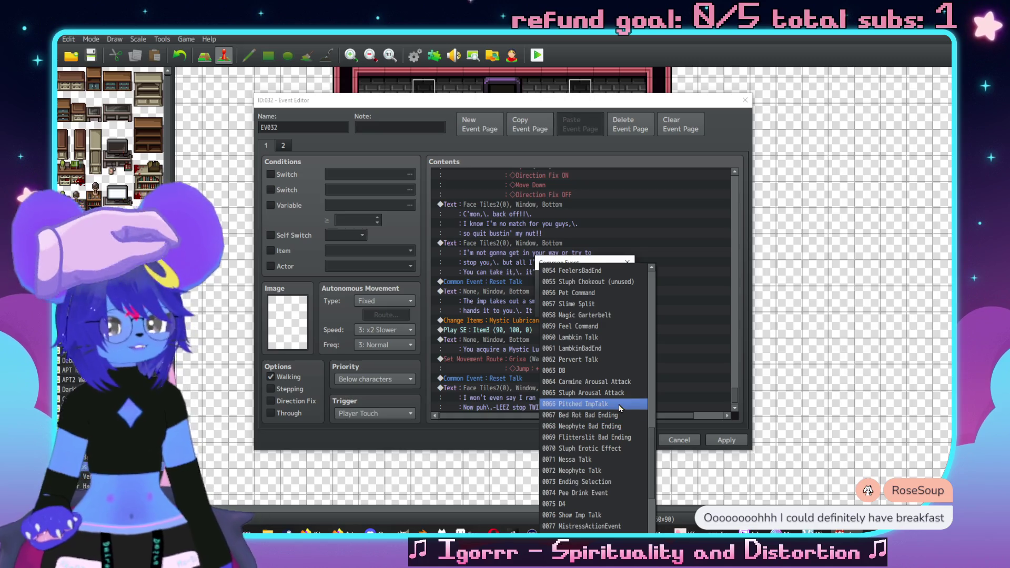
scroll(616, 405, "up", 5)
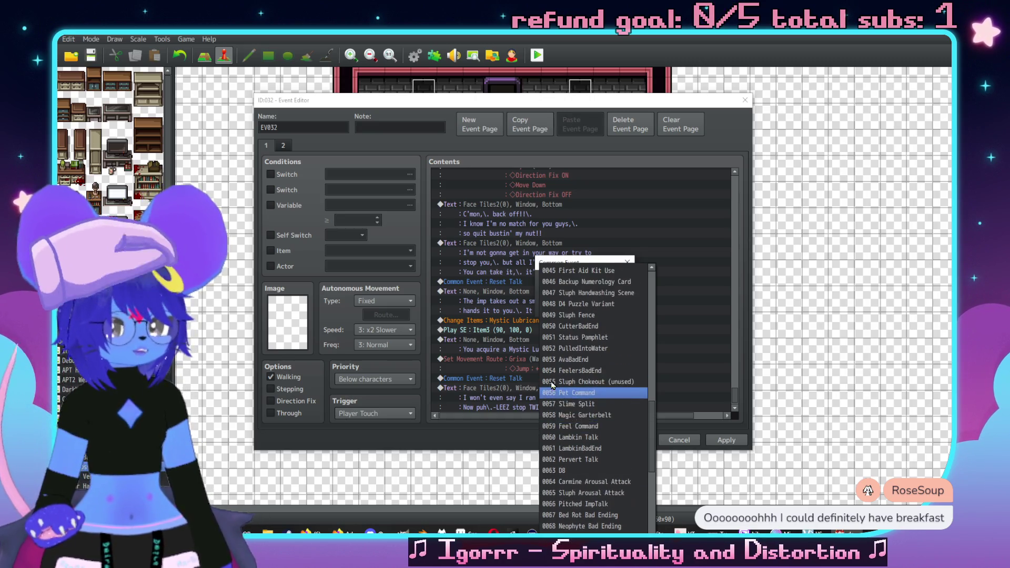
scroll(574, 368, "up", 7)
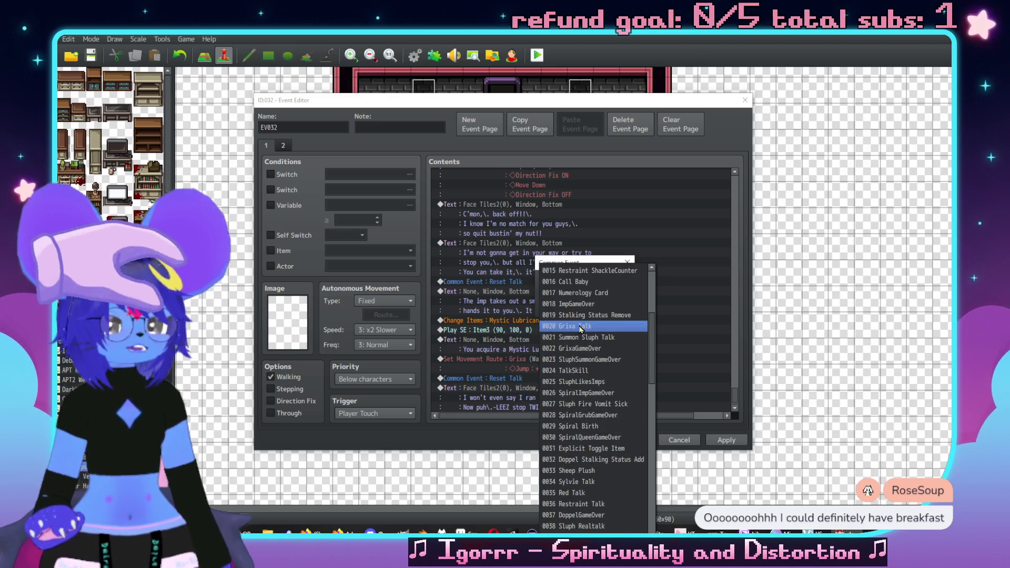
key("Escape")
left_click(561, 307)
left_click_drag(735, 397, 735, 209)
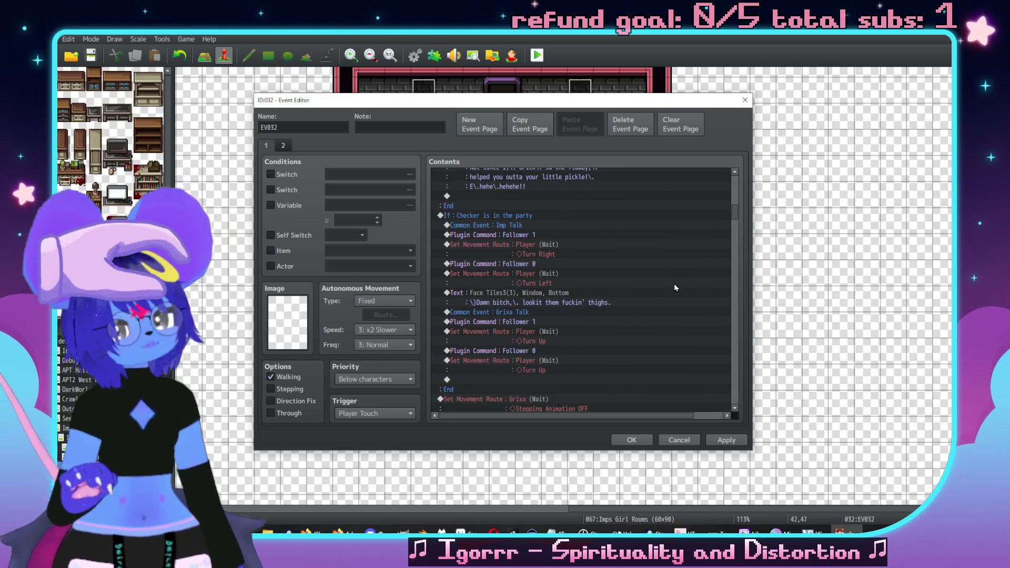
scroll(667, 302, "down", 8)
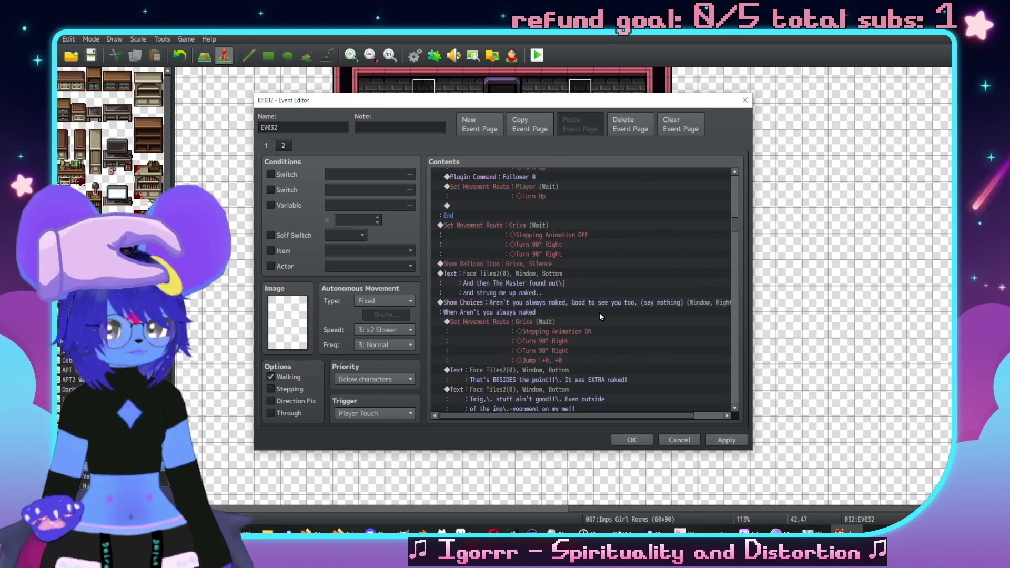
scroll(599, 329, "down", 5)
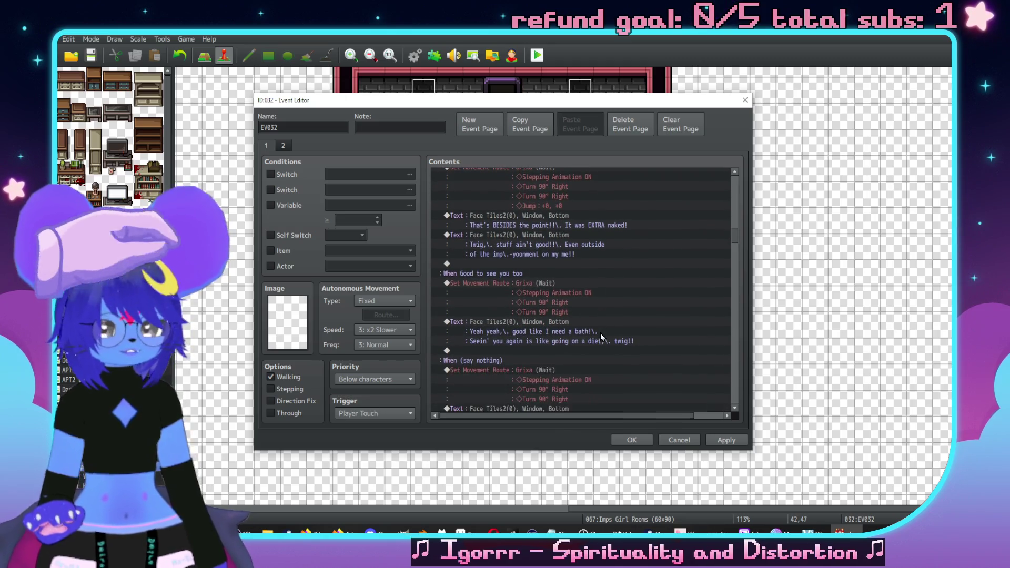
scroll(600, 338, "down", 2)
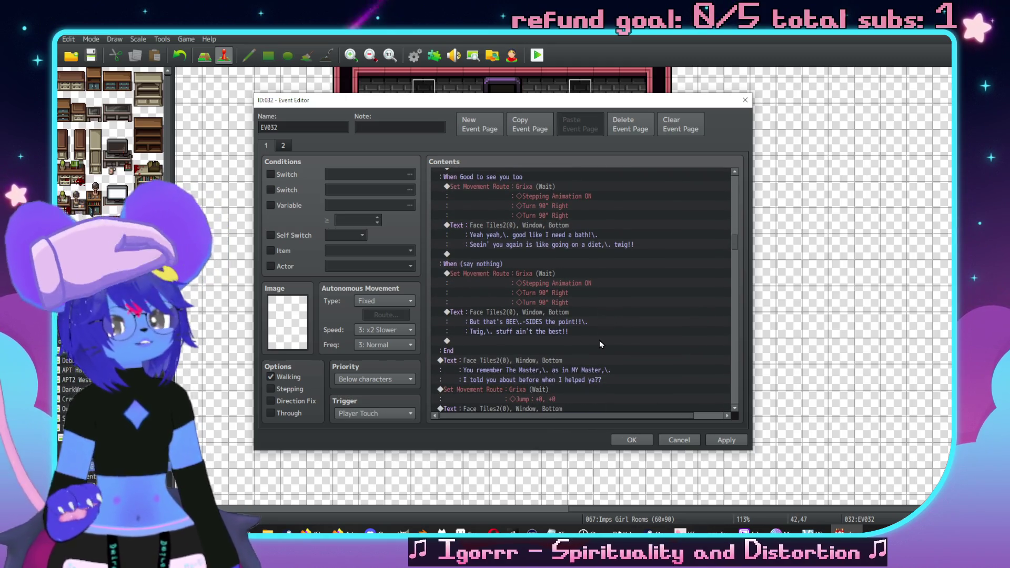
scroll(584, 305, "down", 10)
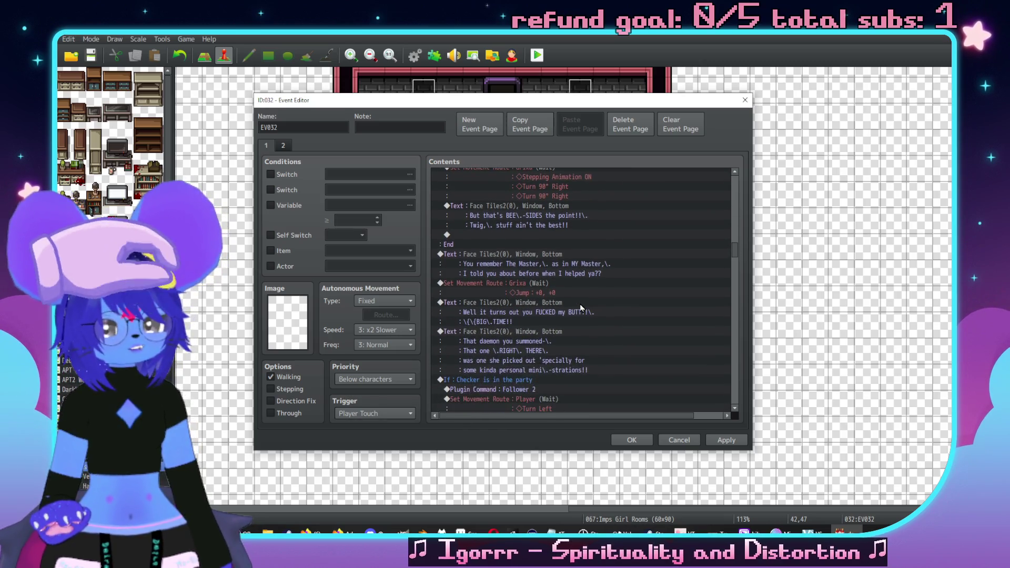
scroll(585, 302, "down", 7)
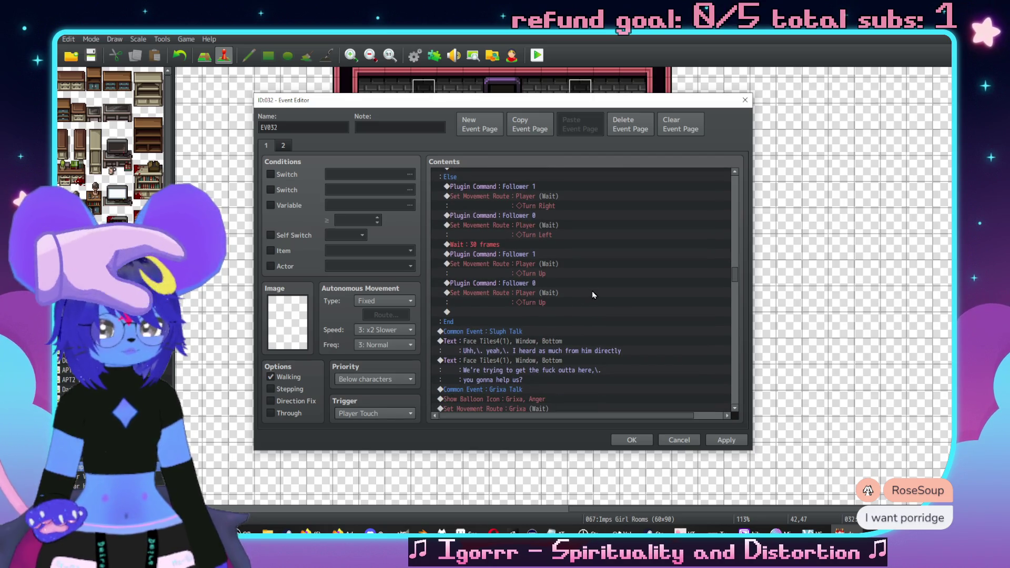
scroll(599, 301, "down", 4)
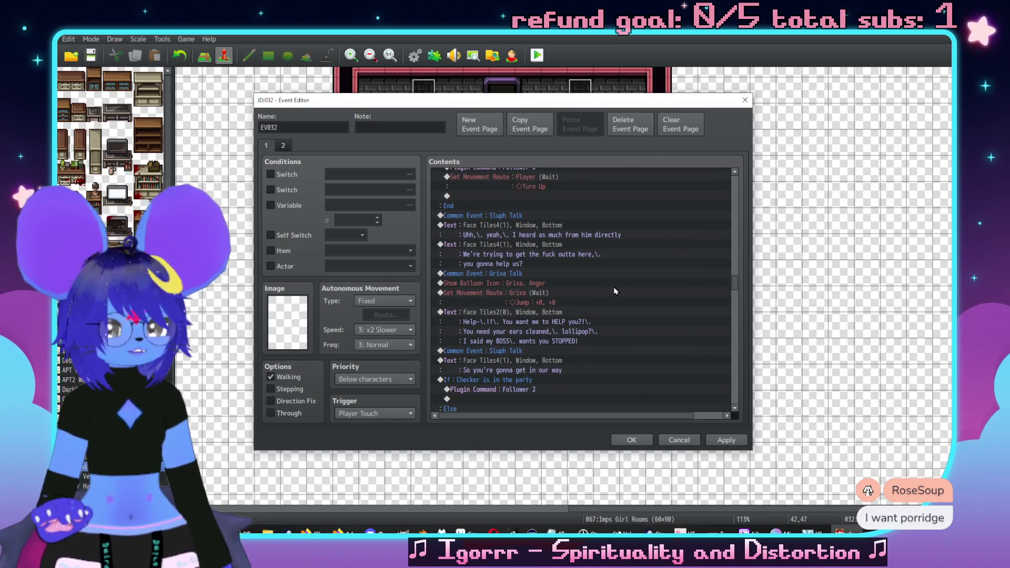
scroll(617, 273, "down", 4)
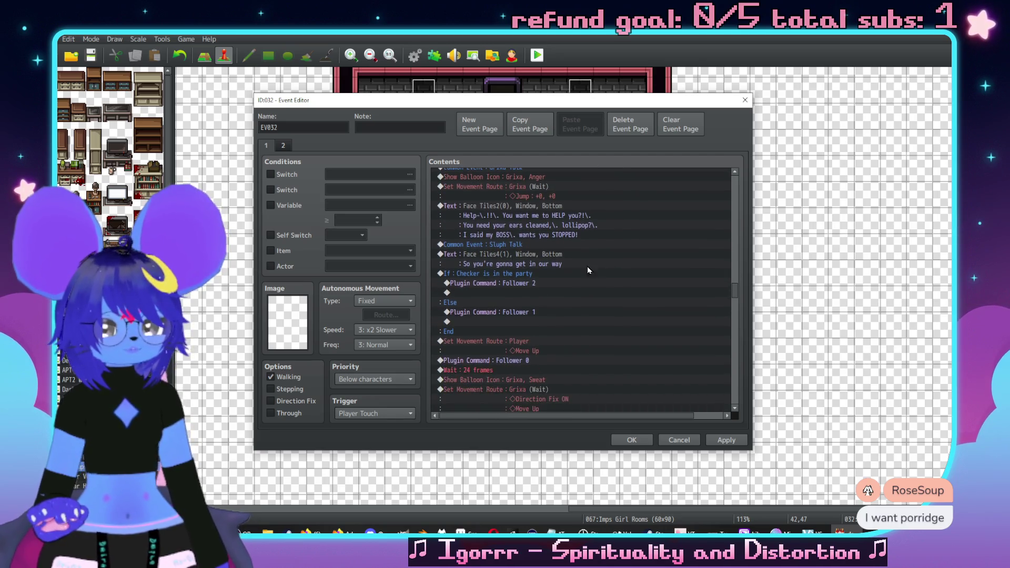
scroll(569, 276, "down", 2)
left_click(564, 283)
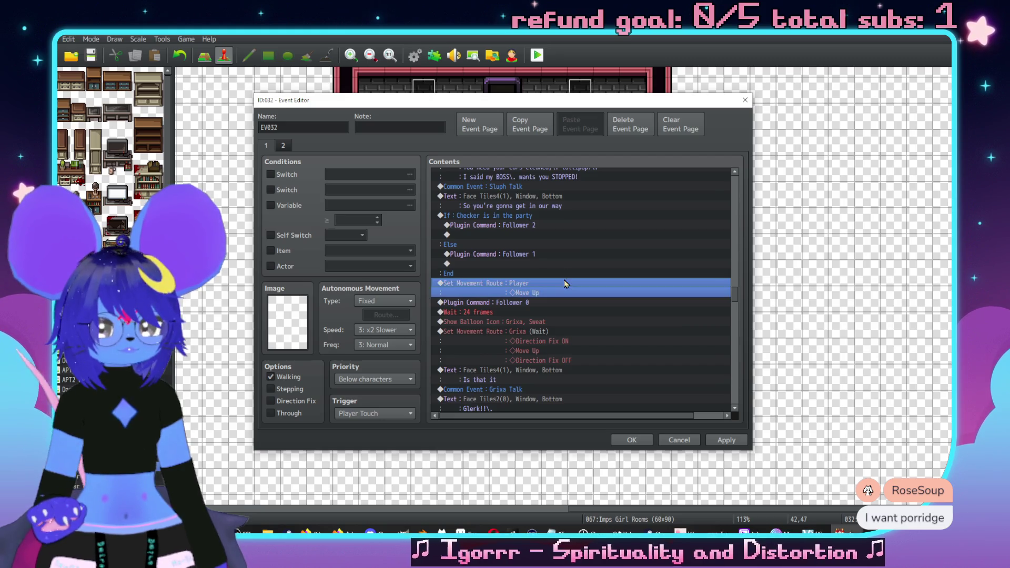
Step: Insert a Scroll Map Down 1 tile at speed 4 before the player's Move Up route, then save EV032
key("Insert")
left_click(523, 212)
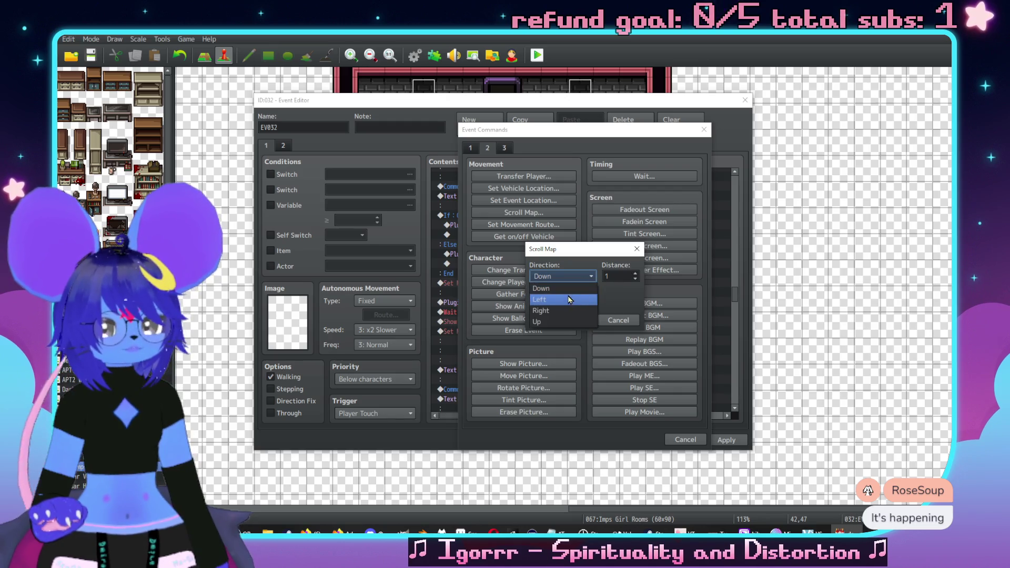
left_click(562, 276)
left_click(554, 285)
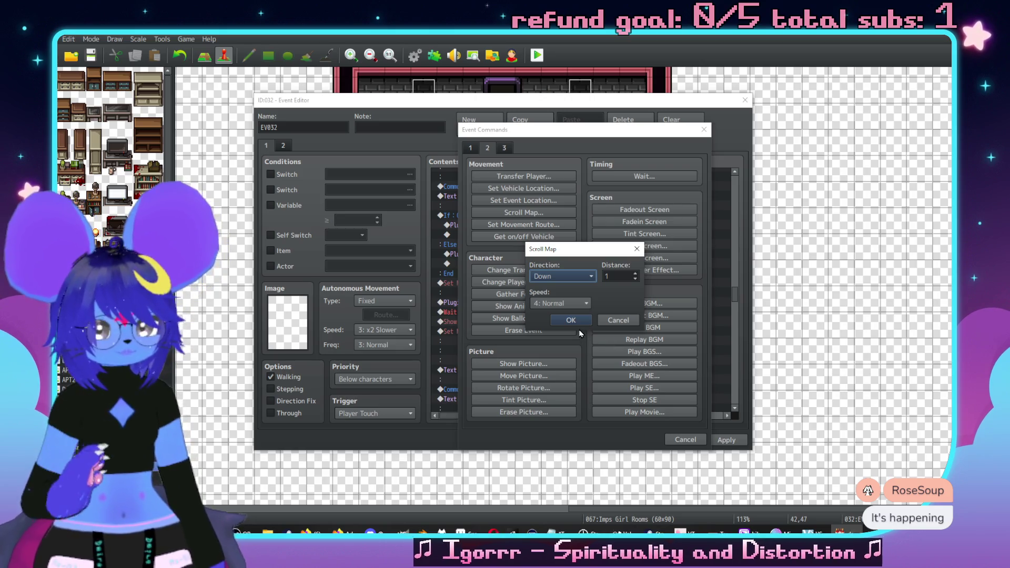
left_click(558, 318)
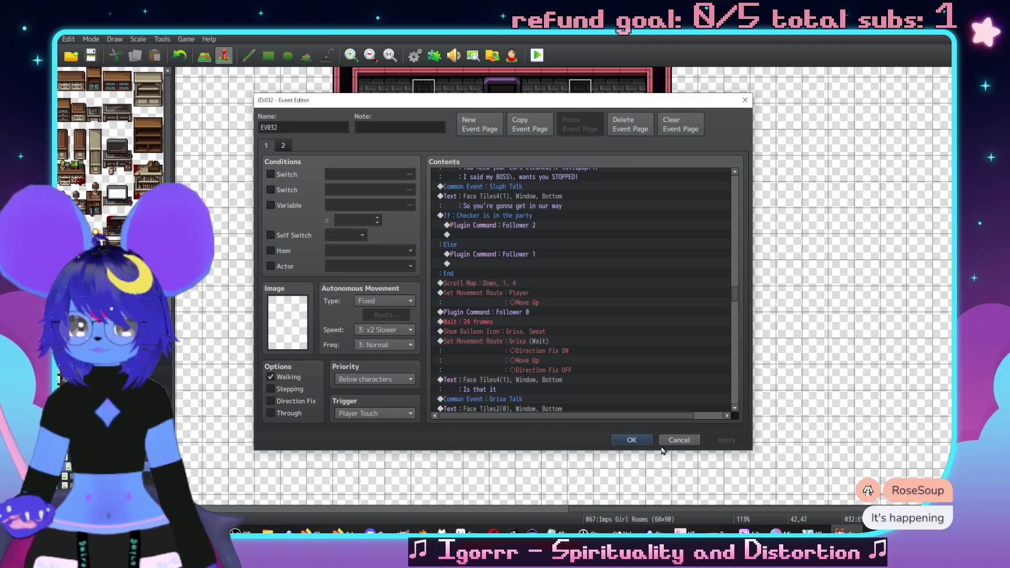
left_click(631, 440)
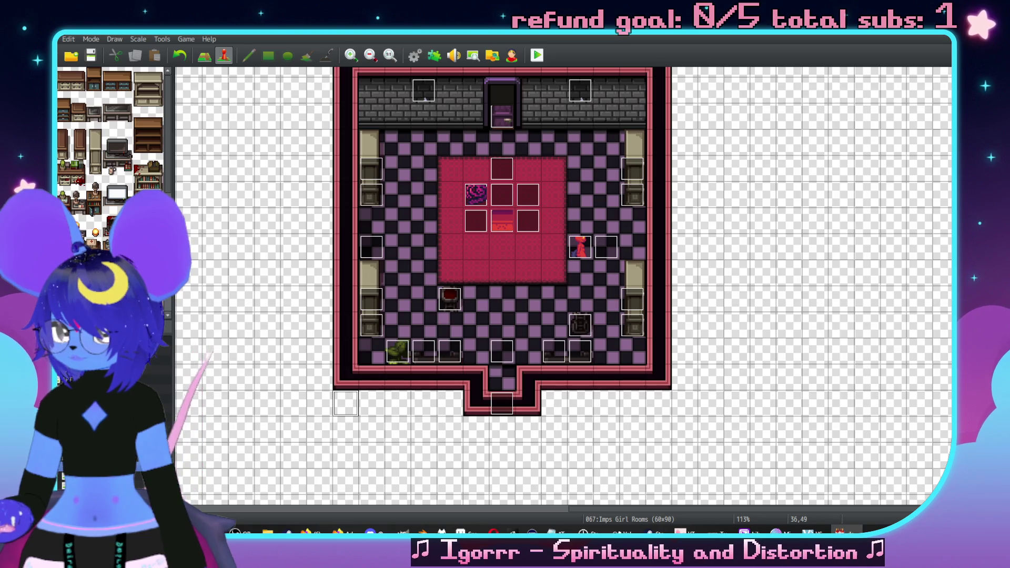
Step: Switch to the Library map and review the Sigil event's pages up to the fourth
key("Up")
key("Up")
key("Up")
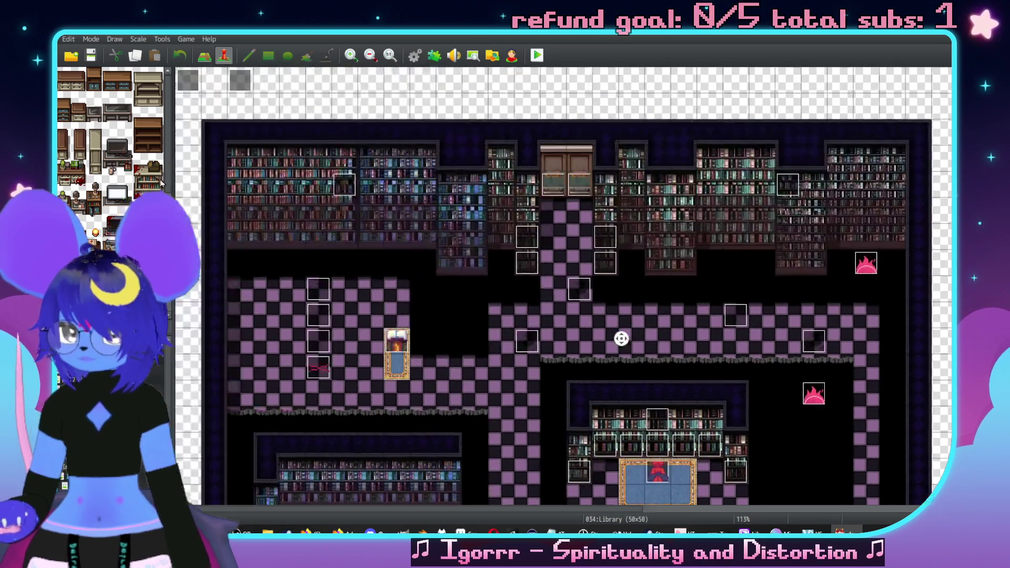
double_click(321, 368)
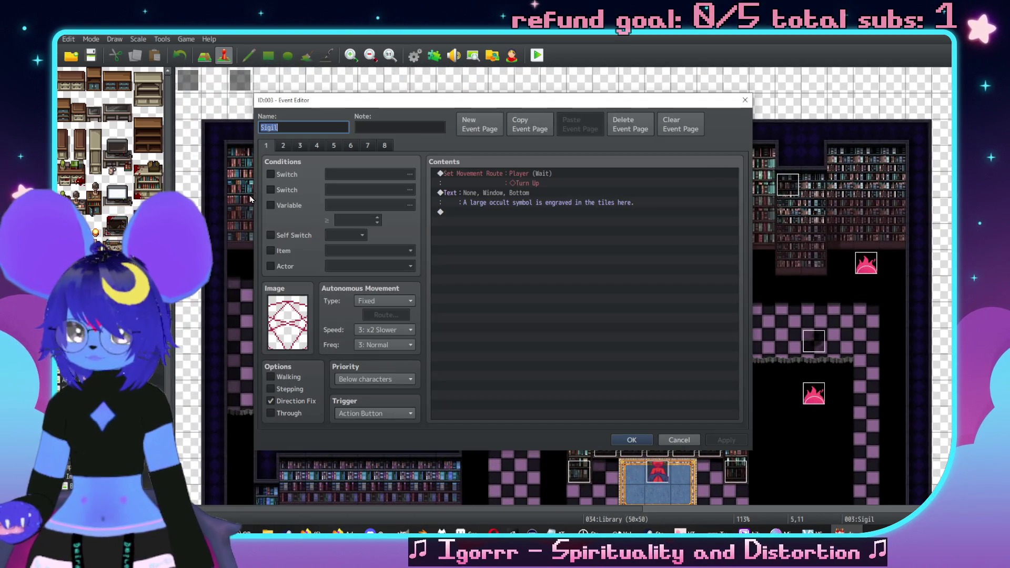
left_click(283, 146)
left_click(300, 146)
left_click(317, 146)
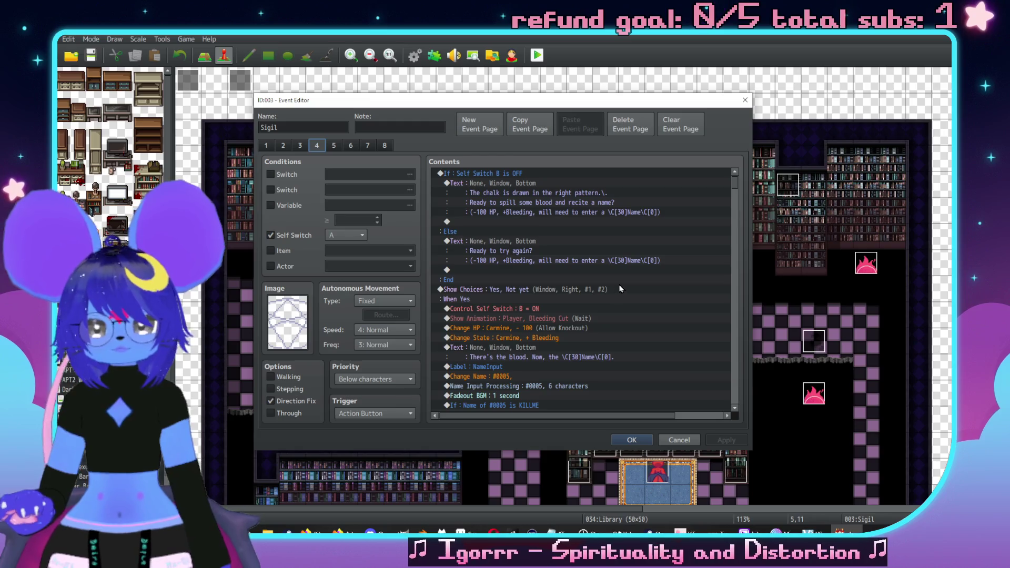
scroll(636, 273, "down", 4)
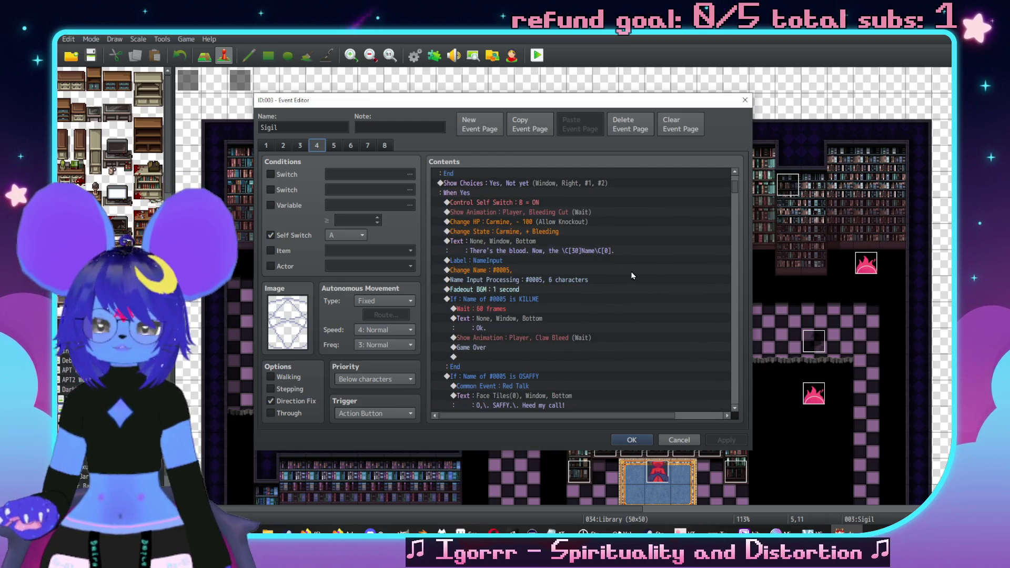
scroll(632, 274, "down", 4)
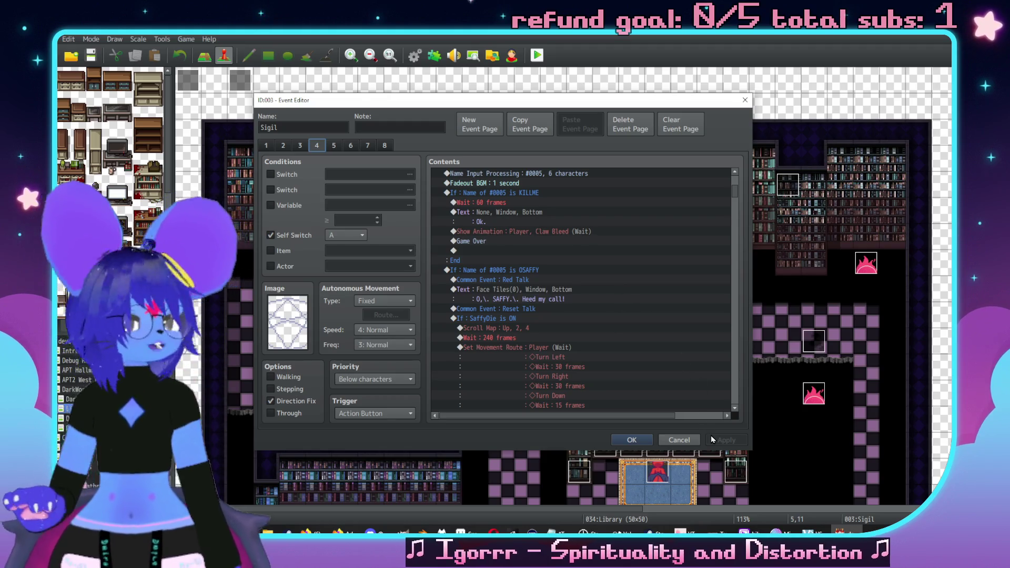
Step: Close the Sigil event unchanged and move on to the Imps Girl Rooms map
left_click(680, 441)
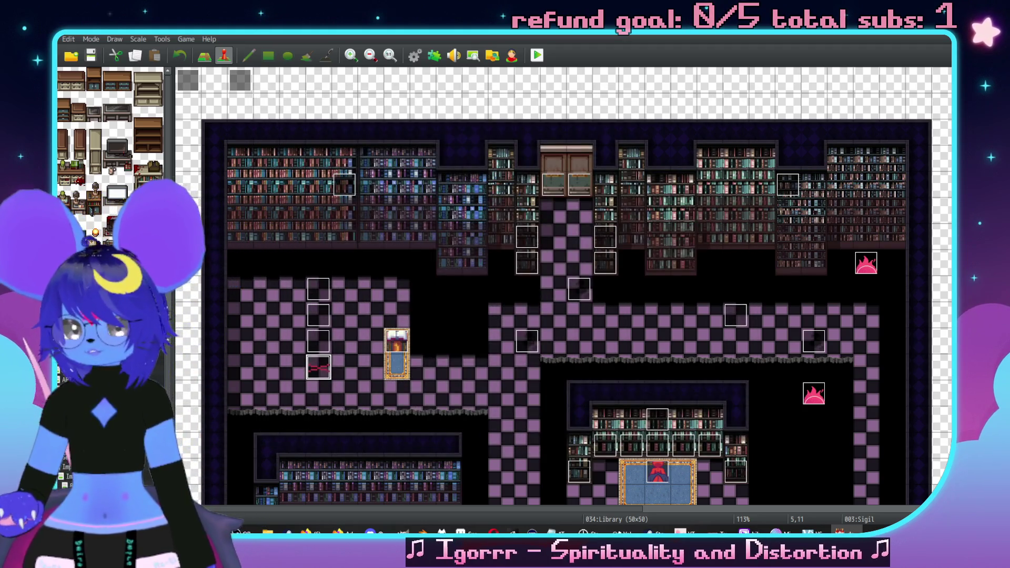
key("Up")
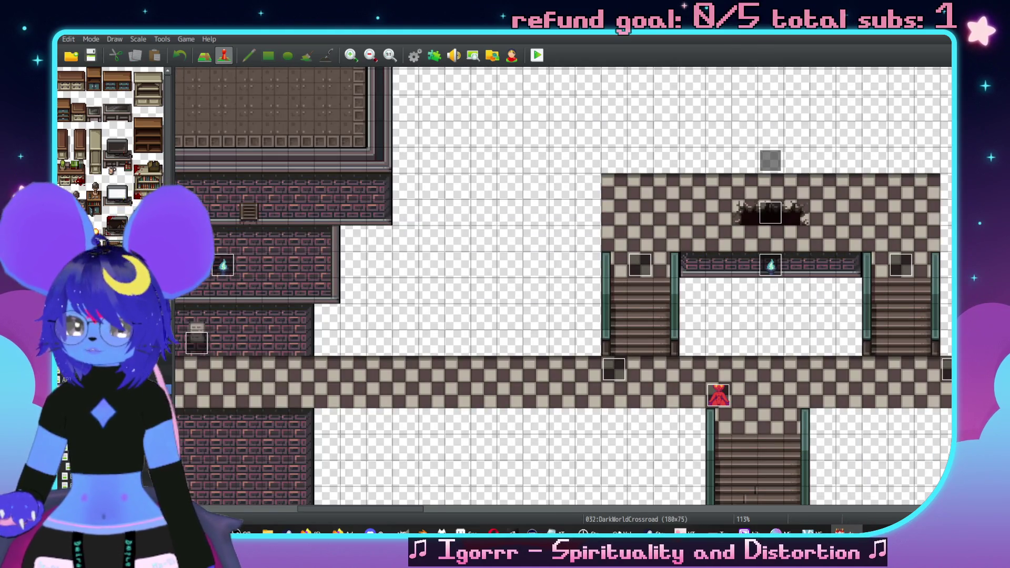
key("Up")
key("Up")
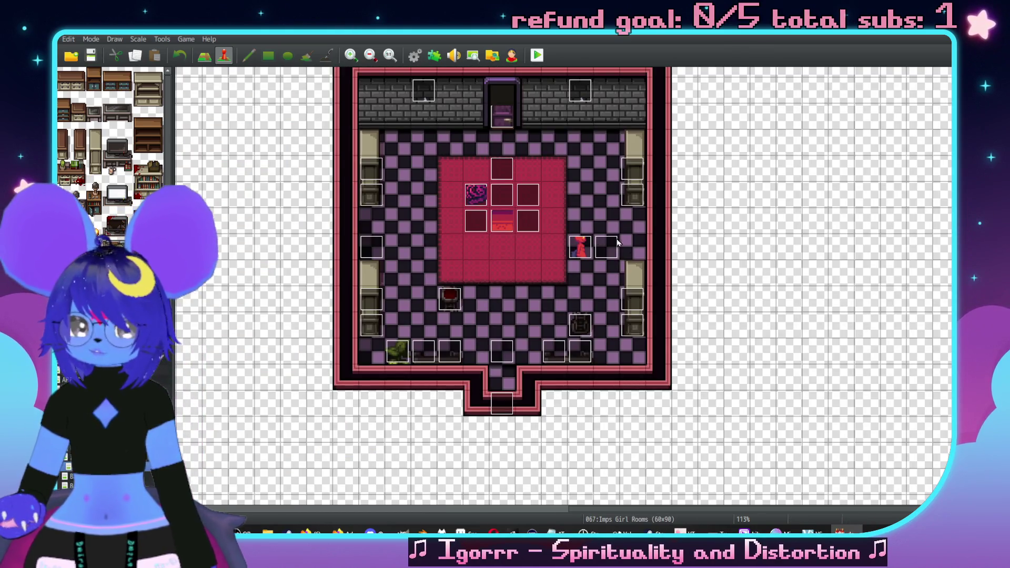
Step: Reopen EV032 and scroll through its Contents down to the Scroll Map command
double_click(513, 347)
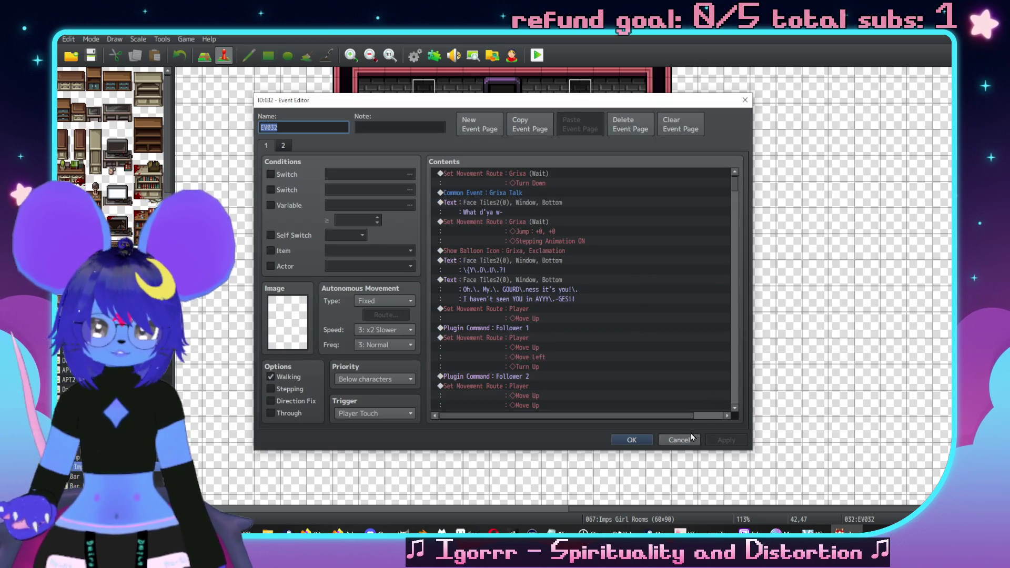
left_click(681, 440)
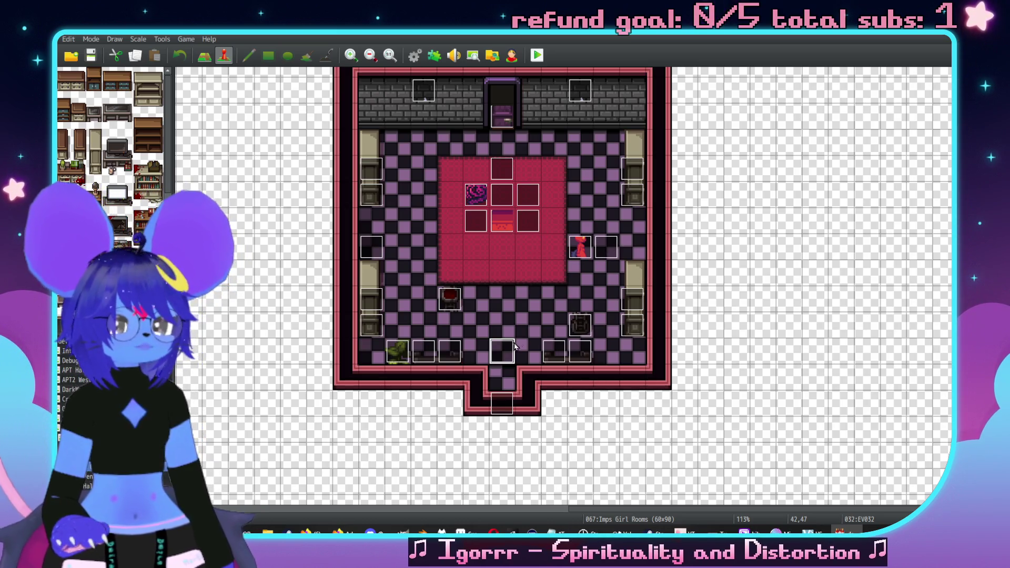
double_click(502, 352)
scroll(579, 289, "down", 5)
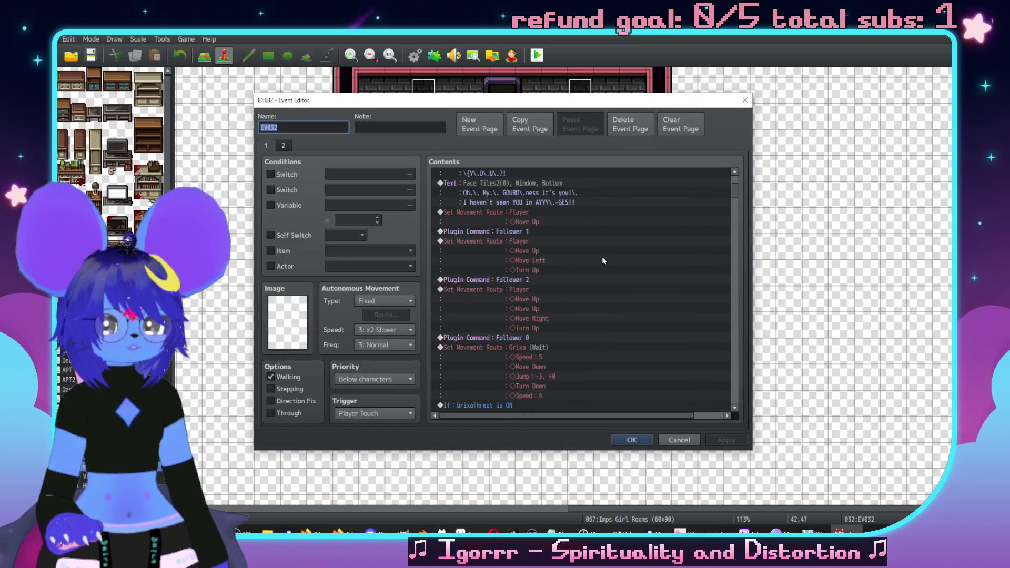
scroll(623, 300, "down", 10)
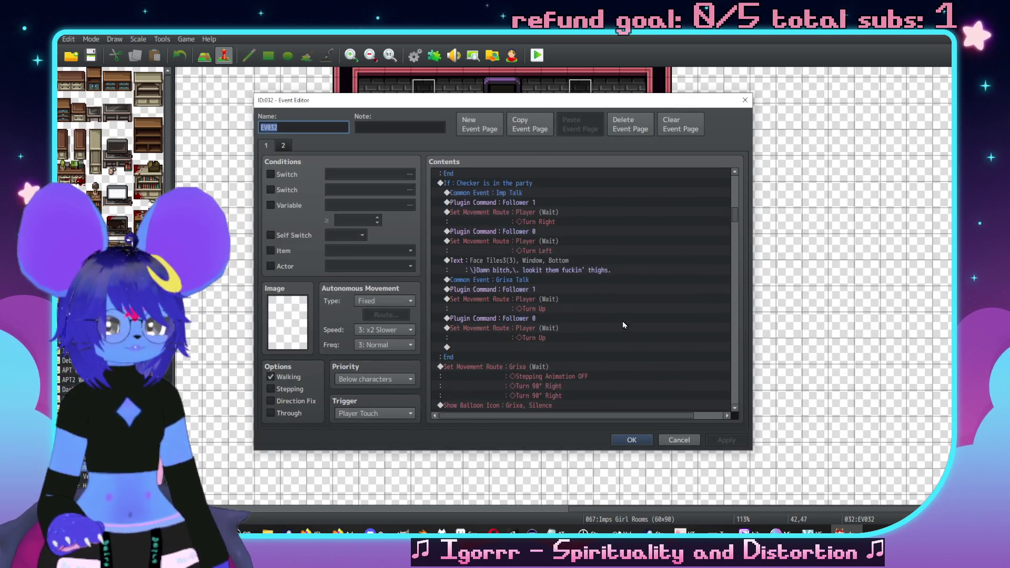
scroll(625, 337, "down", 4)
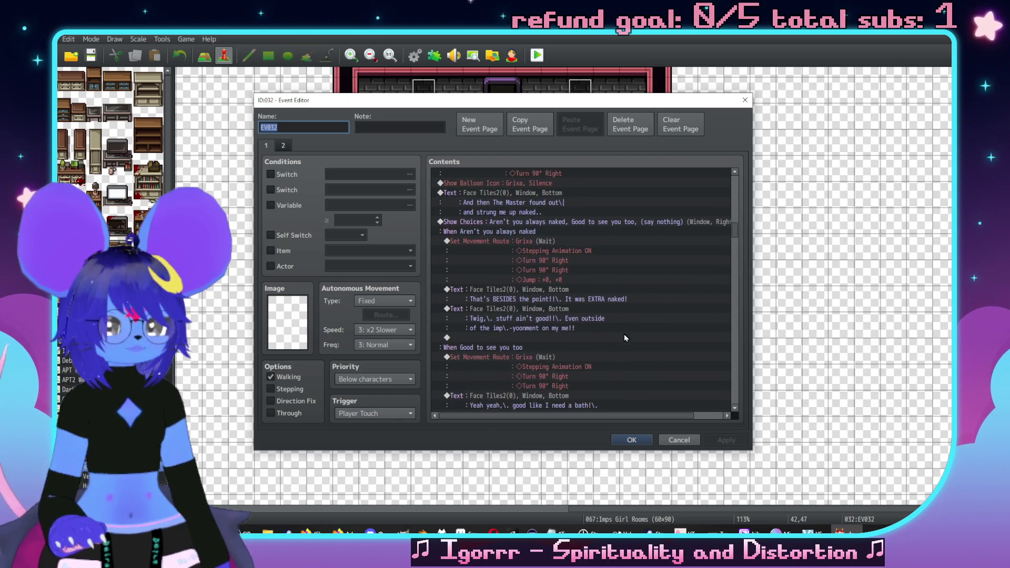
scroll(625, 338, "up", 7)
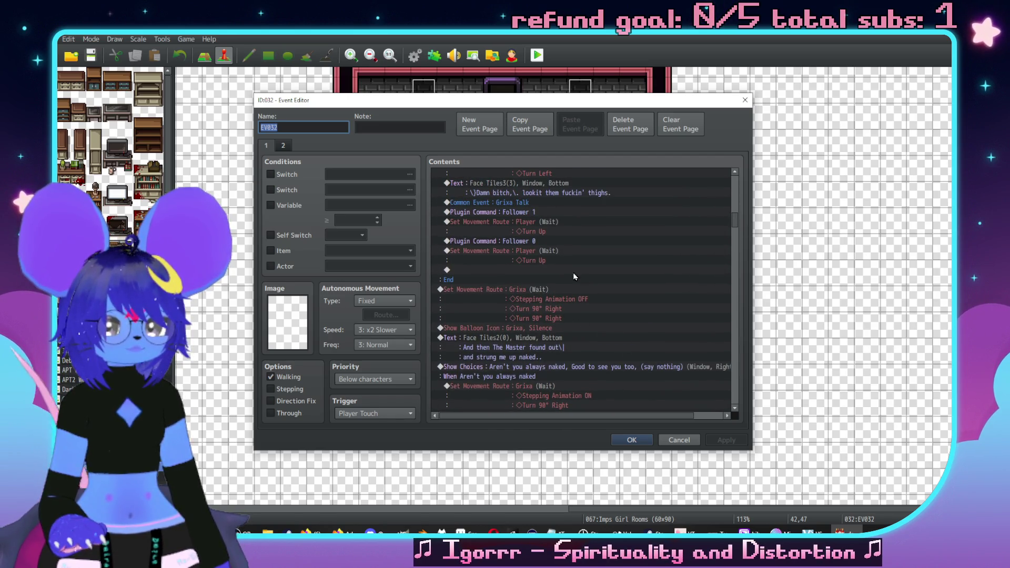
scroll(586, 280, "down", 9)
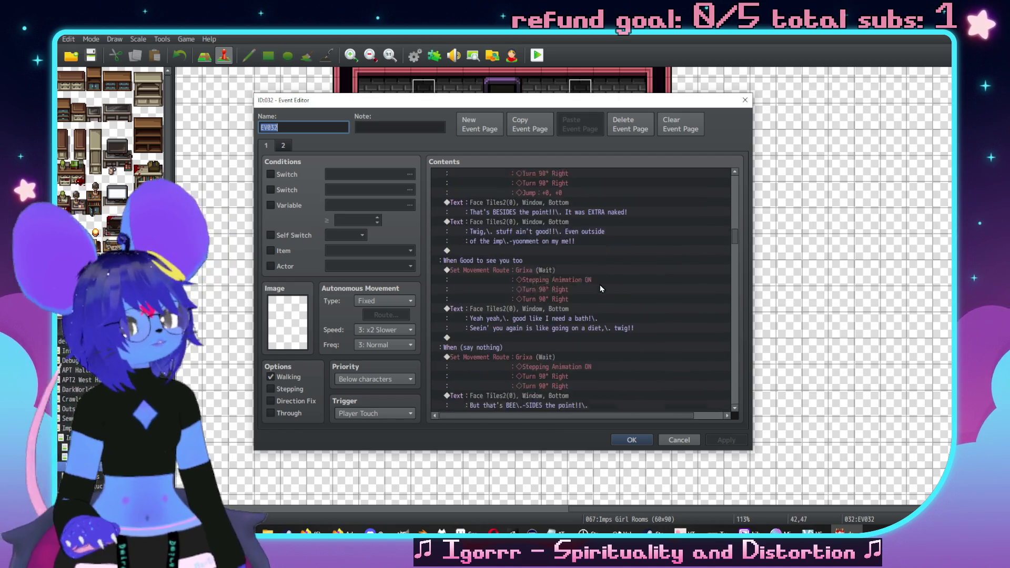
scroll(600, 294, "down", 6)
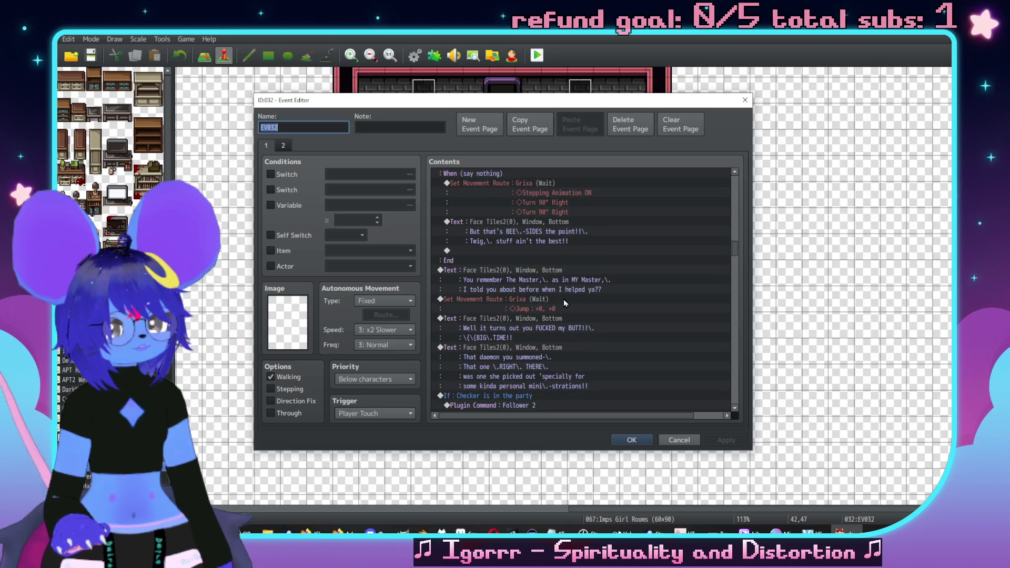
scroll(563, 299, "down", 5)
scroll(568, 279, "down", 7)
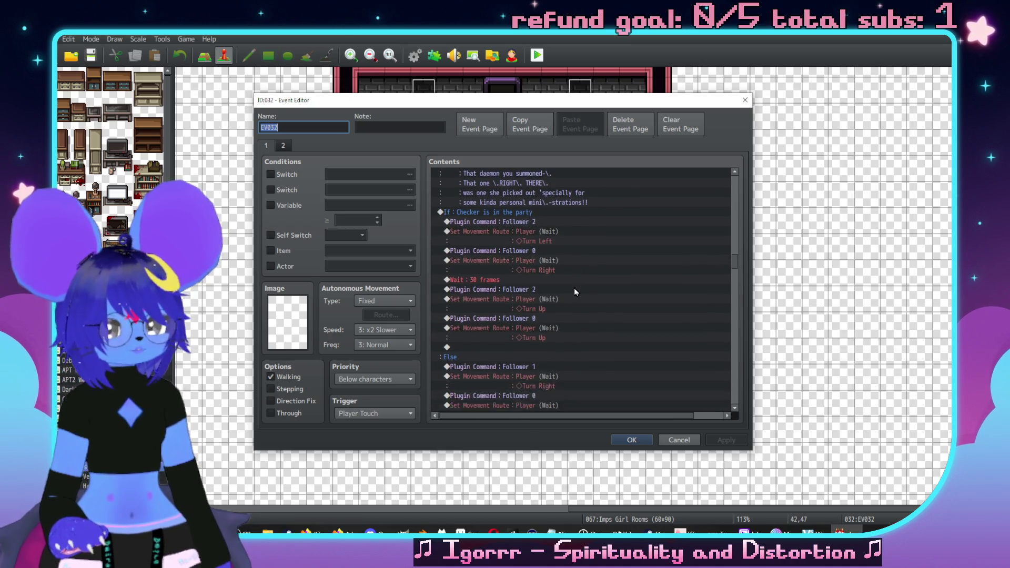
scroll(578, 304, "down", 1)
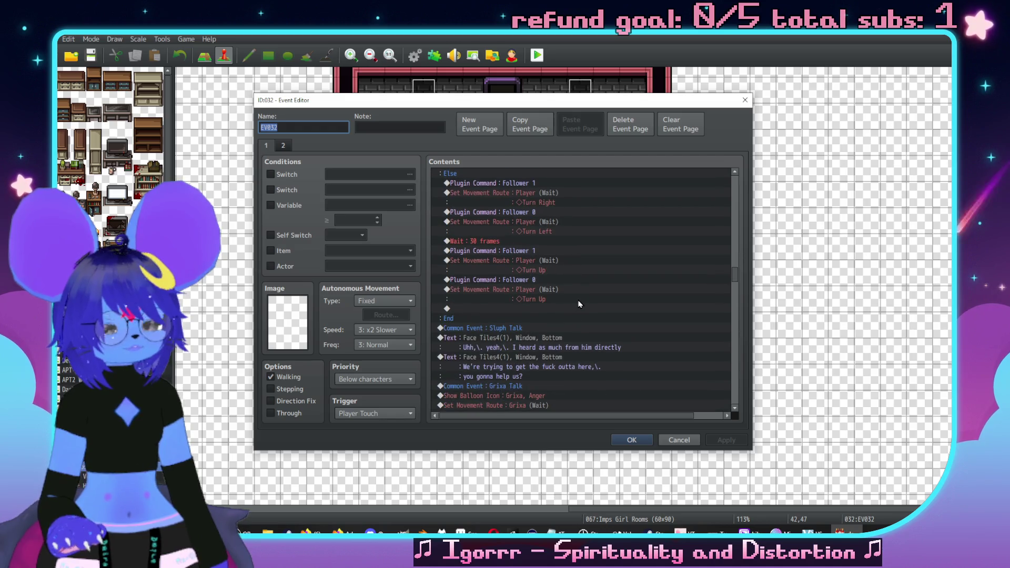
scroll(611, 314, "down", 2)
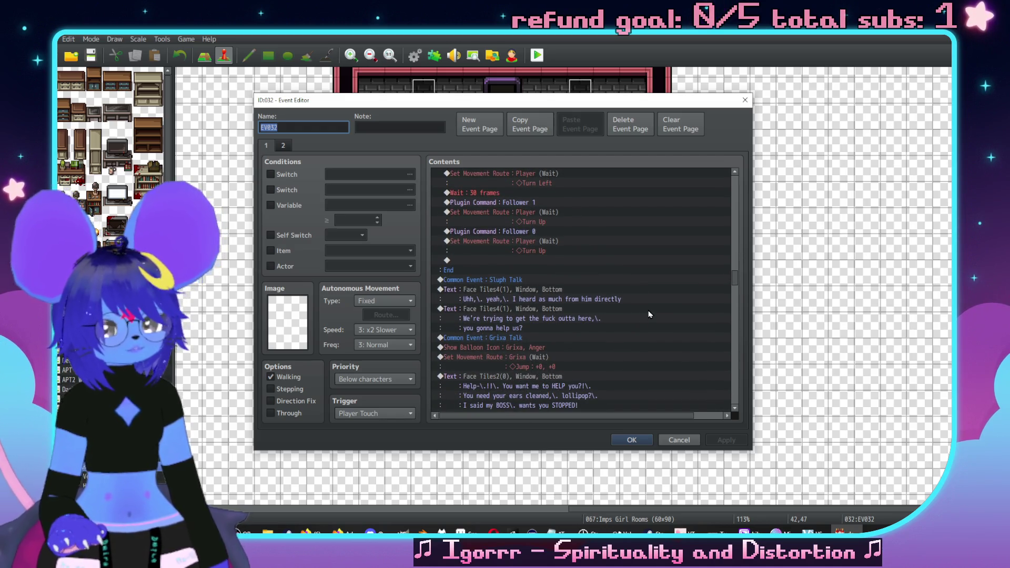
scroll(648, 314, "down", 1)
scroll(651, 315, "down", 5)
scroll(561, 305, "down", 1)
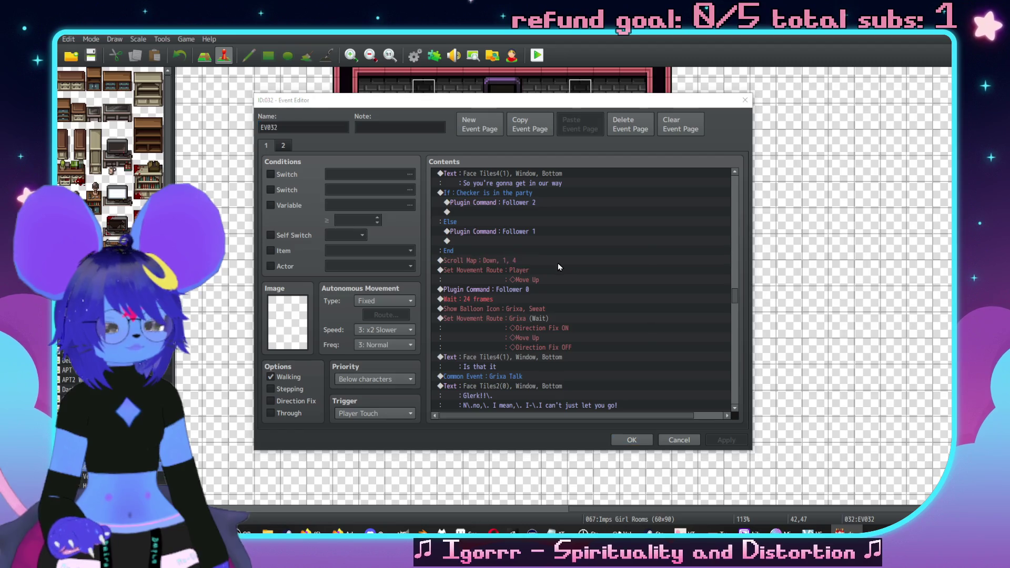
Step: Change the existing Scroll Map command to Up, 2 tiles
double_click(558, 262)
left_click(561, 276)
left_click(558, 322)
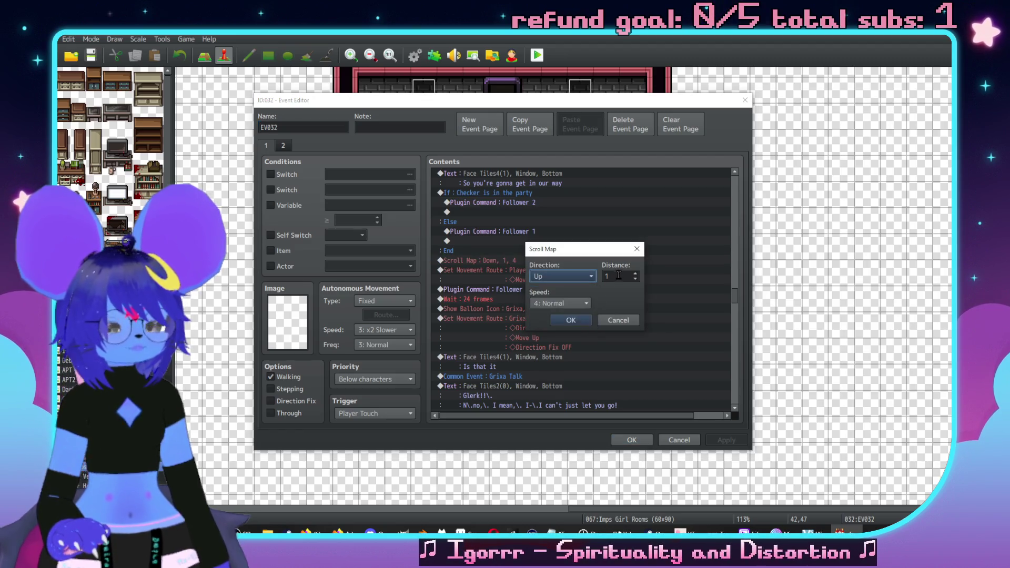
double_click(619, 275)
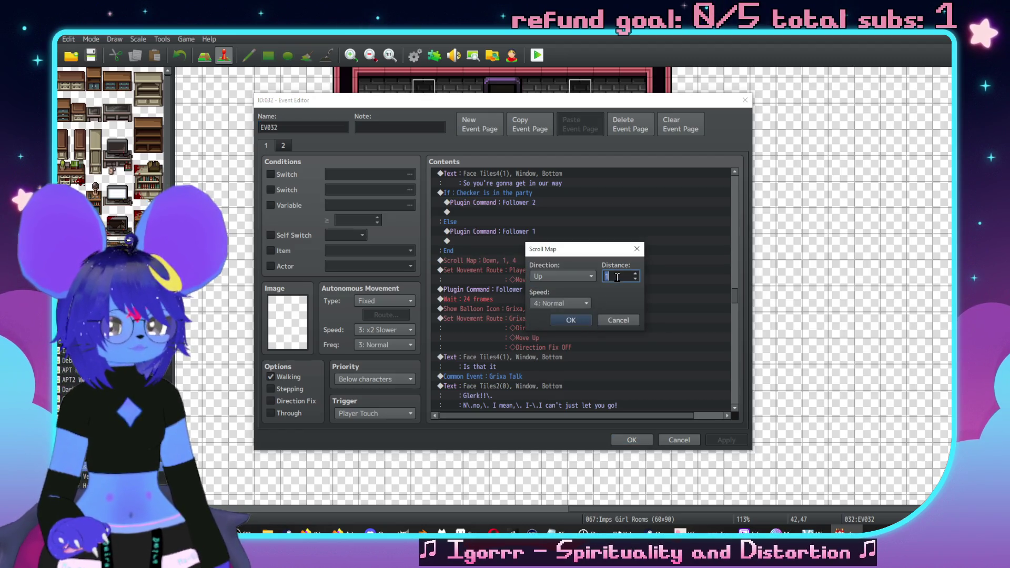
left_click(572, 320)
Step: Paste a copy at the end of the list and set it to scroll Down 2 tiles
left_click_drag(734, 299, 732, 405)
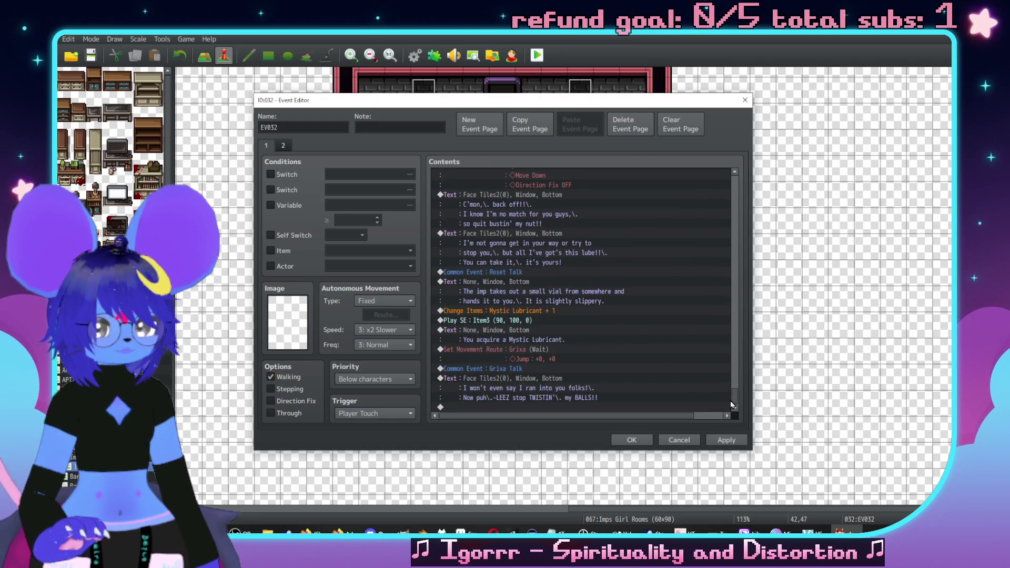
left_click(568, 409)
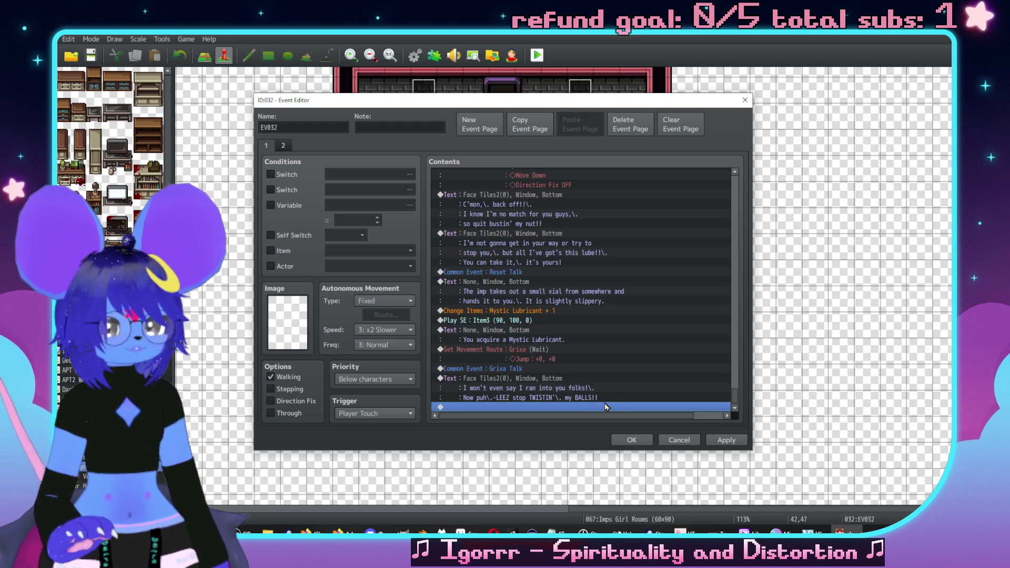
key("ctrl+v")
double_click(540, 398)
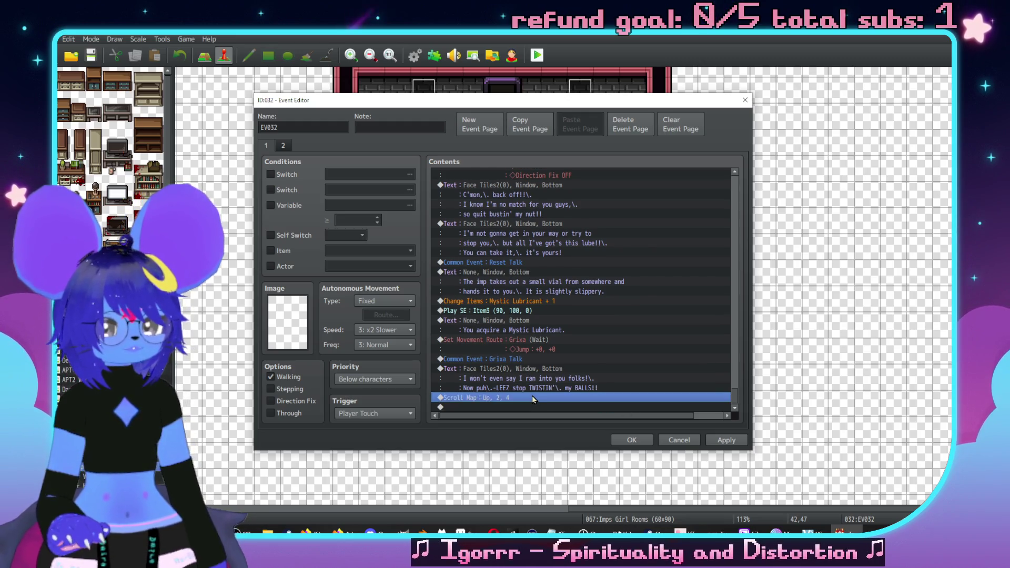
left_click(568, 278)
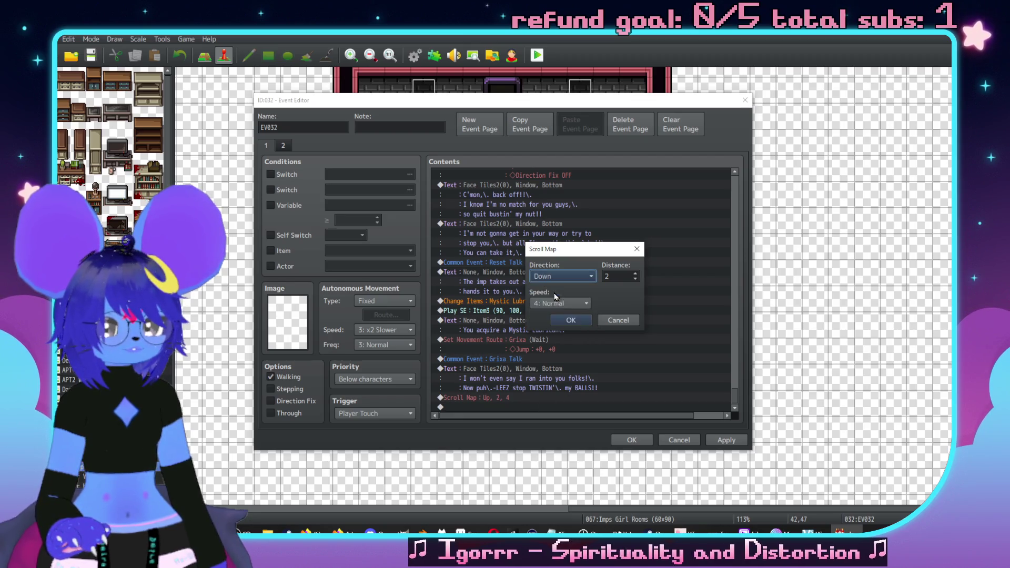
left_click(573, 321)
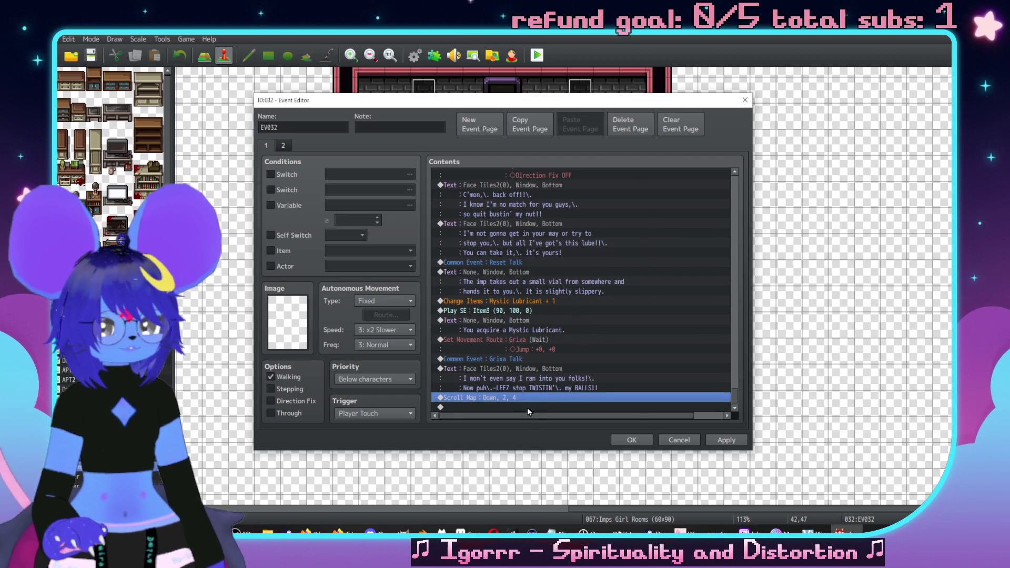
scroll(621, 345, "up", 4)
mouse_move(741, 392)
left_mouse_down()
mouse_move(738, 324)
mouse_move(715, 263)
mouse_move(504, 263)
left_mouse_up()
scroll(536, 308, "up", 2)
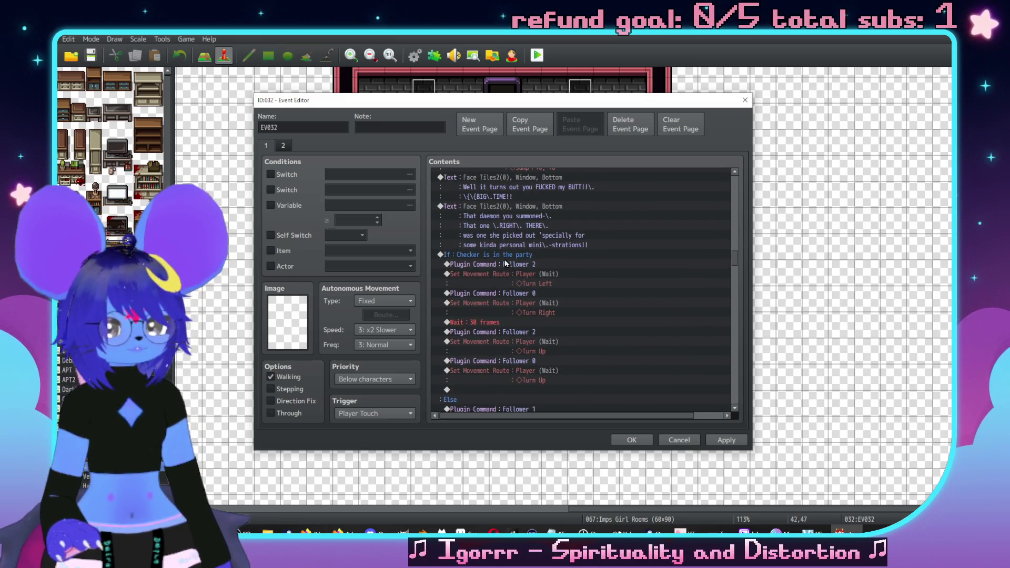
Step: Paste a copy of the 'If: Checker is in the party' branch at the end of the list
left_click(504, 260)
left_click_drag(730, 256, 722, 423)
left_click(465, 407)
key("ctrl+v")
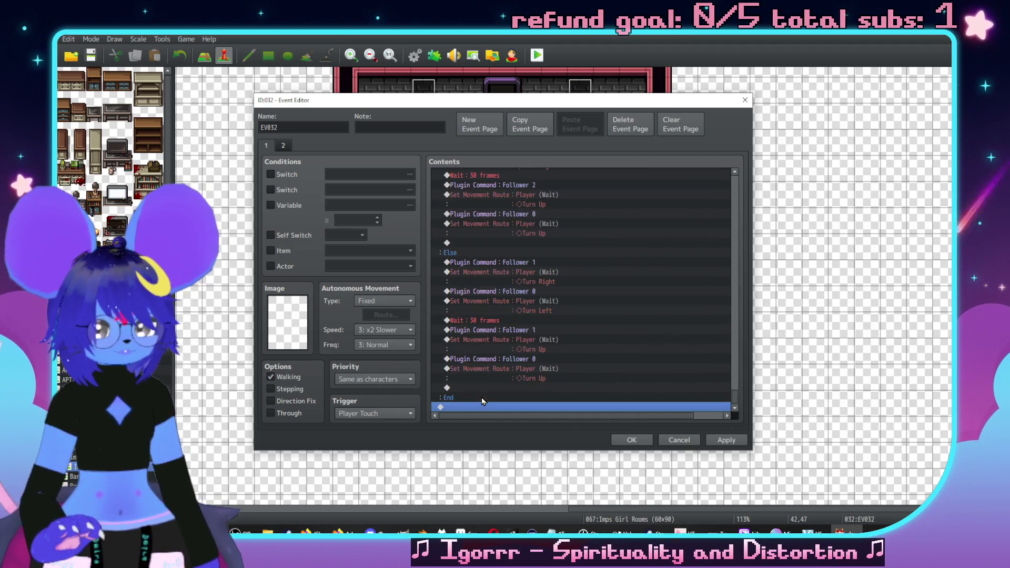
scroll(535, 296, "up", 5)
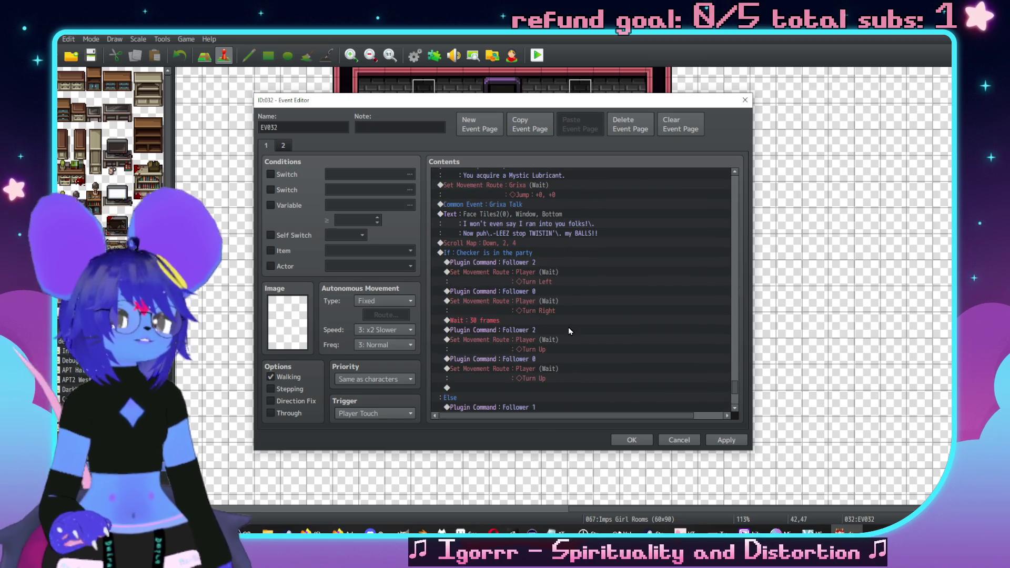
Step: Rebuild the copied branch's player route to turn down, move right, then turn
double_click(533, 274)
left_click(385, 210)
key("Delete")
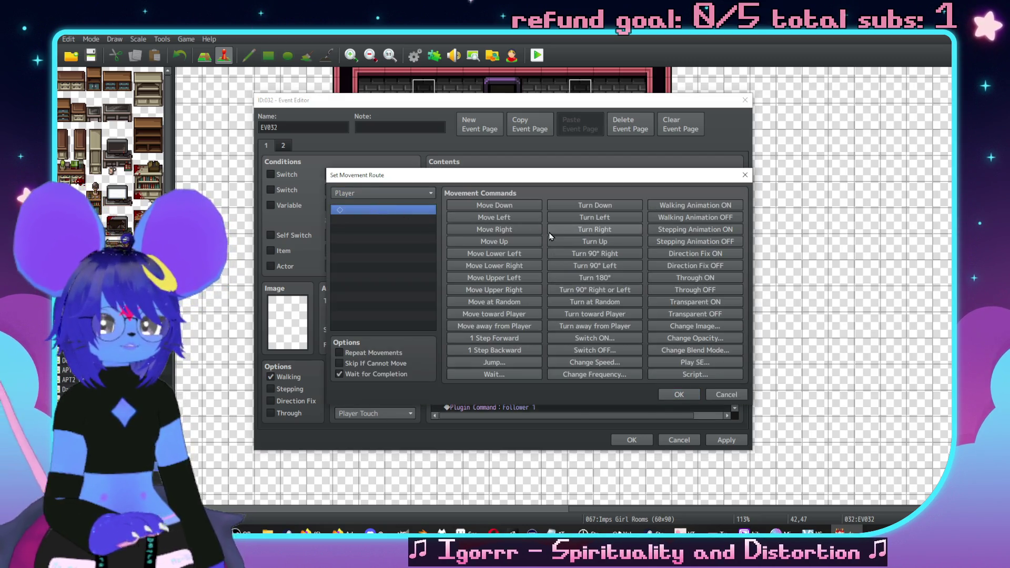
double_click(606, 207)
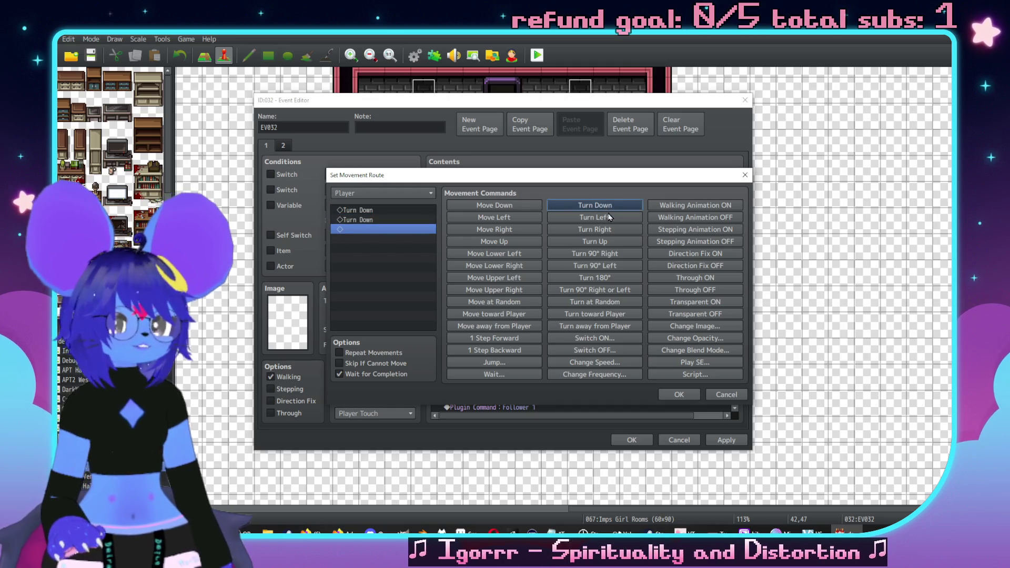
left_click(500, 233)
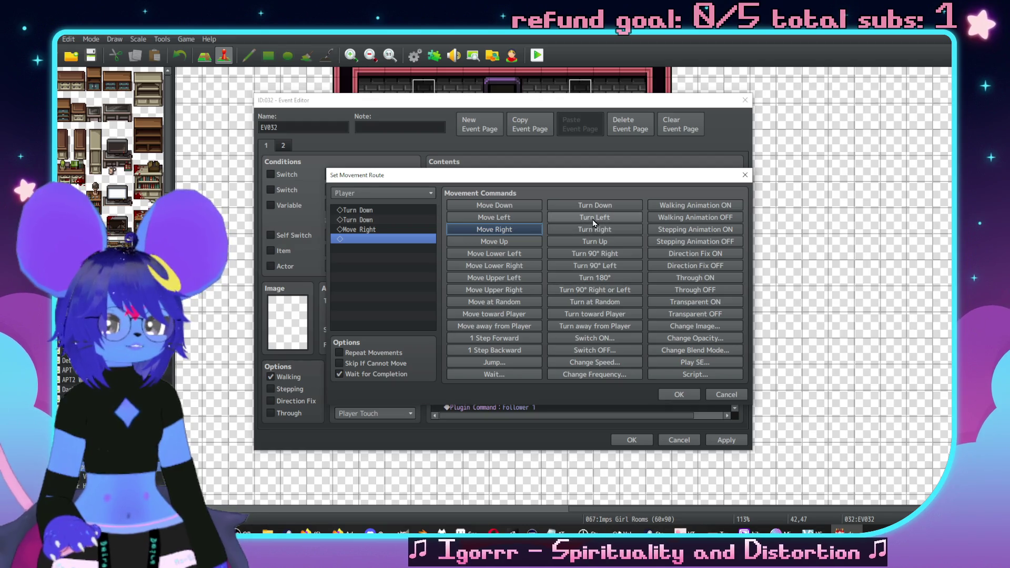
left_click(594, 218)
left_click(669, 398)
Step: Change the four-step movement route's final Turn Left step to Turn Up
scroll(533, 294, "down", 2)
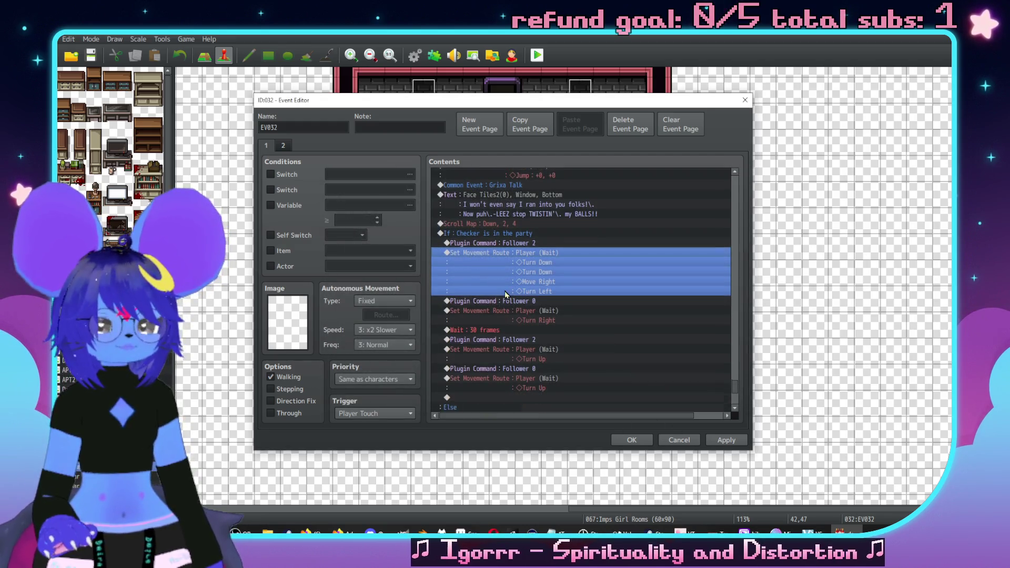
left_click(533, 294)
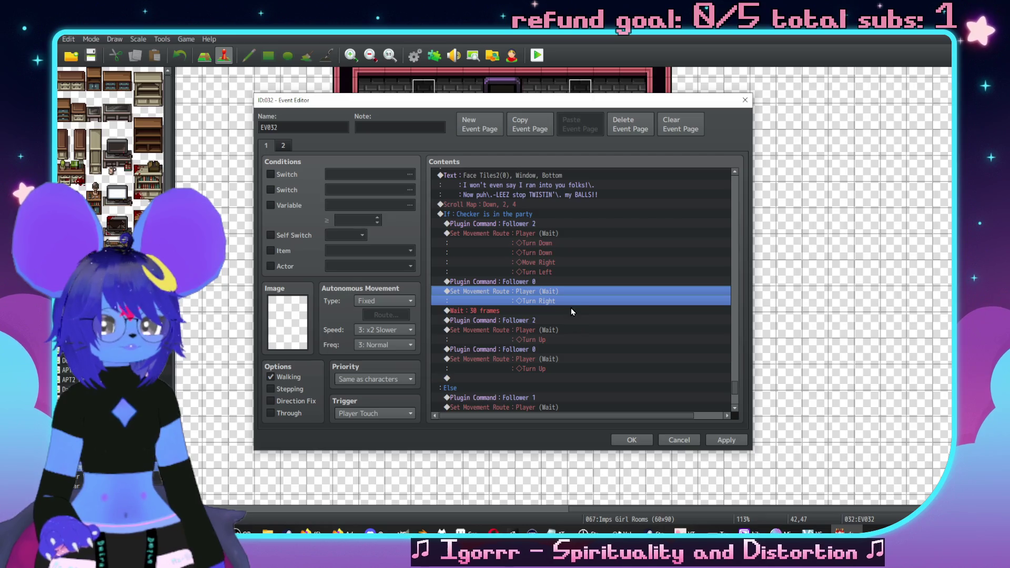
double_click(570, 304)
left_click(679, 395)
scroll(578, 289, "down", 1)
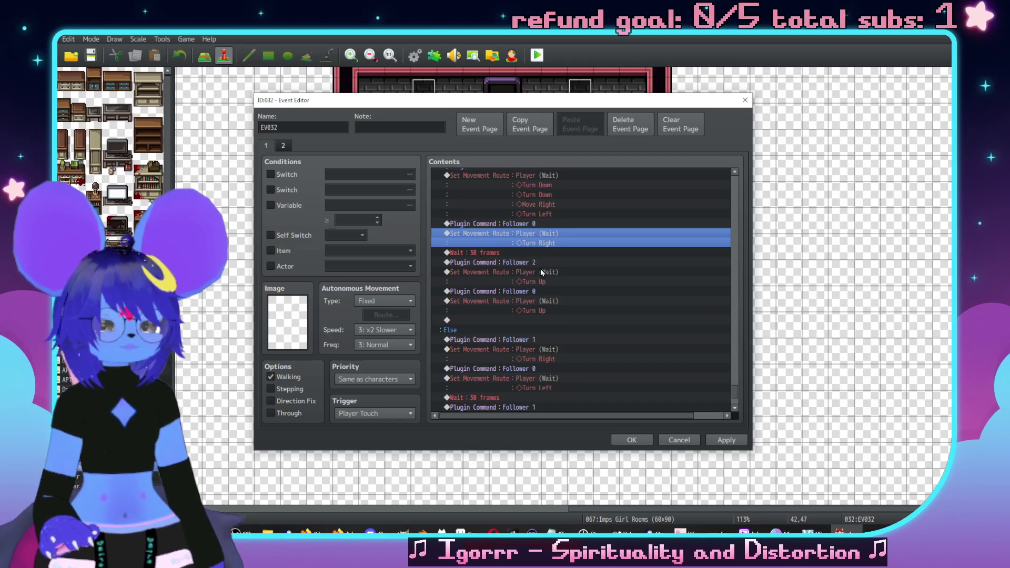
scroll(551, 310, "up", 1)
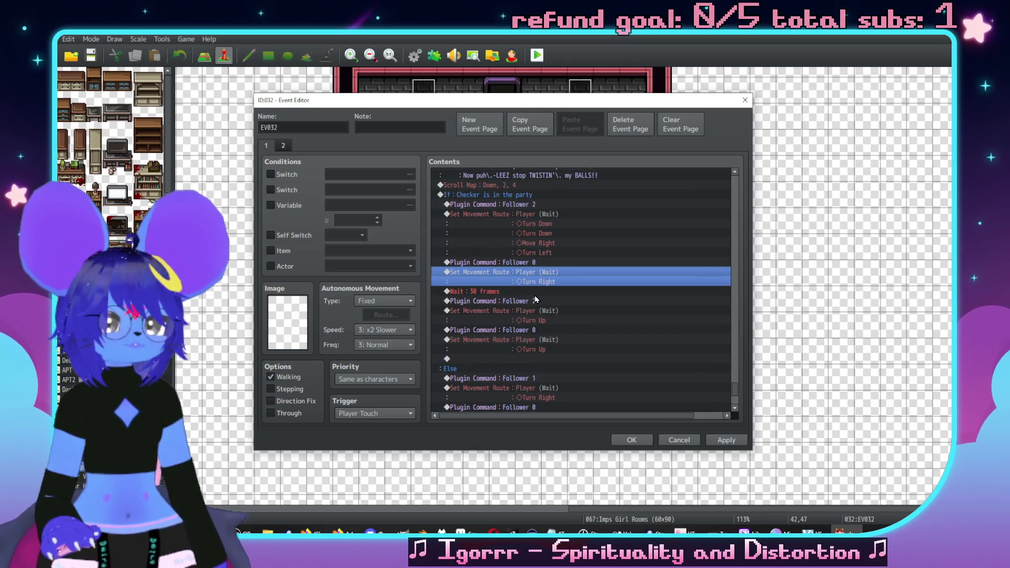
left_click(575, 247)
double_click(575, 248)
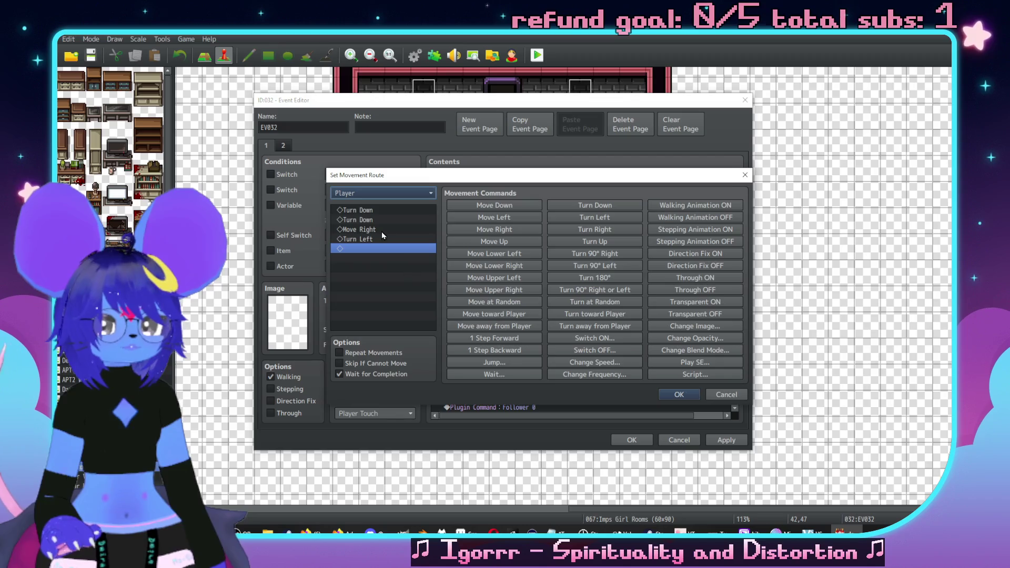
left_click(380, 239)
left_click(595, 242)
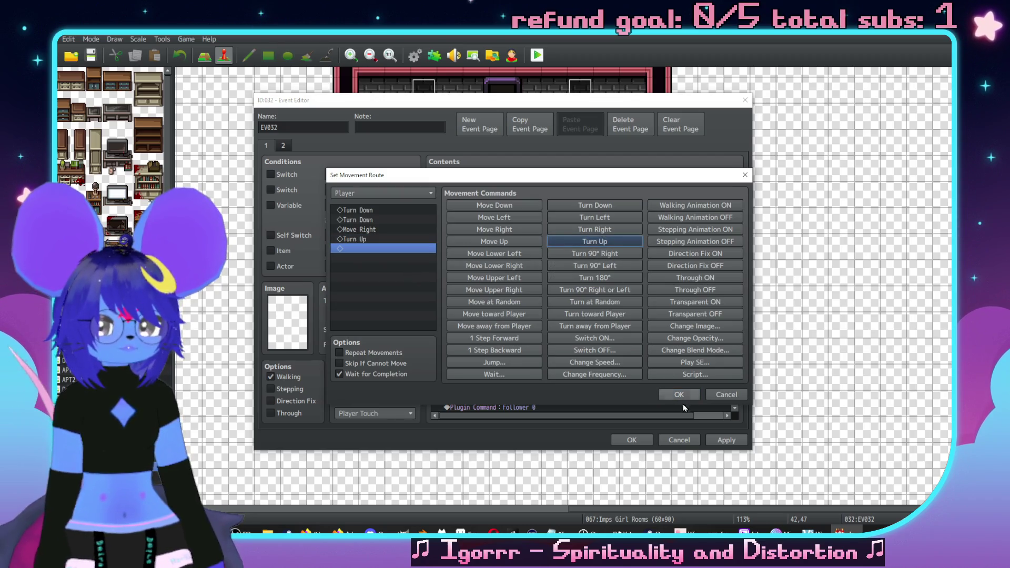
left_click(679, 394)
Step: Delete the Follower 0 command, Turn Right route, 30-frame wait and remaining follower swaps
left_click(532, 263)
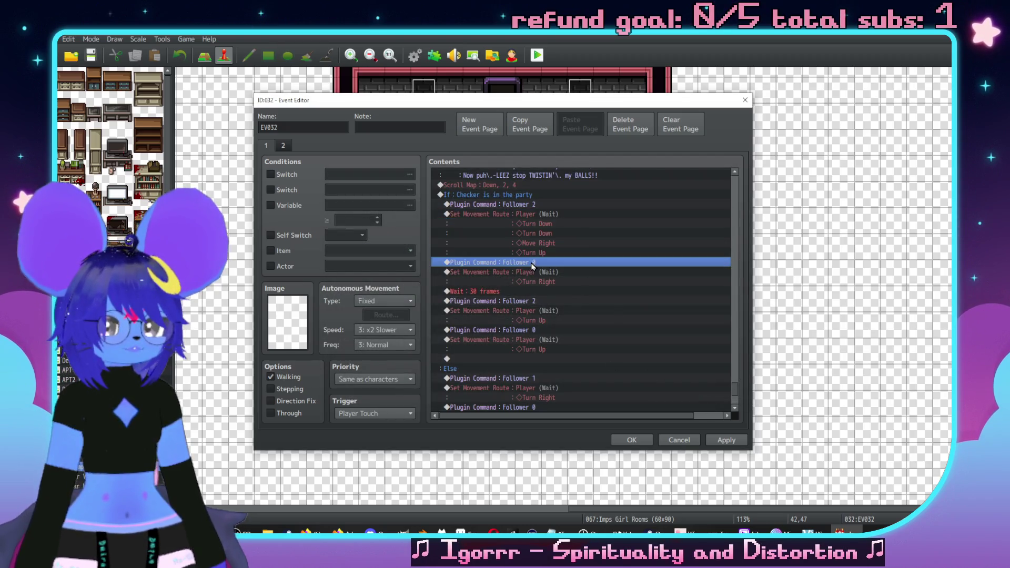
left_click(550, 282)
key("Delete")
key("Delete")
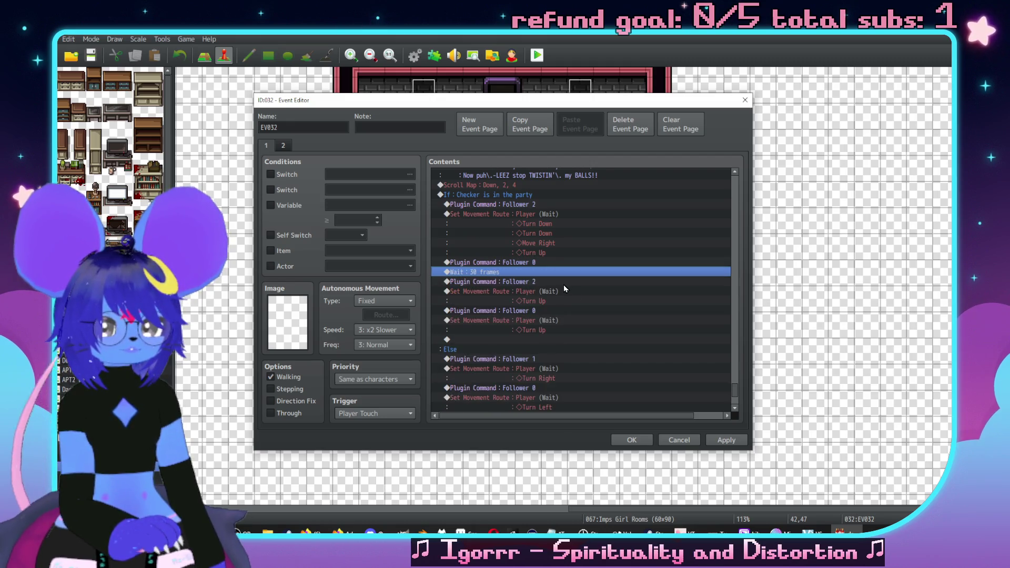
key("Delete")
key("Delete")
key("Delete")
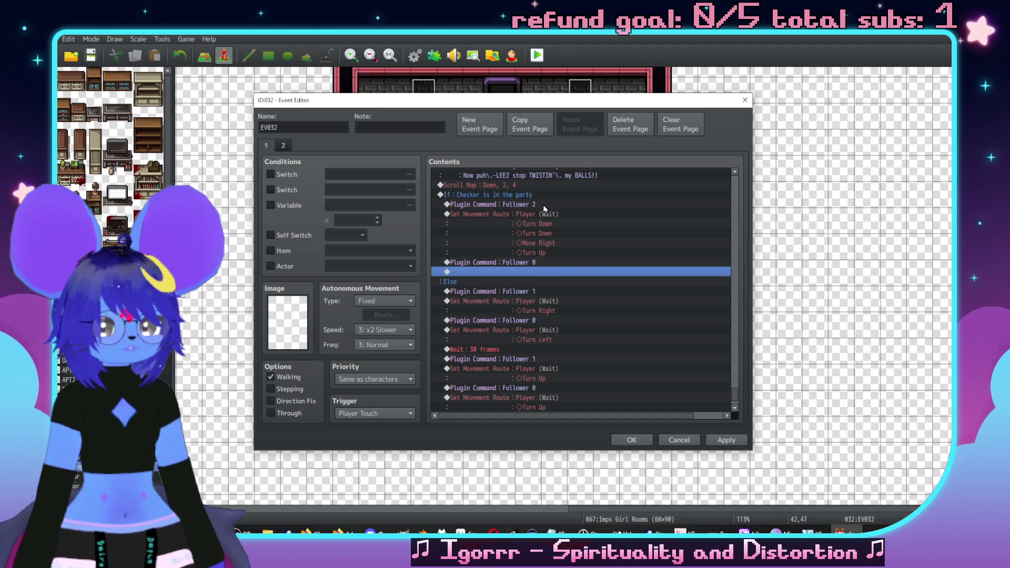
Step: Replace the Else branch's Turn Right route with the four-step route and drop its Follower 0
left_click(547, 233)
left_click(549, 302)
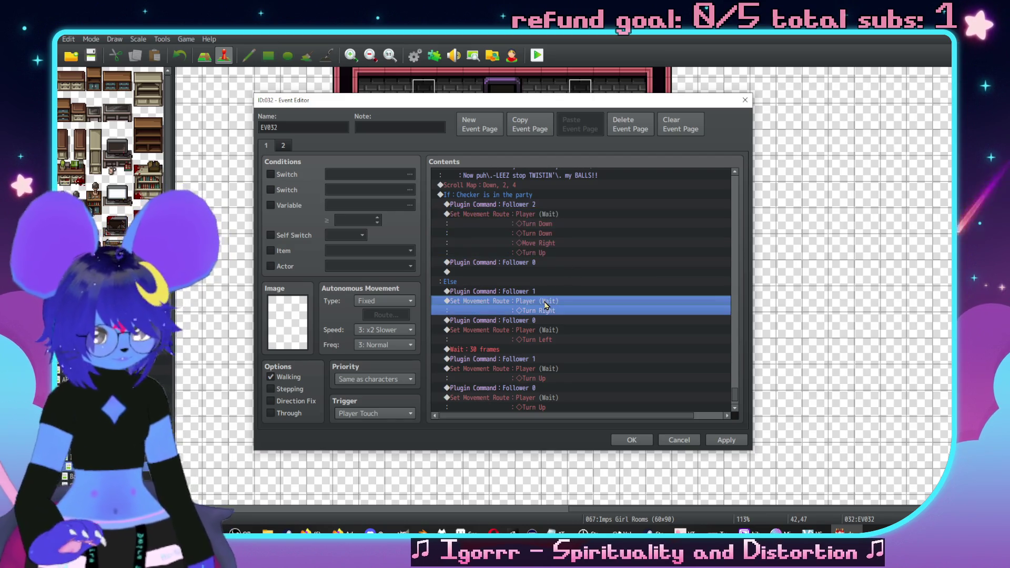
key("Delete")
key("ctrl+v")
scroll(538, 299, "down", 2)
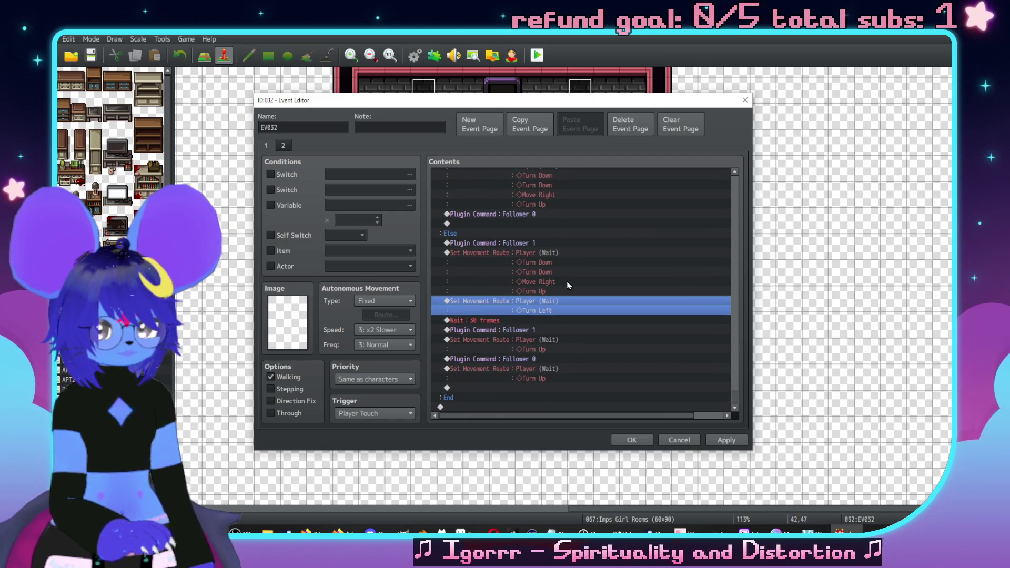
key("Delete")
Step: Move the Scroll Map command below the branch's End line
left_click(518, 223)
scroll(553, 328, "down", 1)
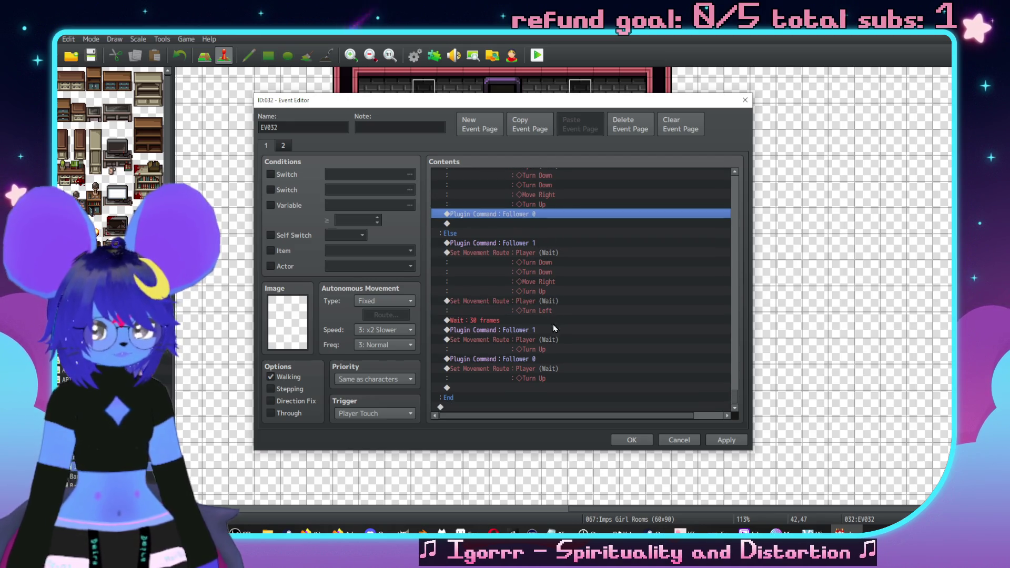
scroll(529, 332, "up", 10)
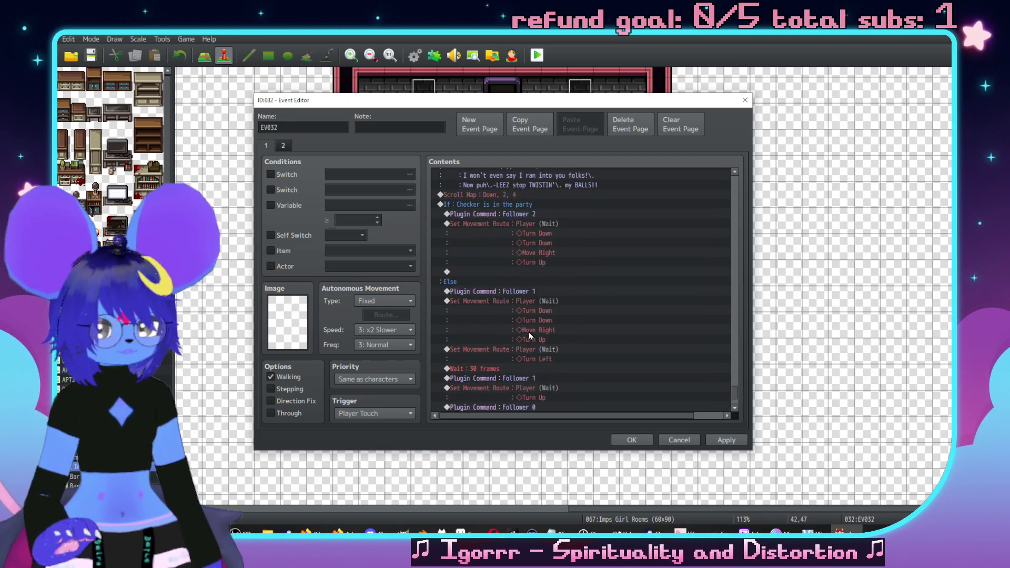
mouse_move(515, 243)
left_mouse_down()
mouse_move(537, 267)
mouse_move(542, 334)
mouse_move(503, 390)
left_mouse_up()
left_click(503, 409)
scroll(521, 368, "down", 1)
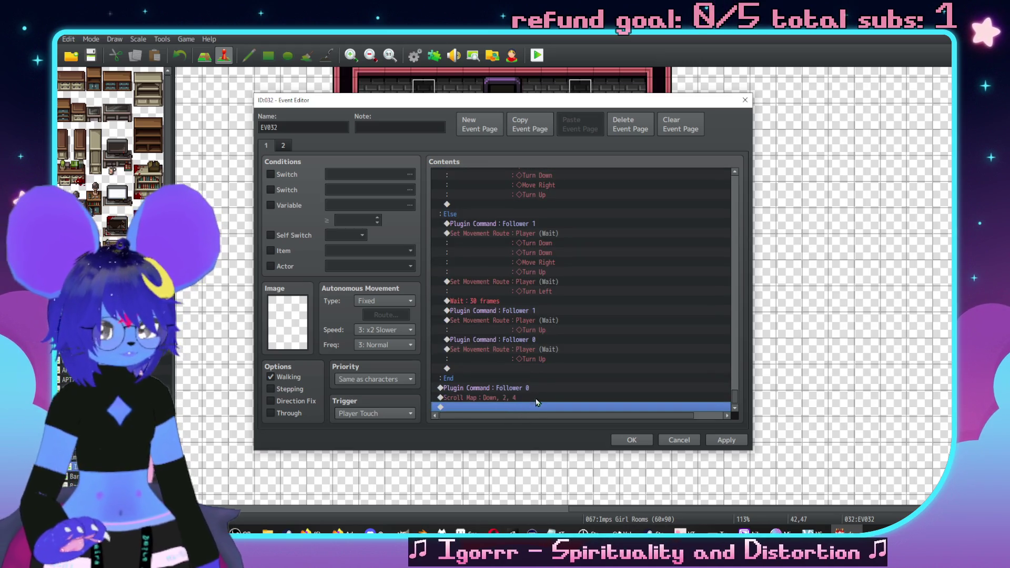
Step: Delete the Else branch's leftover 30-frame wait, follower and Turn Up commands
left_click(538, 339)
left_click(523, 302)
key("Delete")
left_click(549, 298)
key("Delete")
key("Delete")
key("Delete")
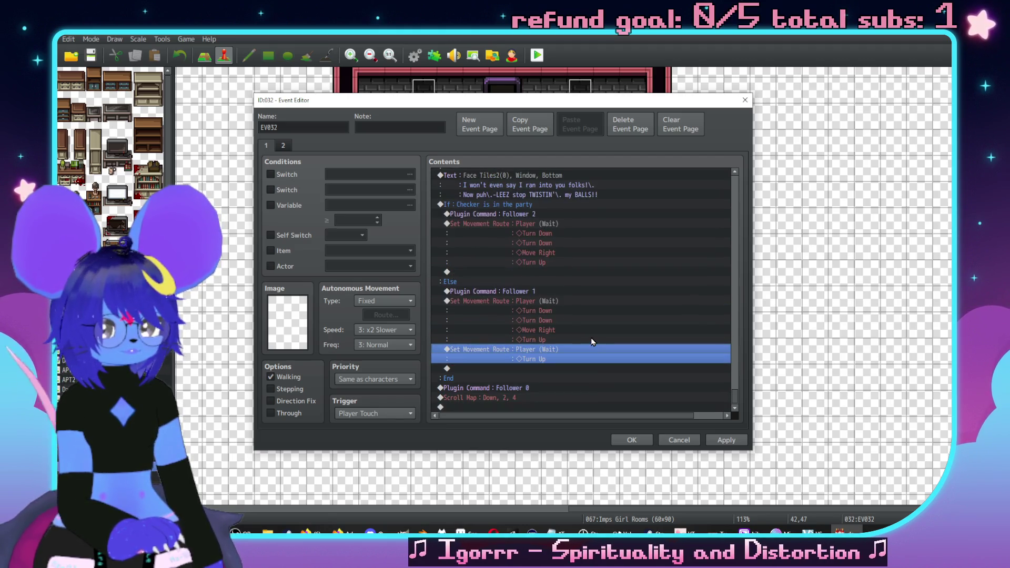
key("Delete")
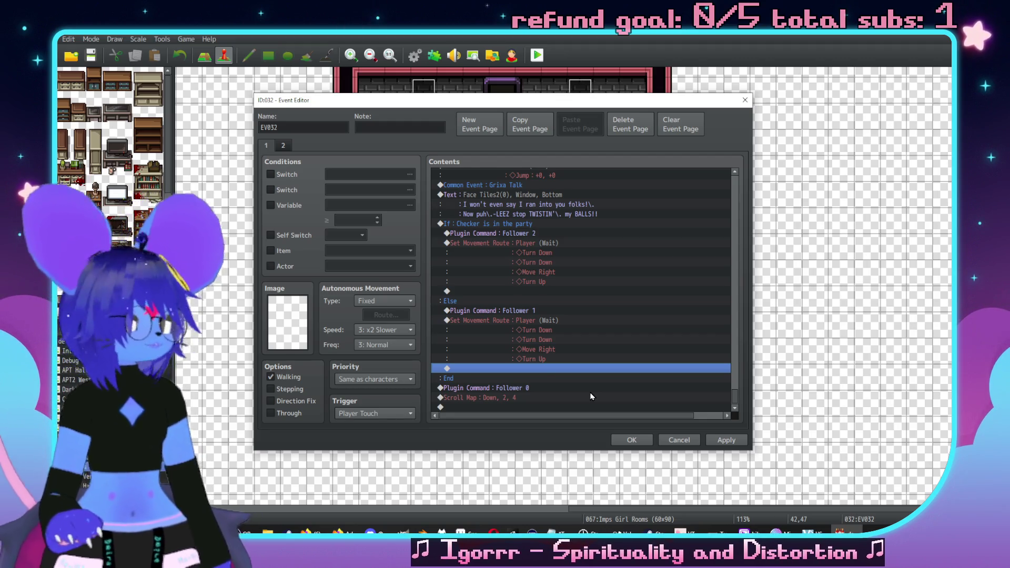
Step: Add a 60-frame Wait after the map scroll
double_click(521, 401)
left_click(683, 438)
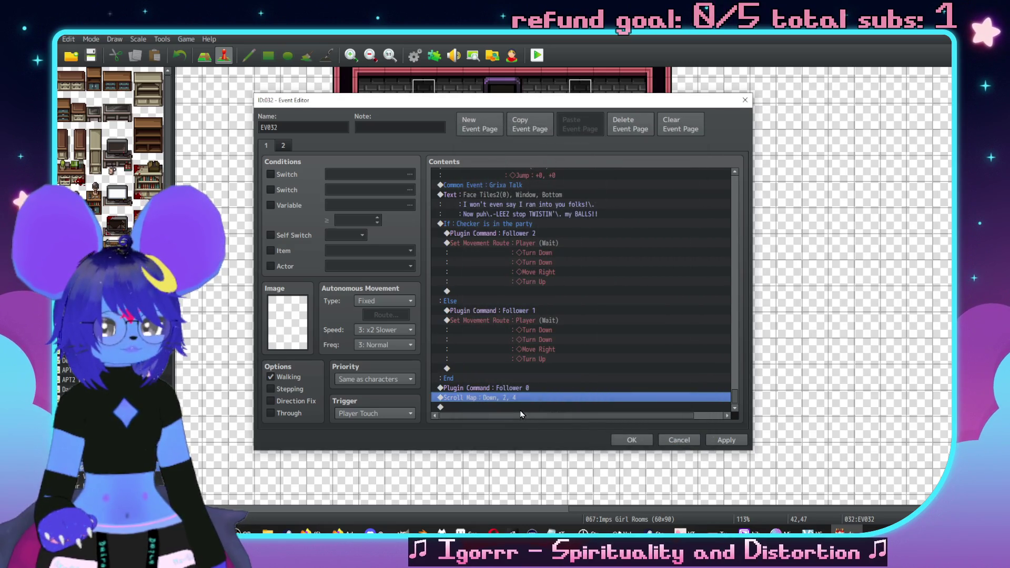
double_click(519, 409)
left_click(630, 176)
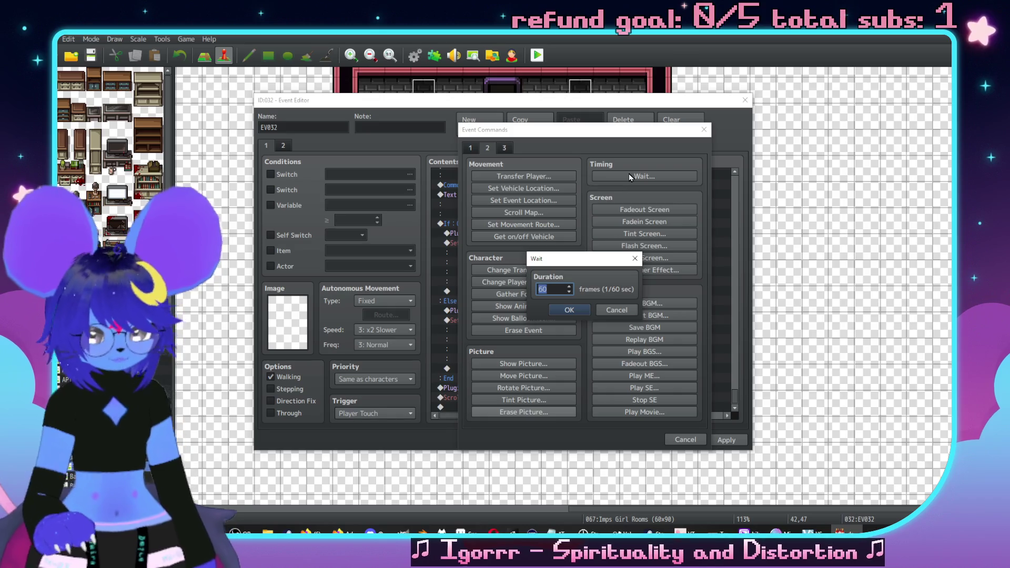
key("Return")
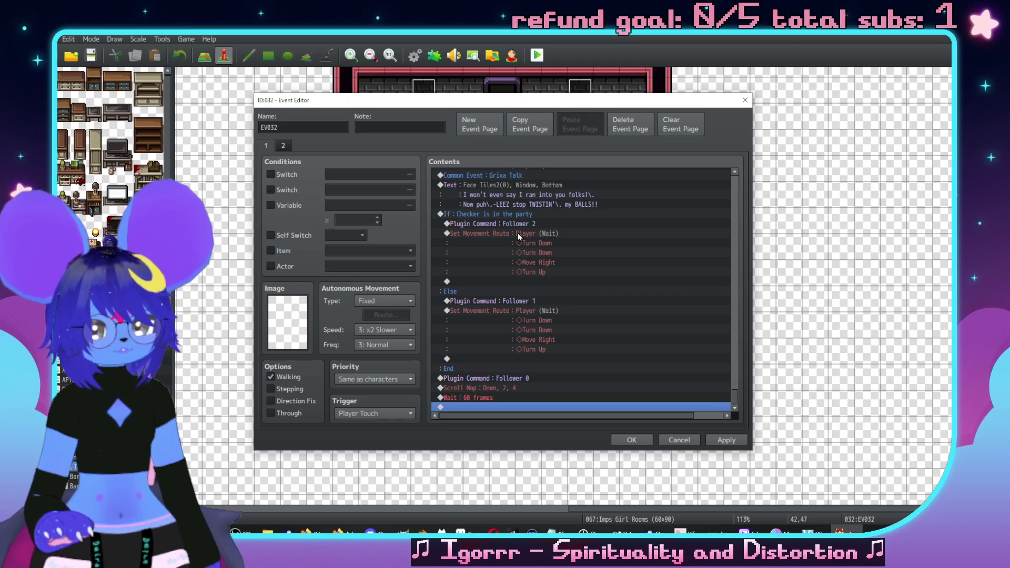
Step: Insert a Show Text message with Sluph's "that was easy" line
left_click(512, 216)
key("Insert")
left_click(524, 176)
left_click(549, 274)
type("uhue,\\. that w")
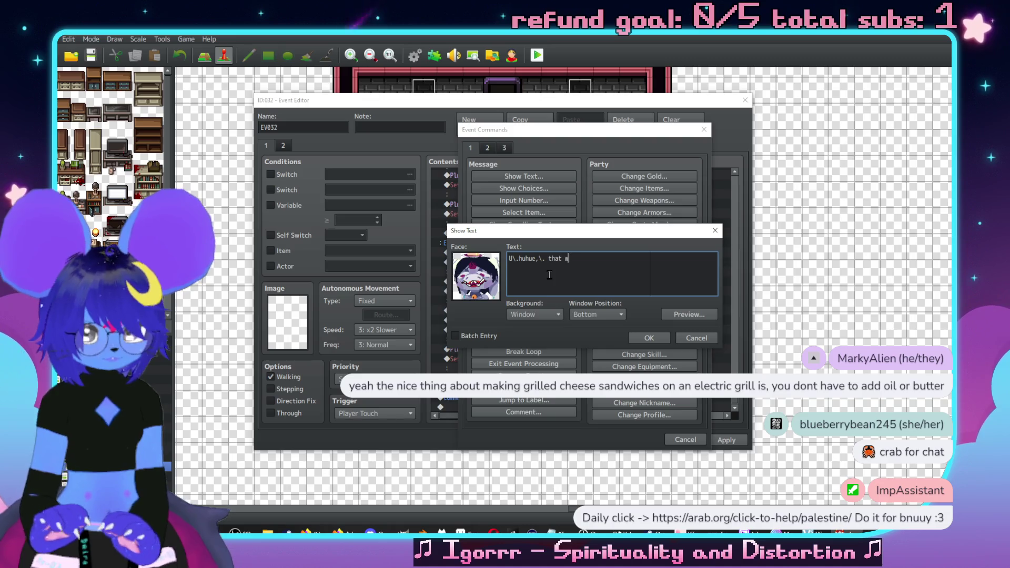
type("as easy")
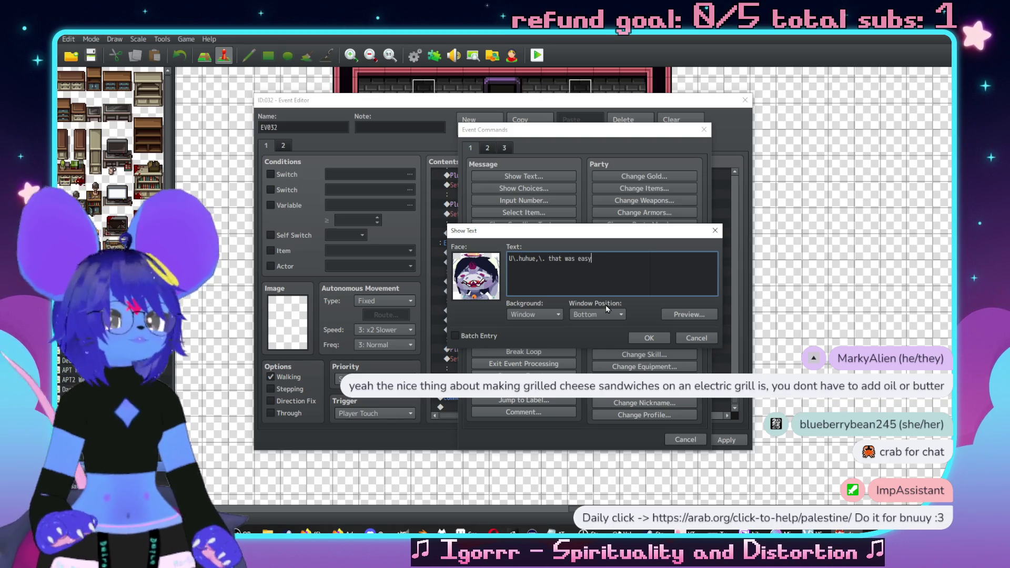
left_click(649, 339)
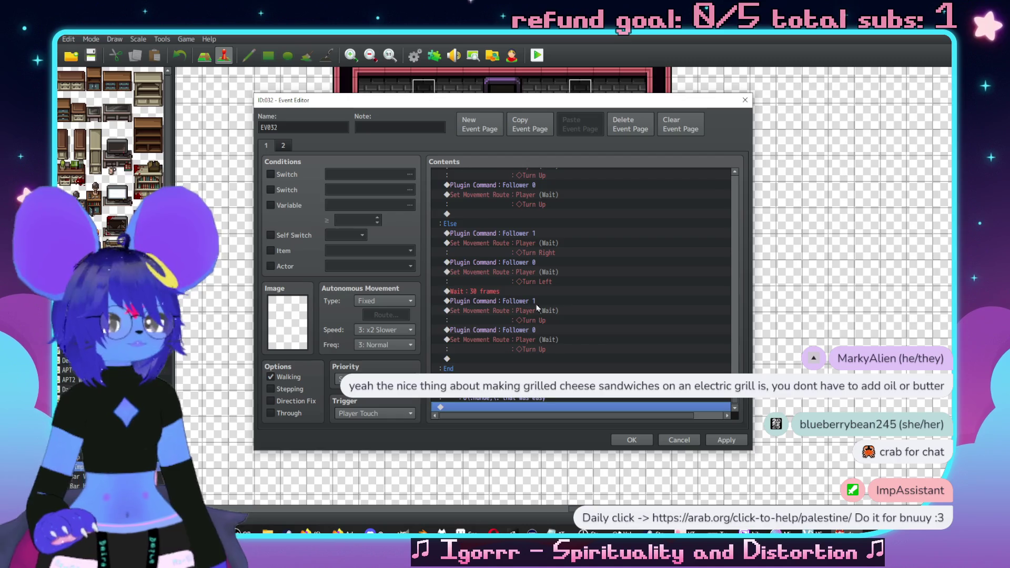
Step: Add a Conditional Branch on actor Checker being in the party, without Else
double_click(568, 408)
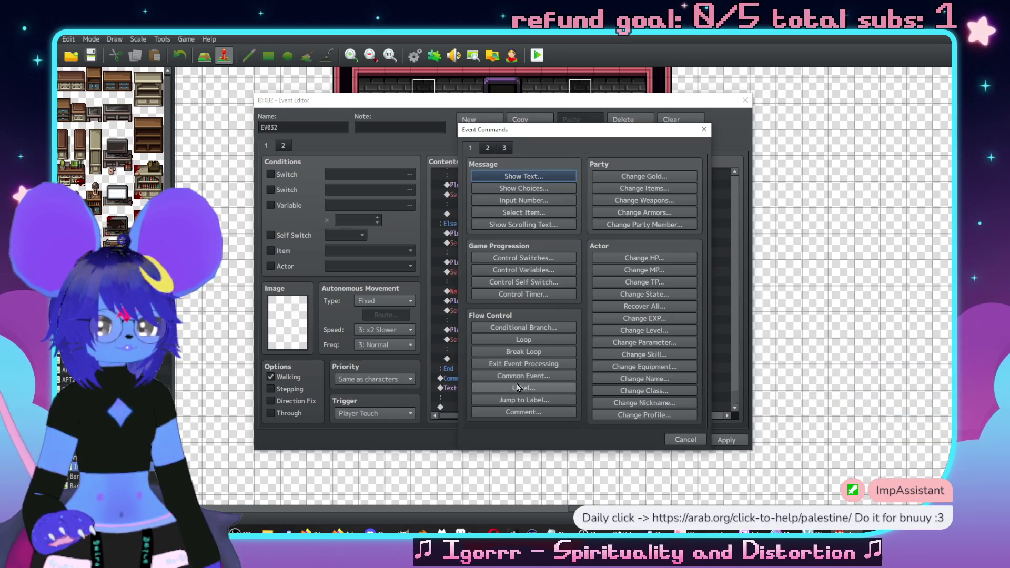
left_click(523, 327)
left_click(621, 228)
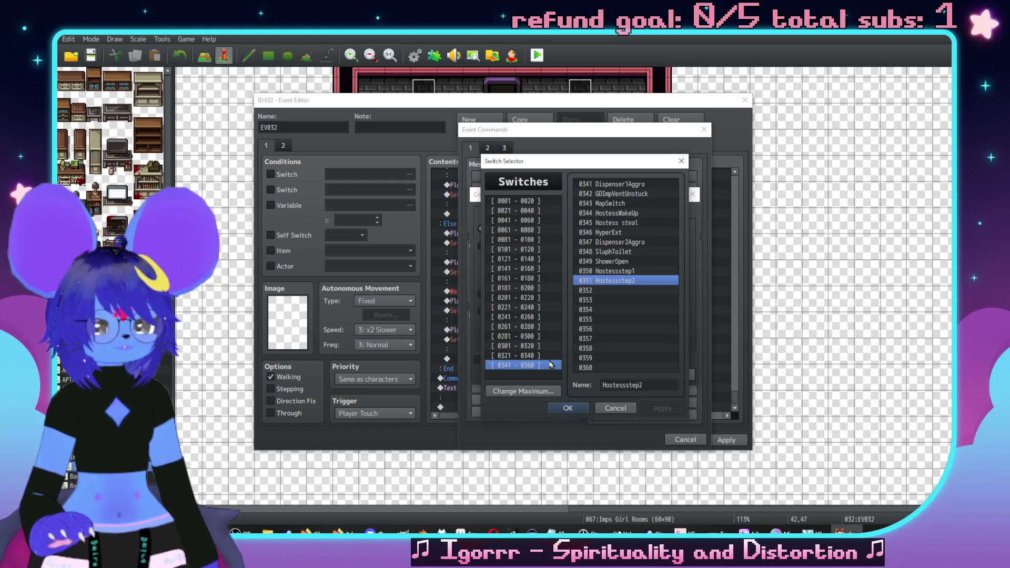
left_click(624, 413)
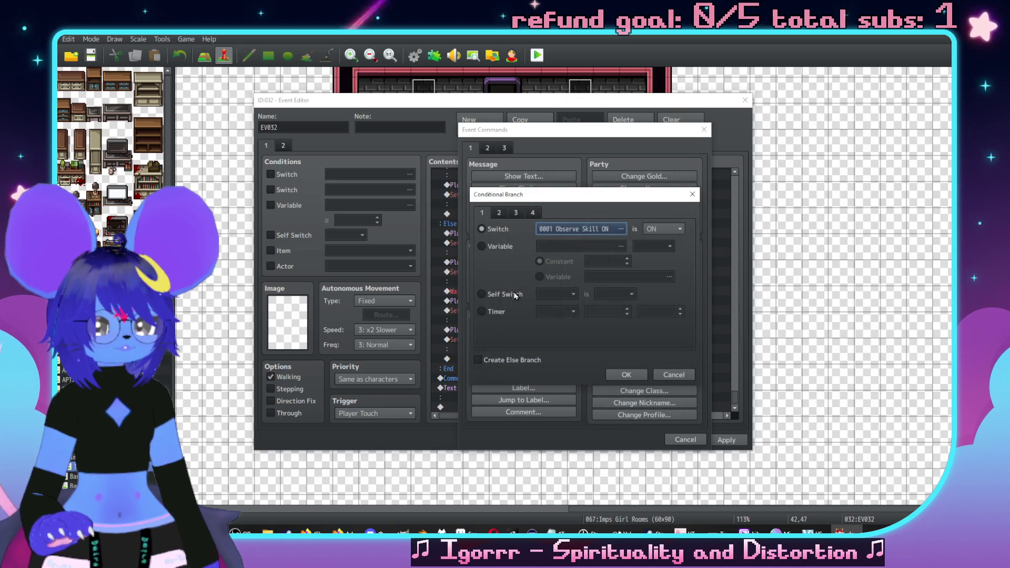
left_click(499, 213)
left_click(515, 212)
left_click(499, 212)
left_click(492, 227)
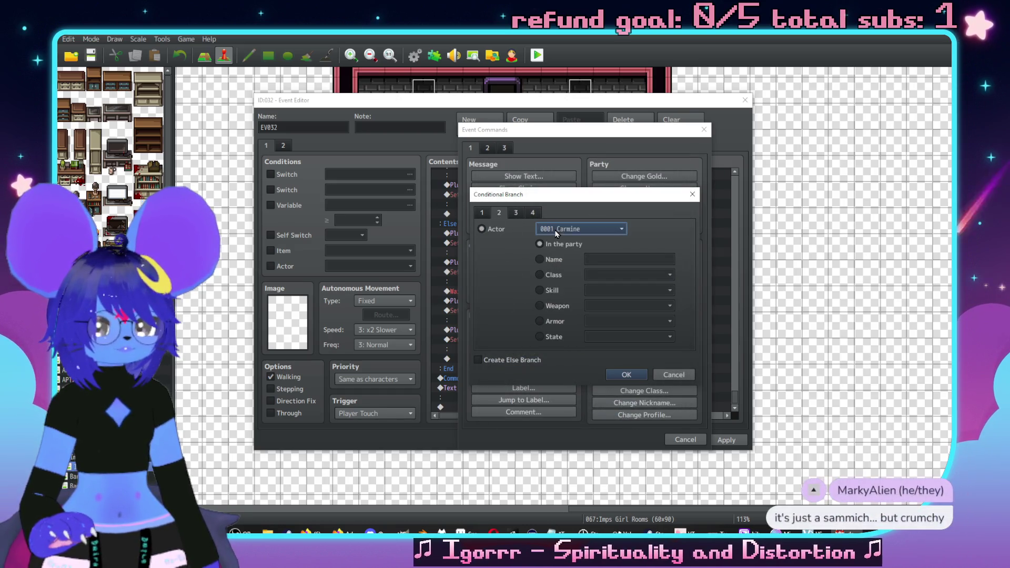
left_click(621, 229)
left_click(557, 296)
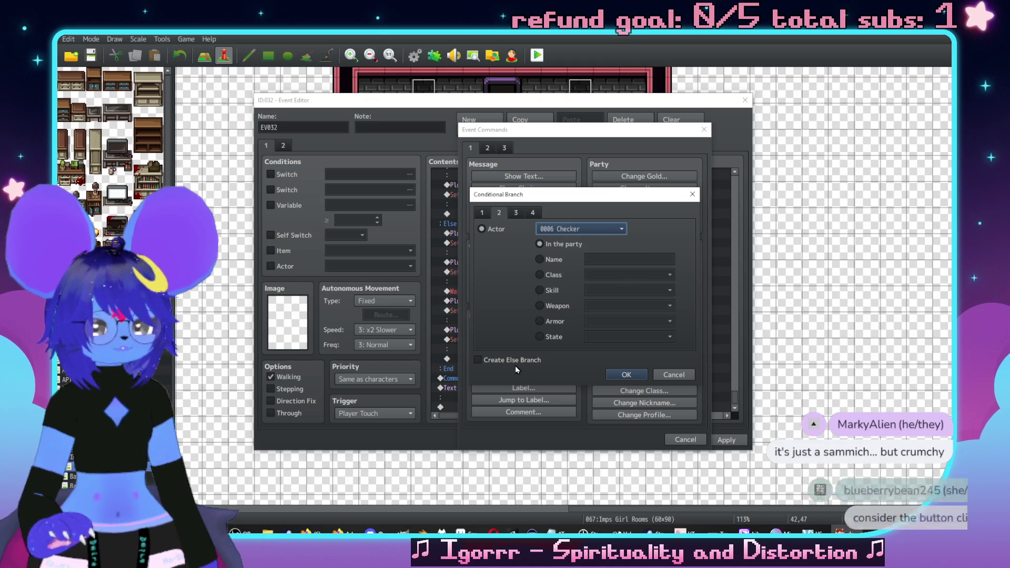
left_click(641, 374)
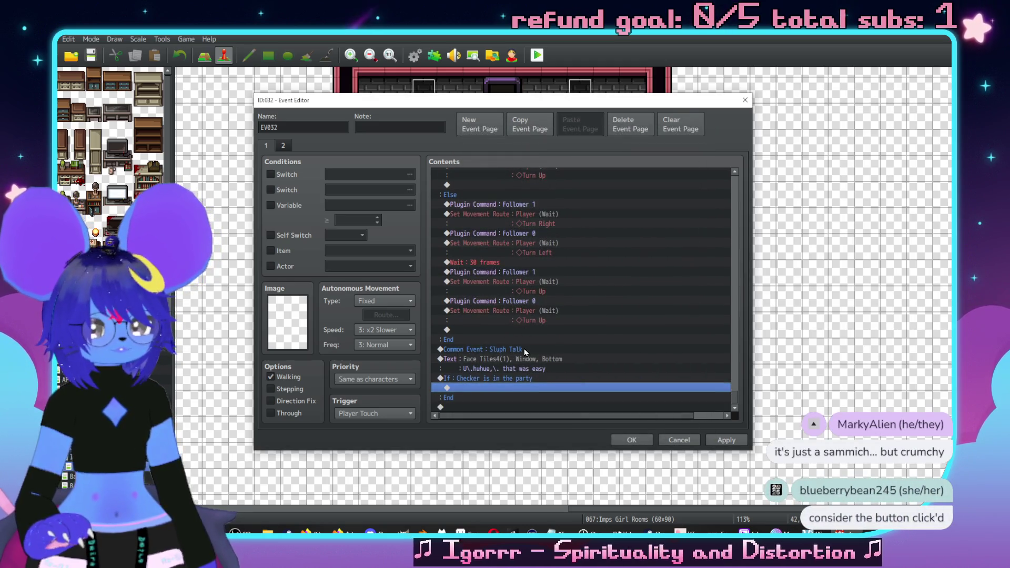
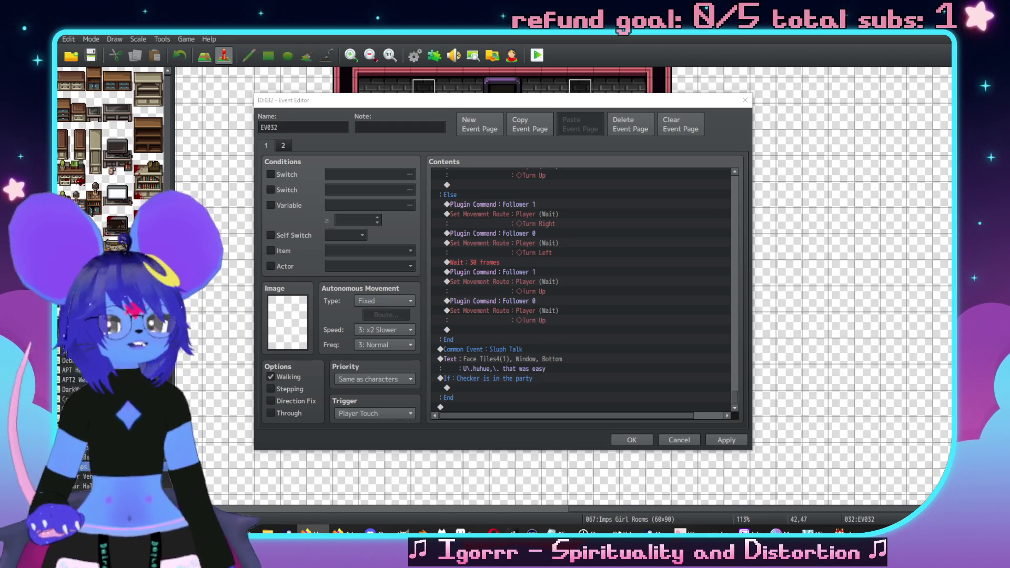
Step: Copy the Follower 1 plugin command and Turn Right route into the Checker branch
left_click(518, 367)
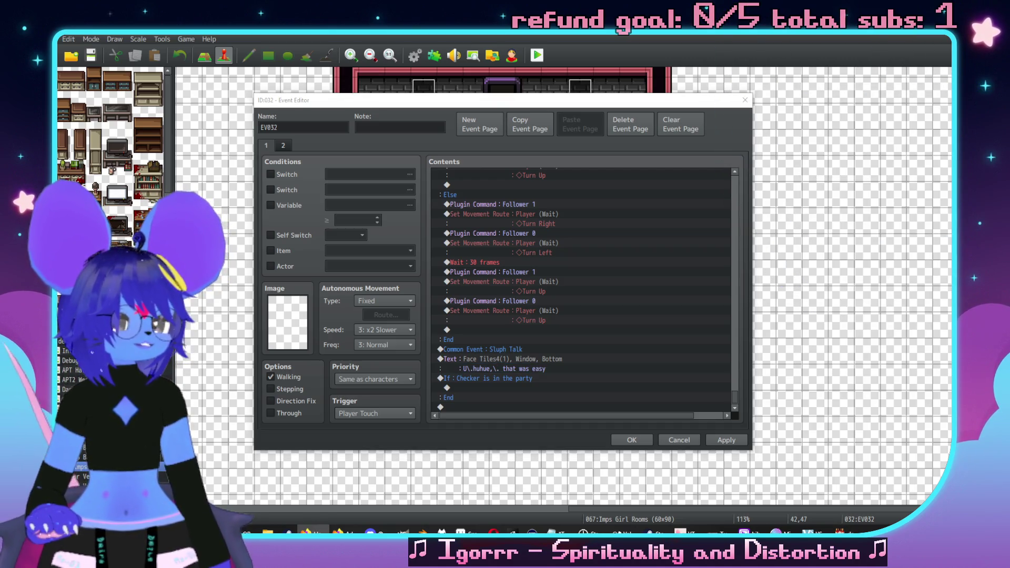
left_click(486, 388)
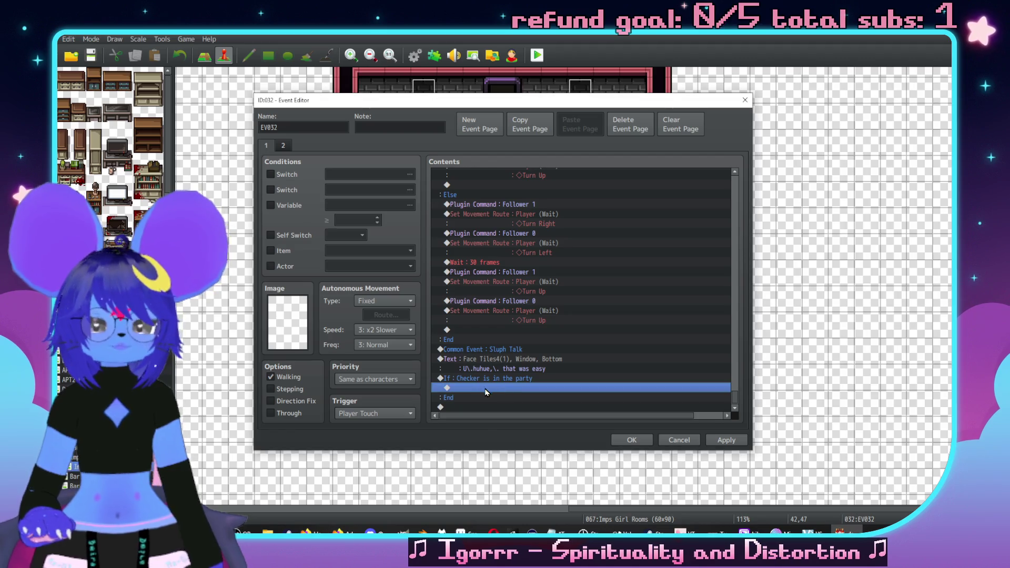
scroll(493, 260, "up", 4)
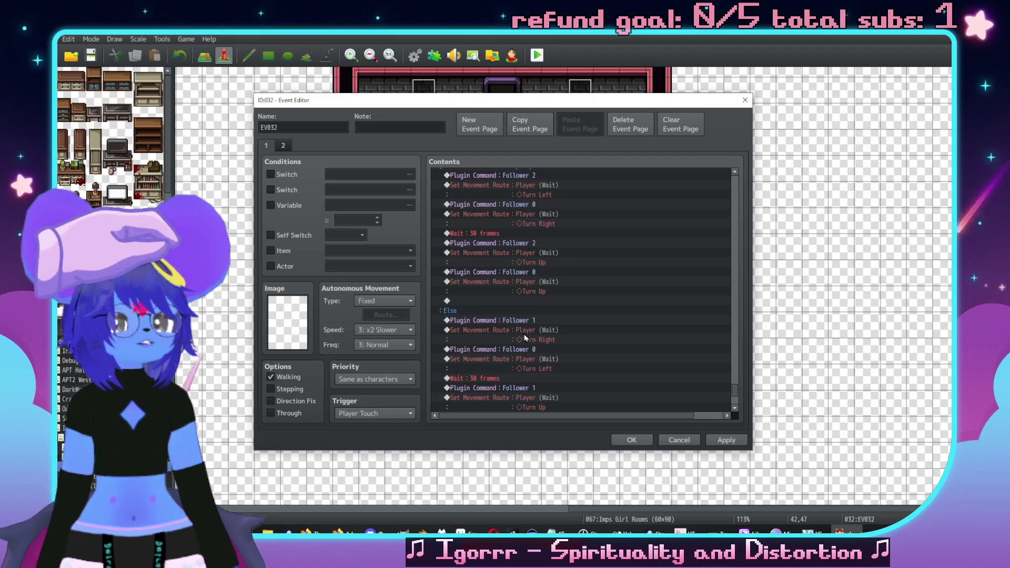
scroll(599, 272, "up", 2)
scroll(604, 302, "down", 6)
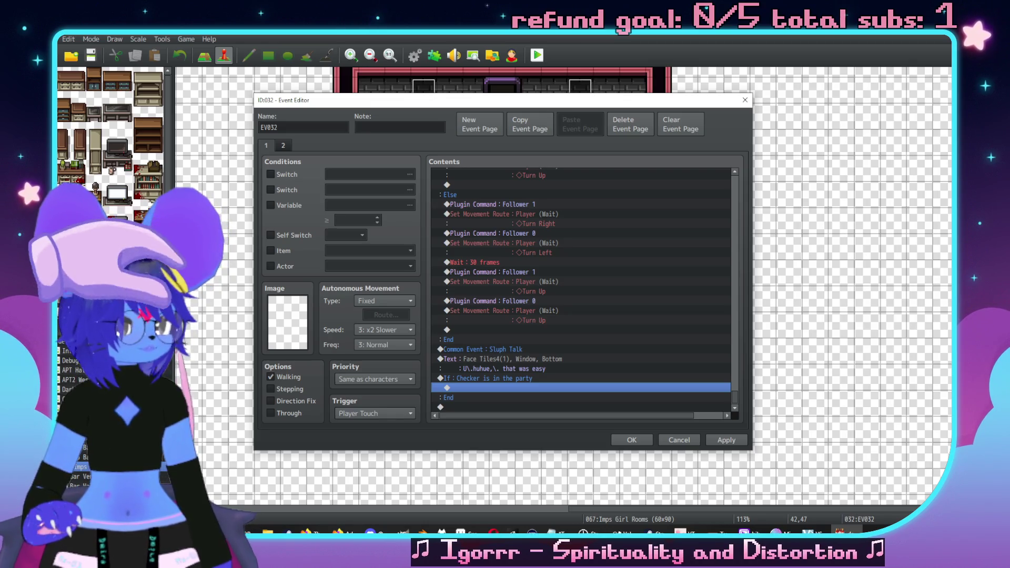
left_click(897, 384)
left_click(527, 275)
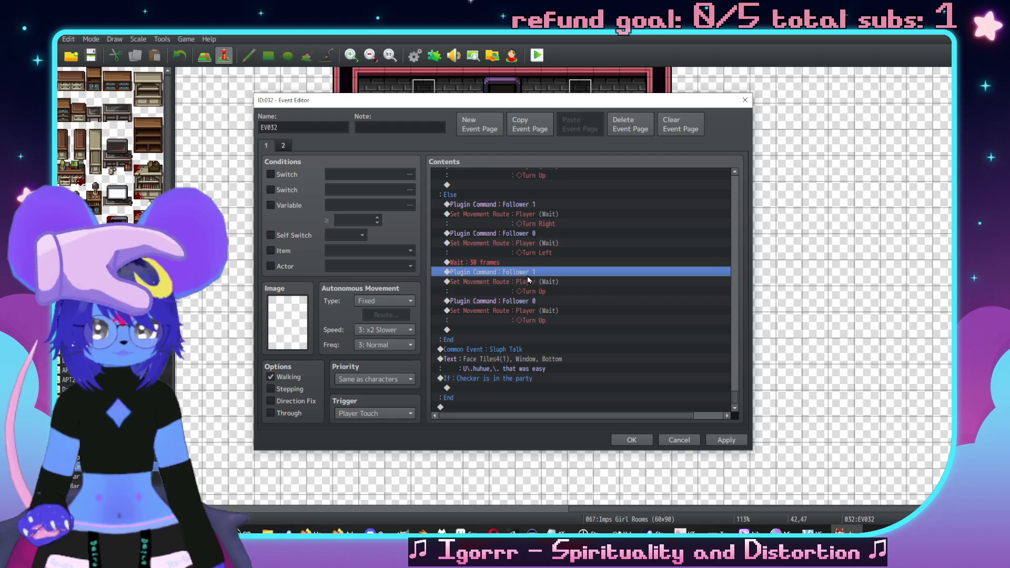
key("ctrl+c")
left_click(502, 388)
key("ctrl+v")
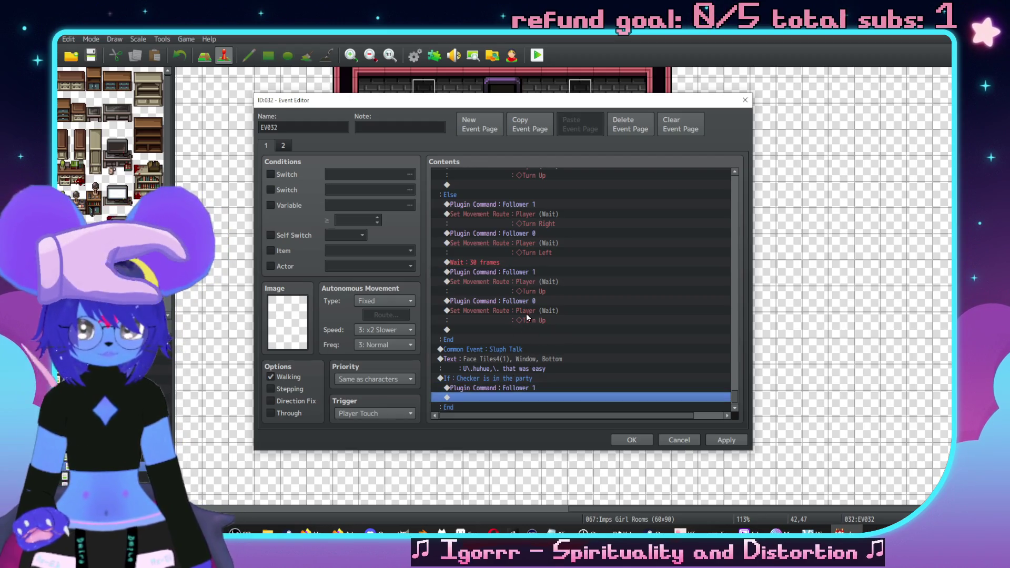
left_click(551, 215)
key("ctrl+c")
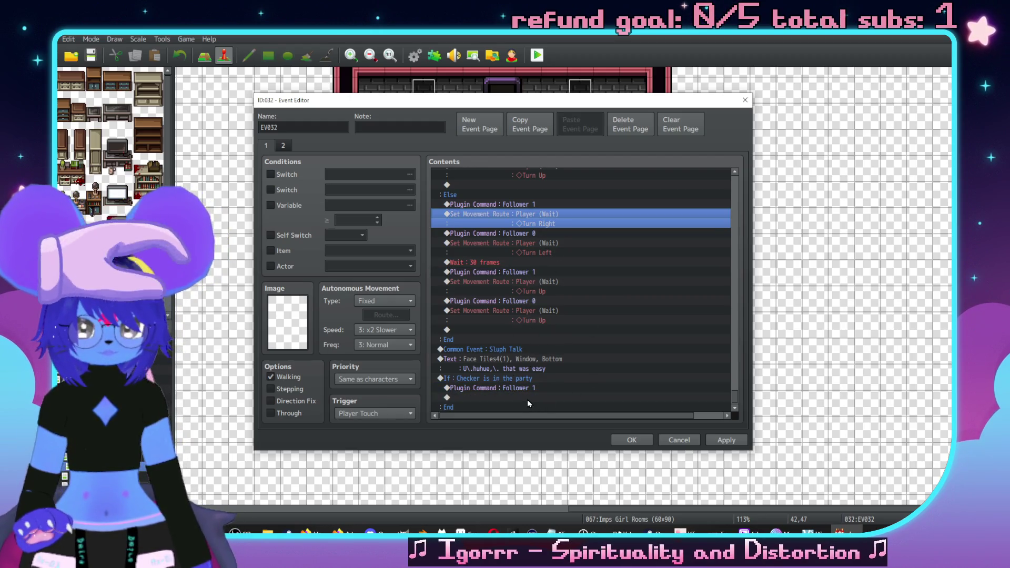
left_click(527, 398)
key("ctrl+v")
Step: Copy the Follower 0 command and Turn Left route into the Checker branch too
scroll(580, 271, "down", 1)
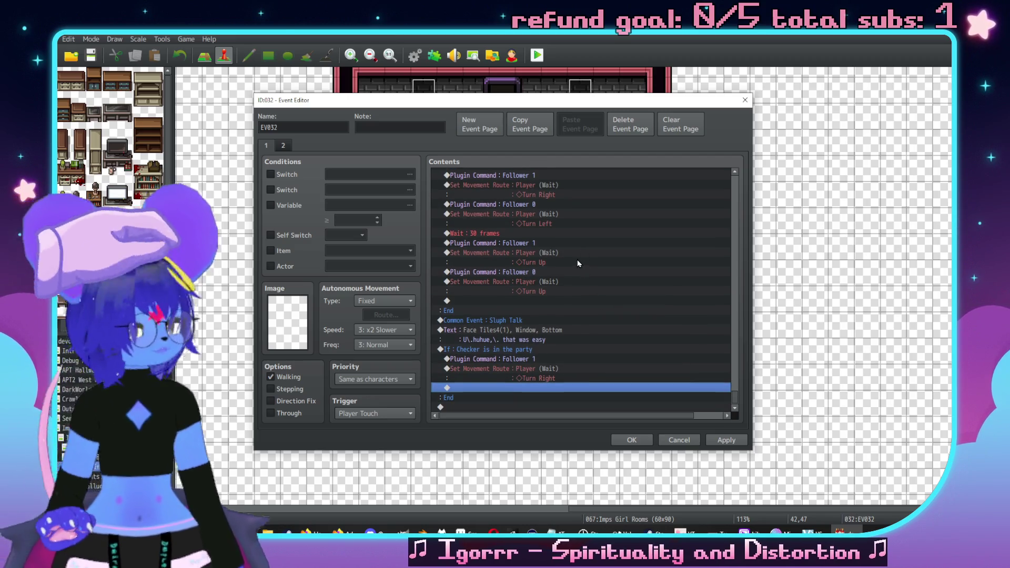
left_click(545, 203)
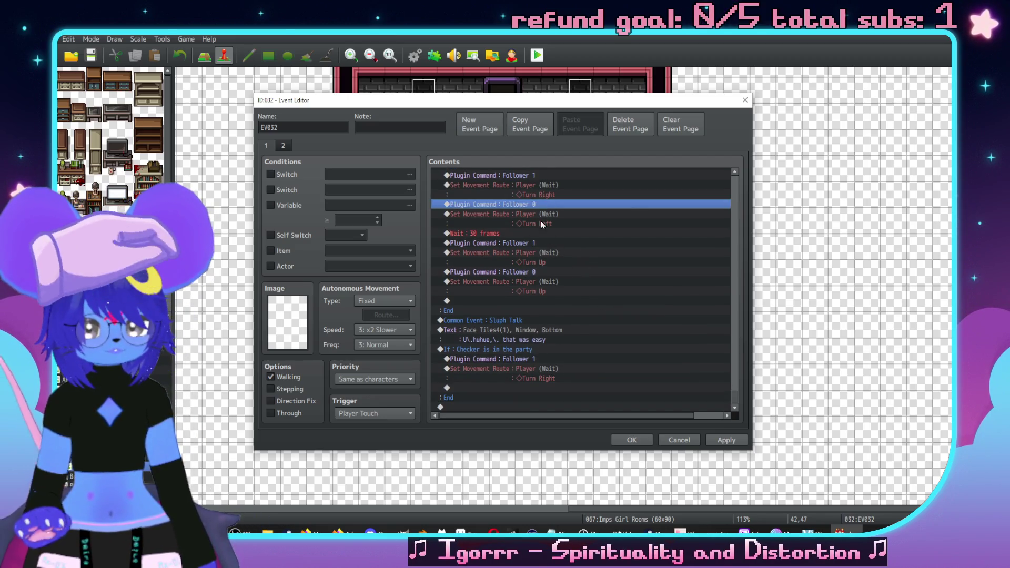
left_click(535, 215, "shift")
key("ctrl+c")
left_click(529, 387)
key("ctrl+v")
double_click(544, 390)
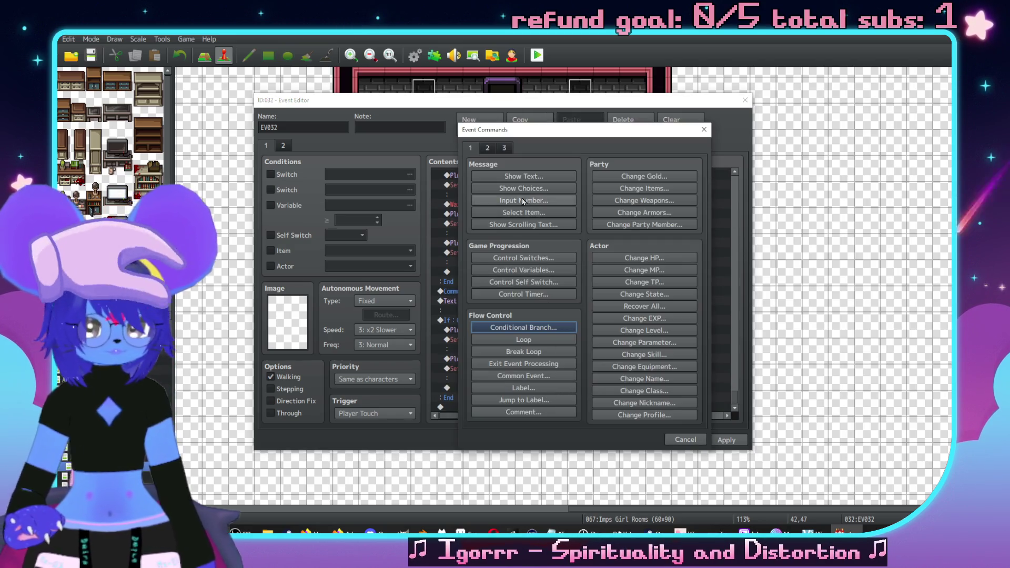
Step: Insert a Common Event call to Imp Talk in the party branch
left_click(520, 377)
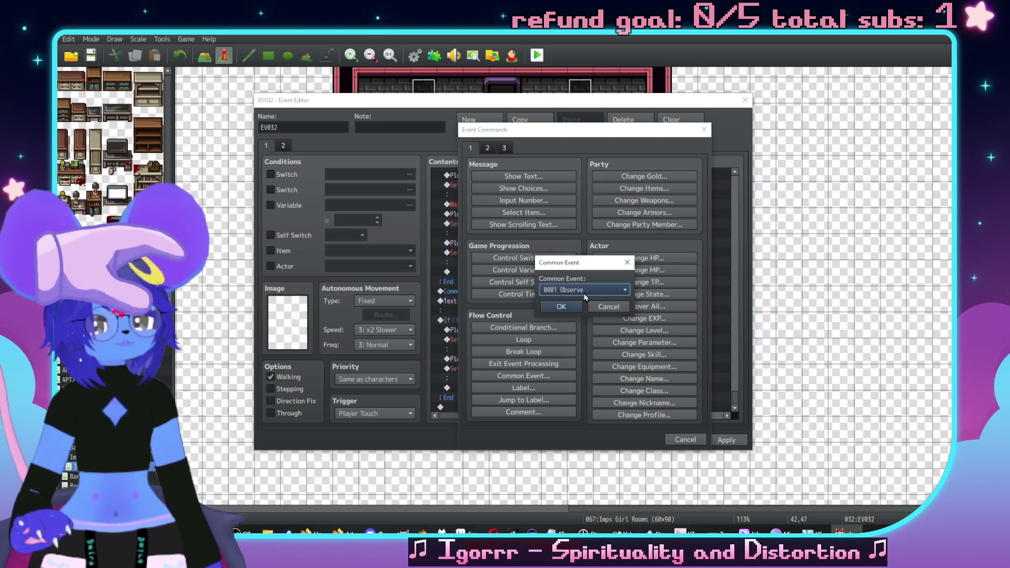
left_click(584, 290)
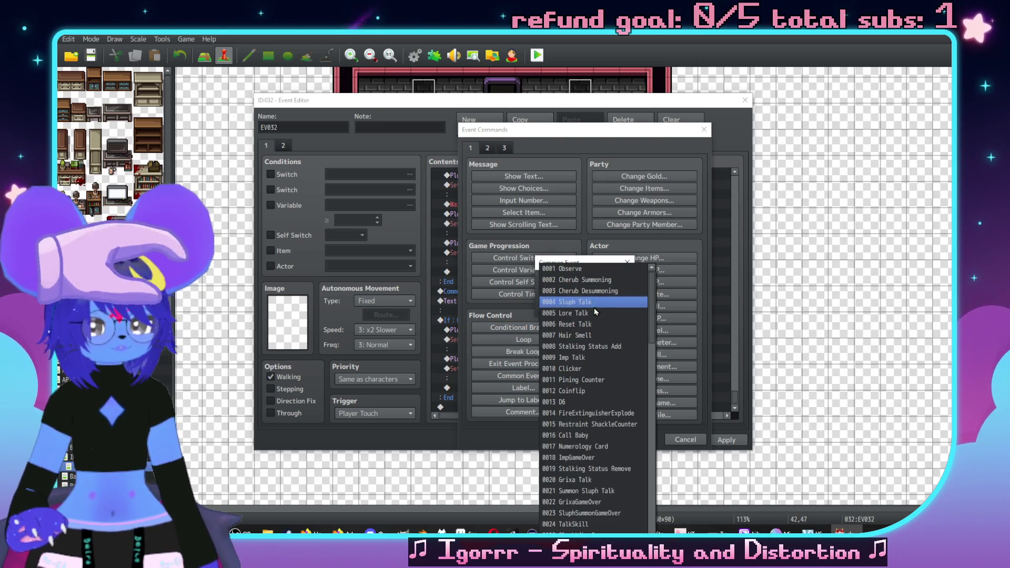
left_click(590, 357)
left_click(584, 294)
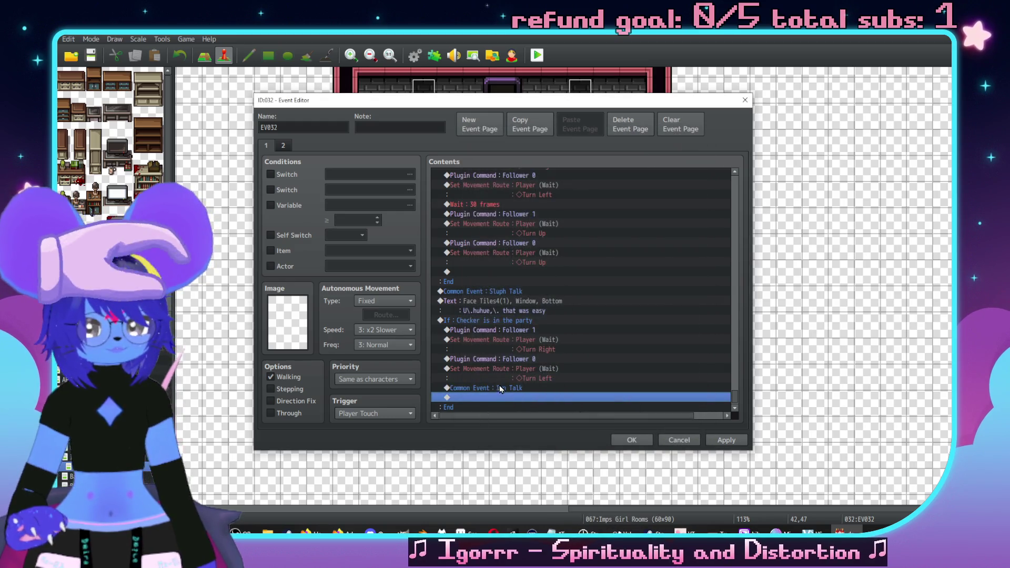
Step: Start a Show Text message using the red imp face from Face Tiles3
double_click(516, 391)
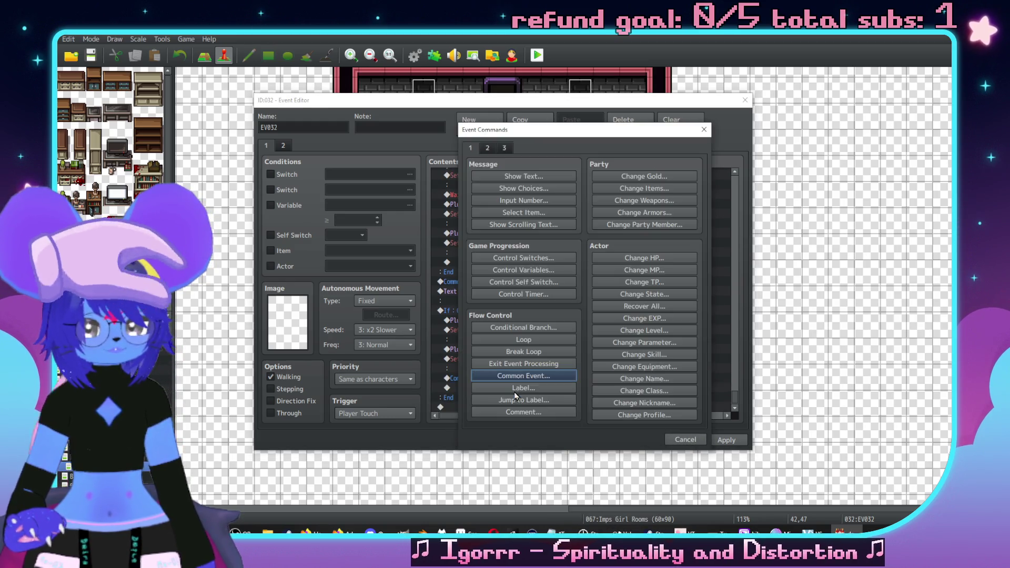
left_click(523, 176)
double_click(477, 269)
left_click(458, 223)
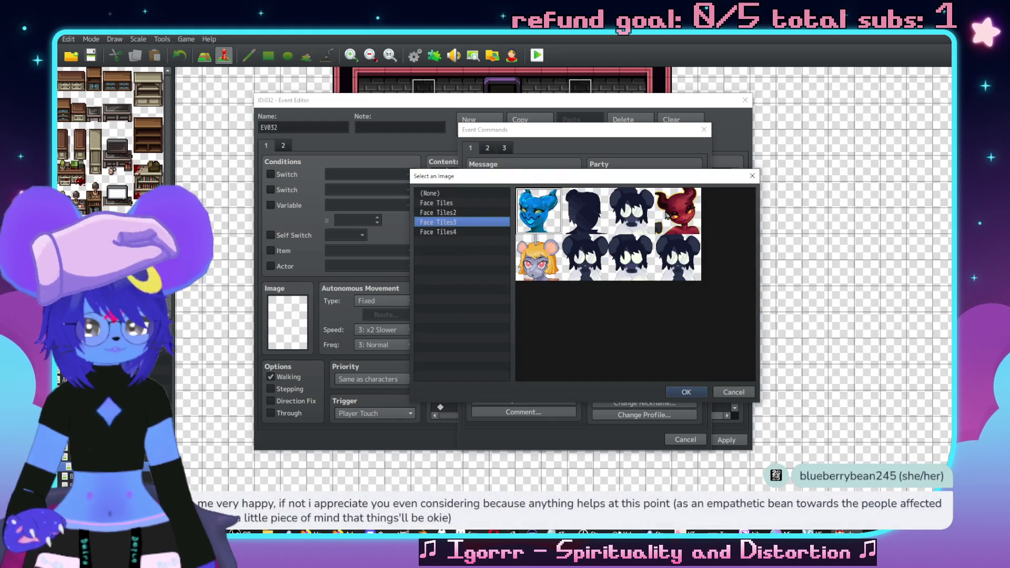
double_click(666, 214)
left_click(578, 275)
Step: Type the imp's three-line message beginning 'Pfft, that was wild.'
type("Pff")
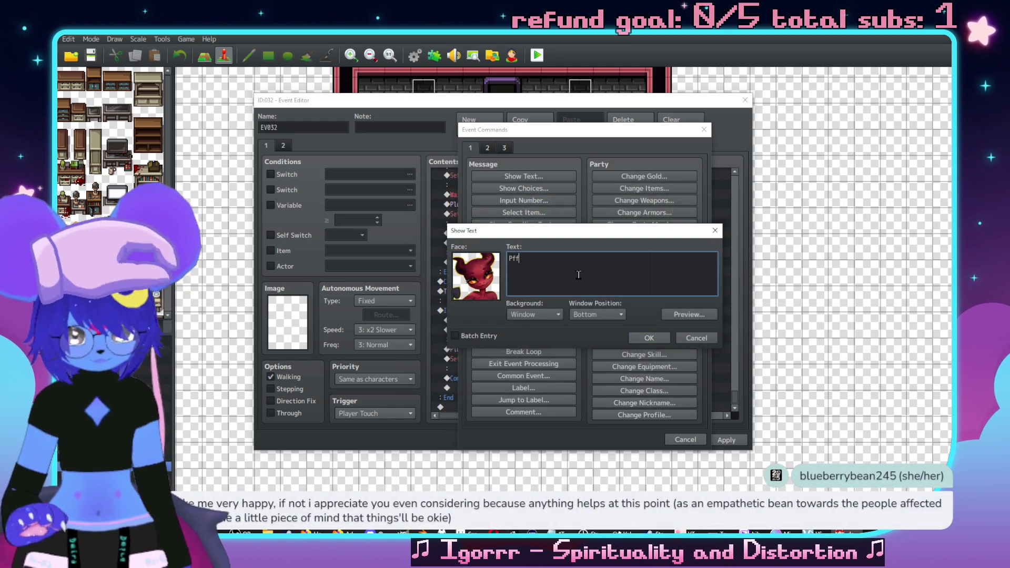
type("t,\\. that was f")
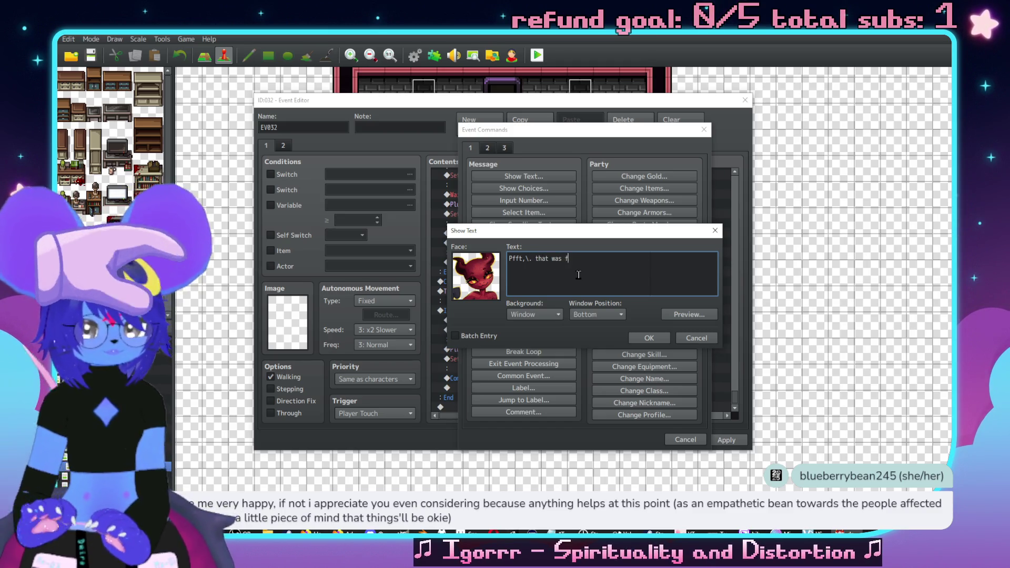
key("BackSpace")
key("BackSpace")
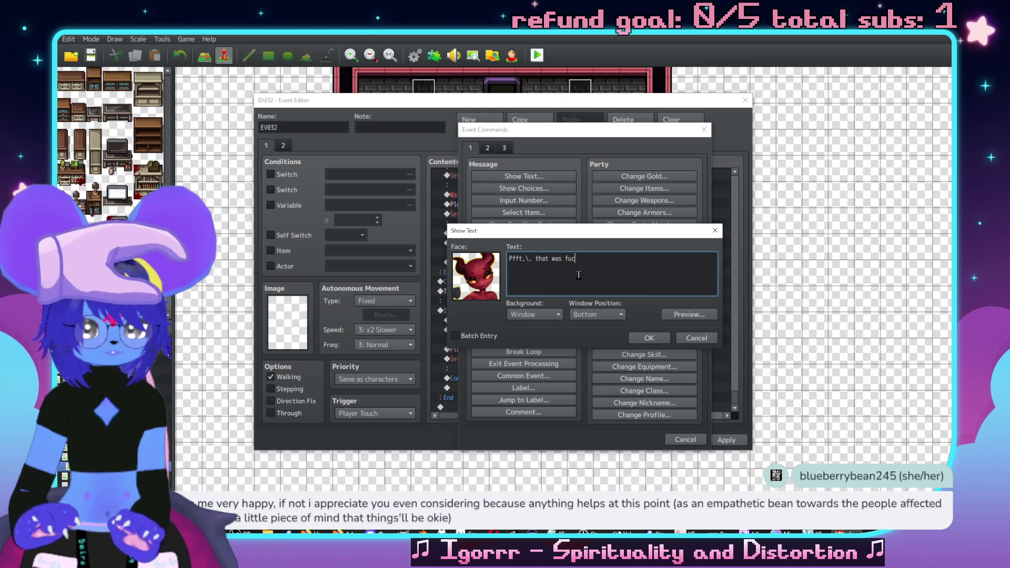
type("kin' wild.\\.")
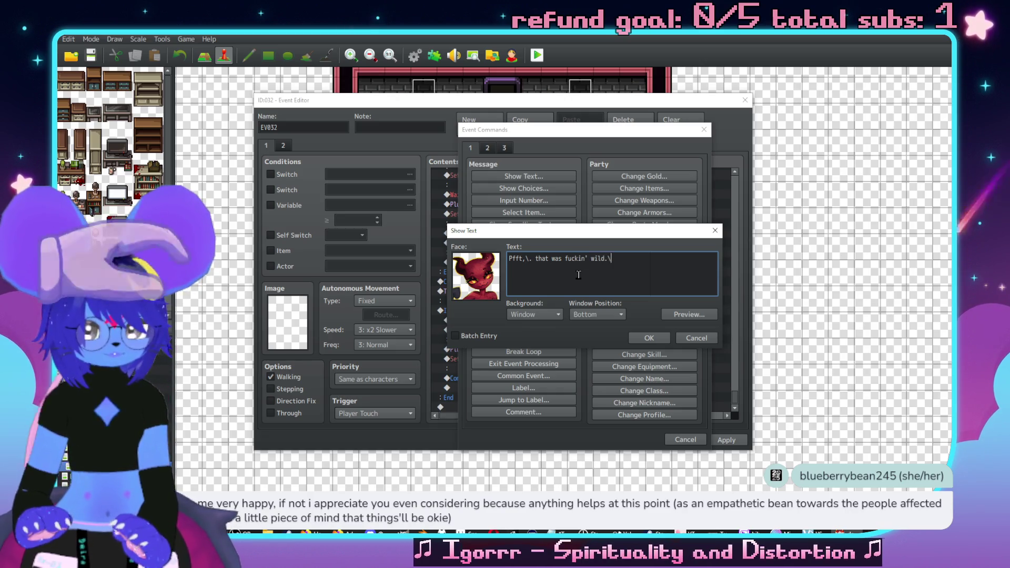
key("Return")
type("I w")
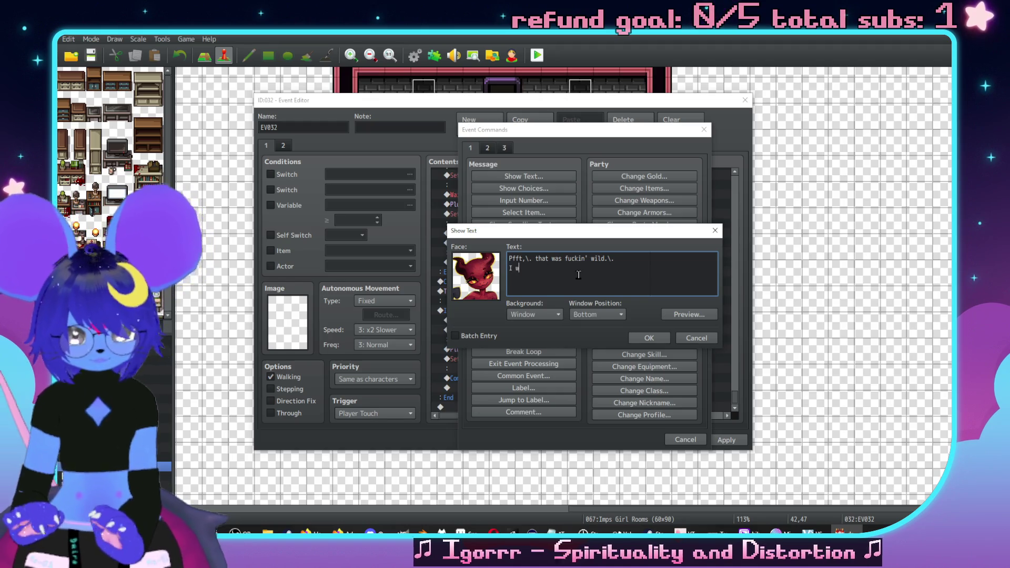
type("ouldn't mind a")
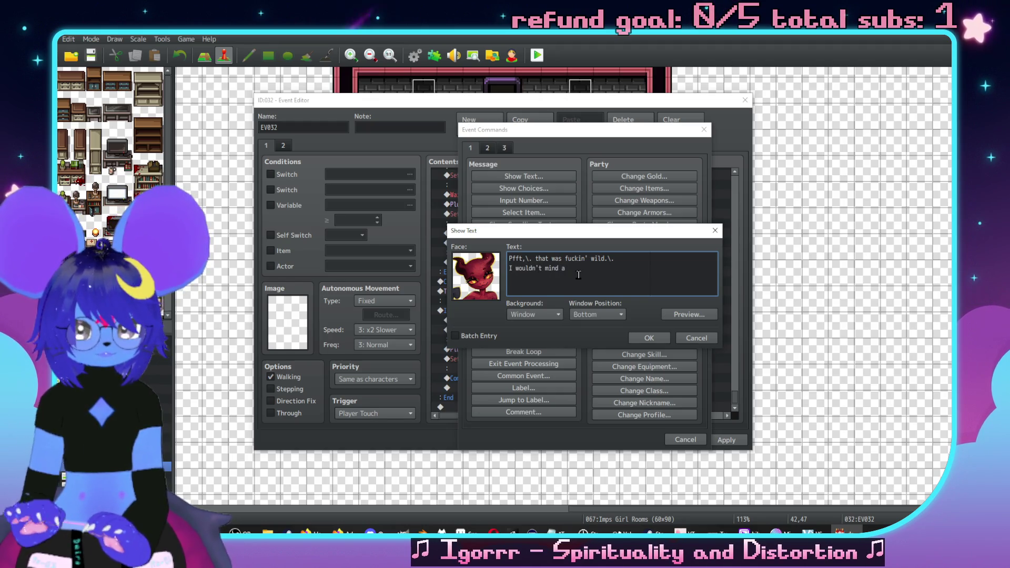
type(" girl talkin' to me like")
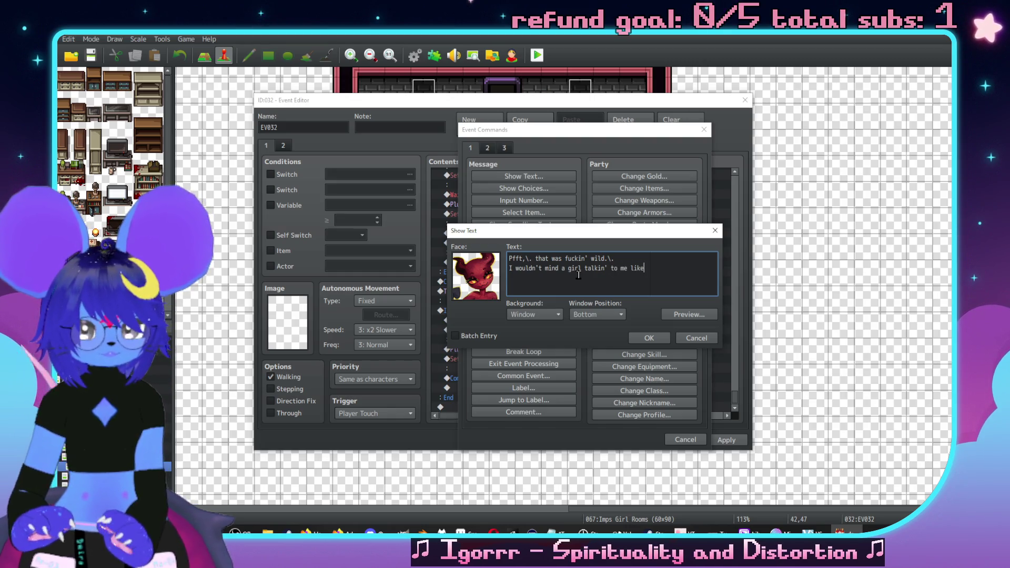
key("Return")
type("that in priv")
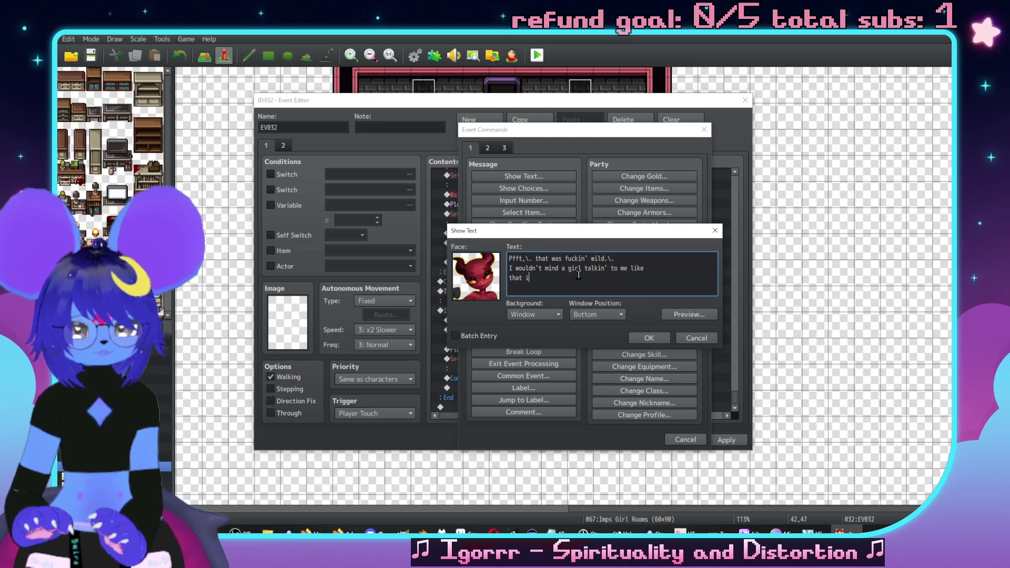
key("BackSpace")
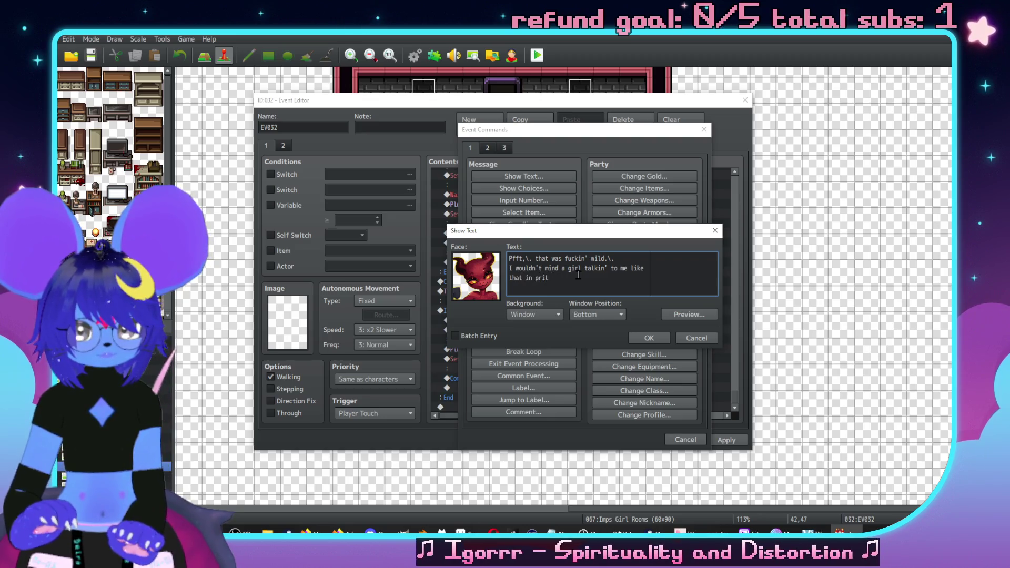
type("vate,\\. but you always take the")
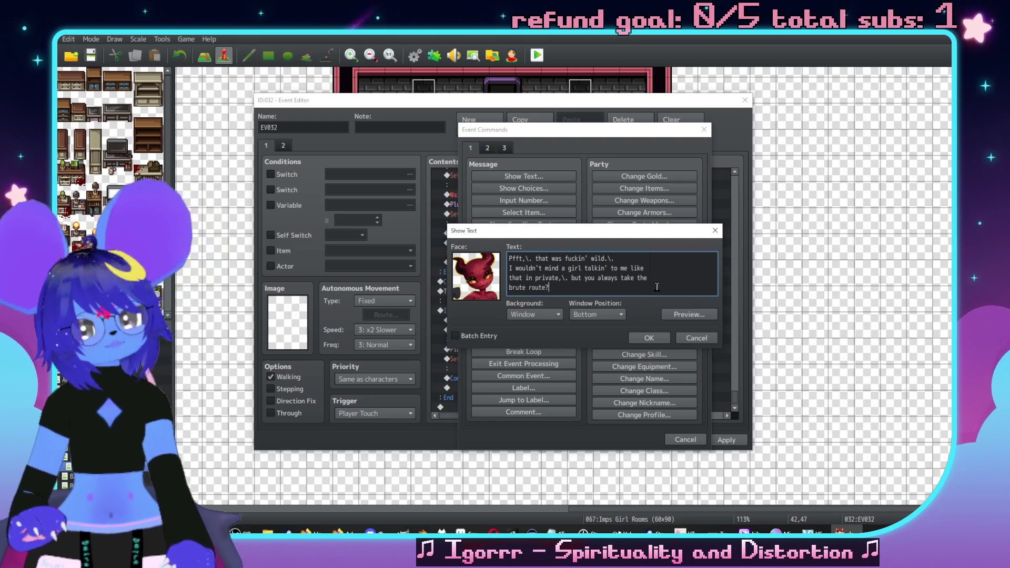
Step: Rewrap the lines so 'brute route?' ends the third line, then preview the message
left_click(669, 269)
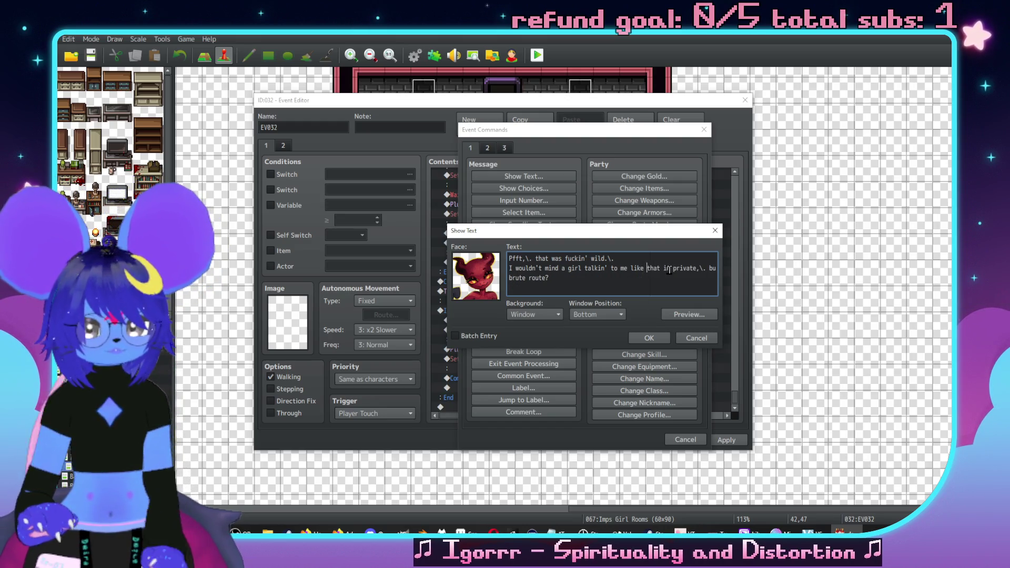
key("BackSpace")
key("ctrl+Right")
key("BackSpace")
key("Return")
key("End")
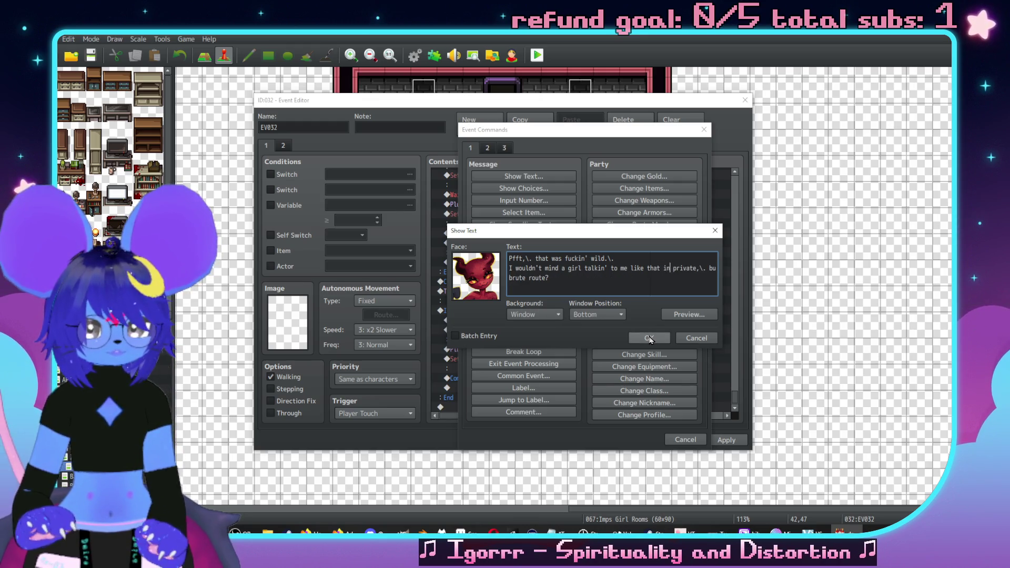
key("BackSpace")
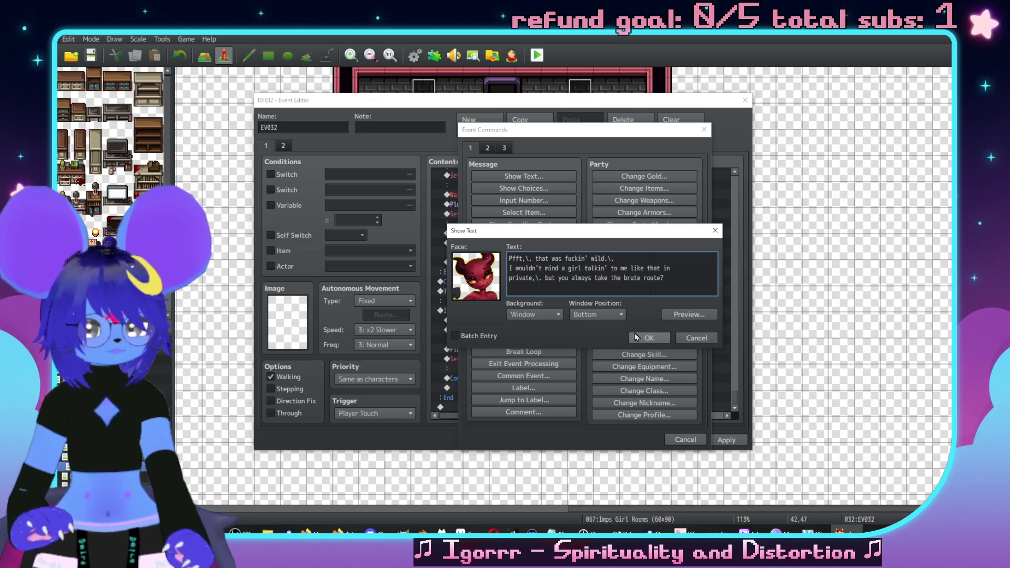
left_click(681, 316)
left_click(769, 320)
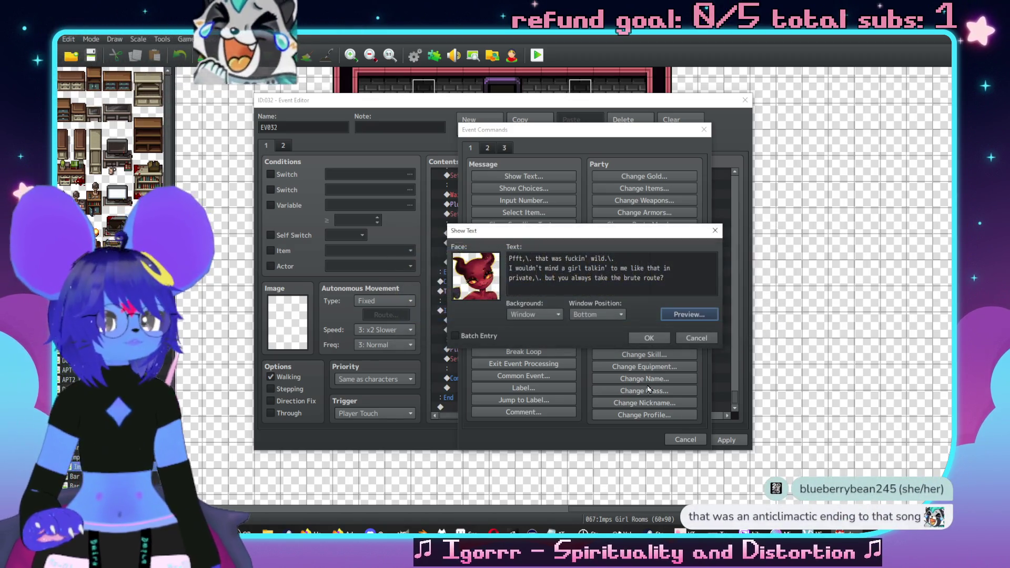
left_click(641, 340)
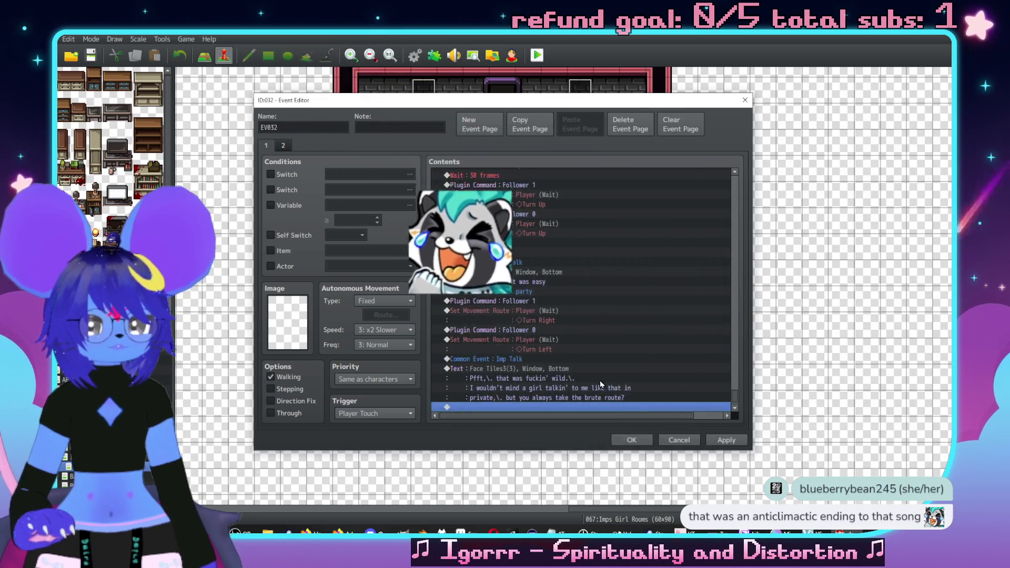
left_click(530, 378)
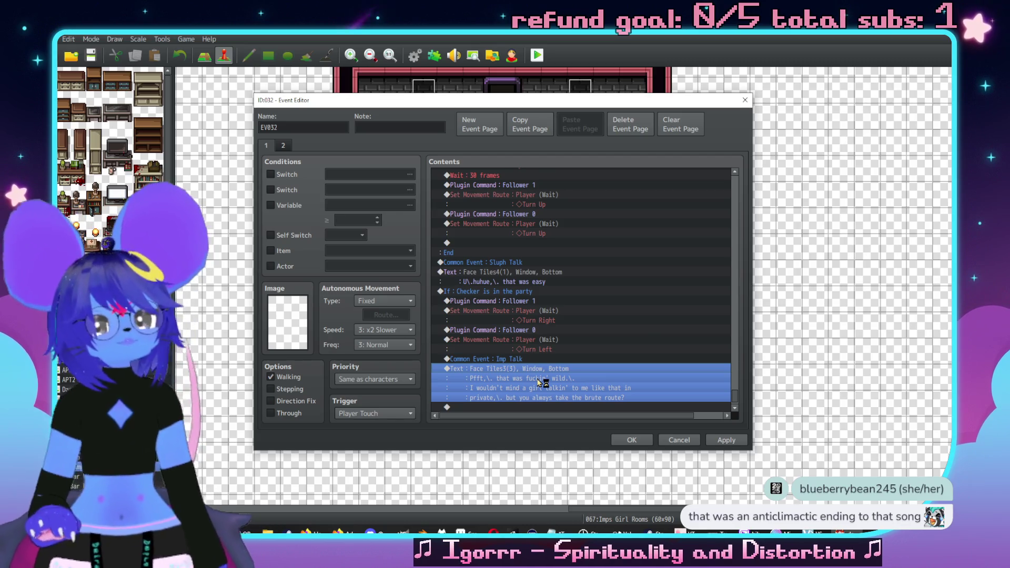
key("ctrl+r")
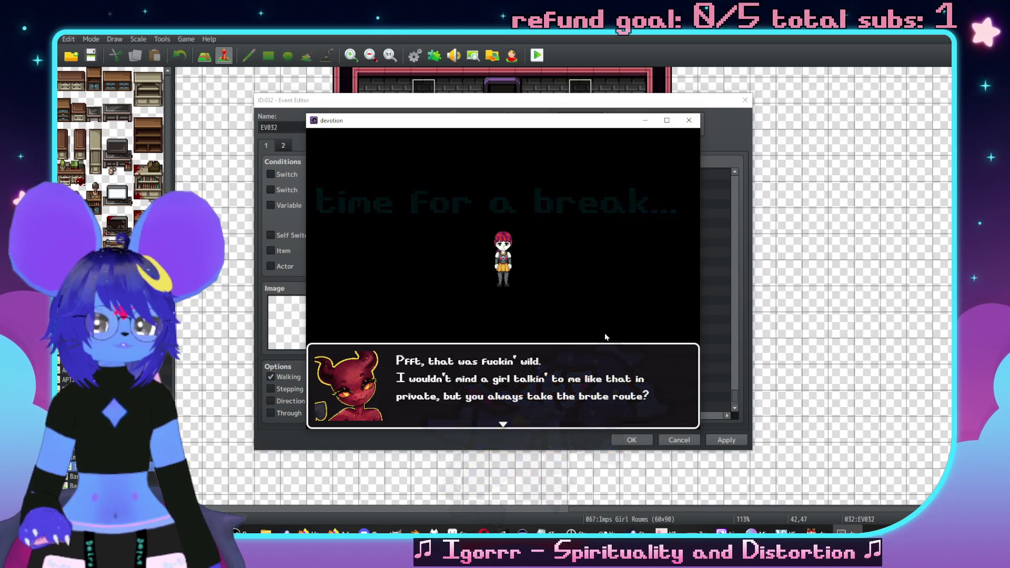
key("Return")
left_click(689, 121)
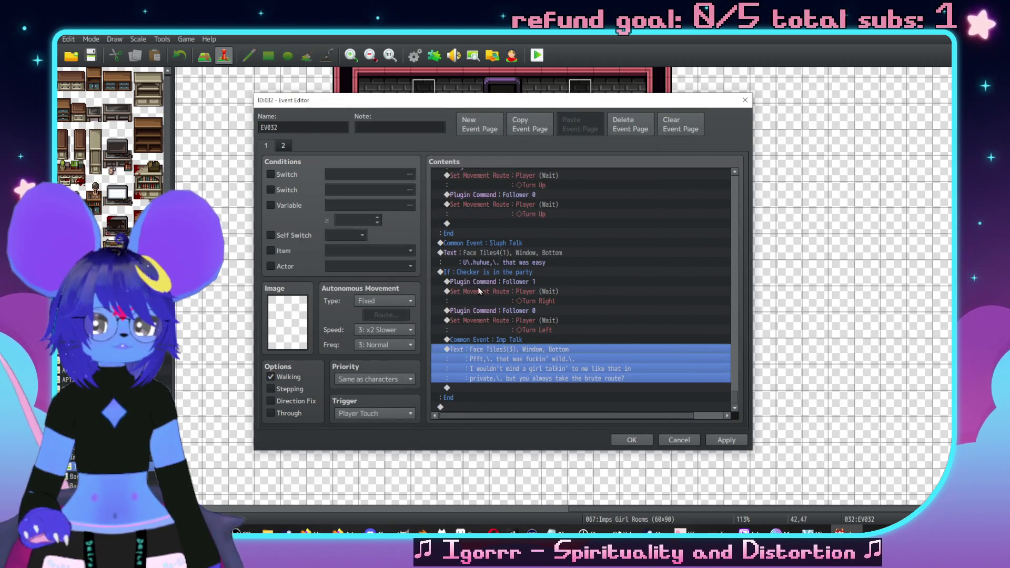
Step: Select the Follower 2 and turn-up movement commands from the earlier branch
left_click(478, 283)
scroll(497, 261, "up", 3)
scroll(531, 292, "down", 2)
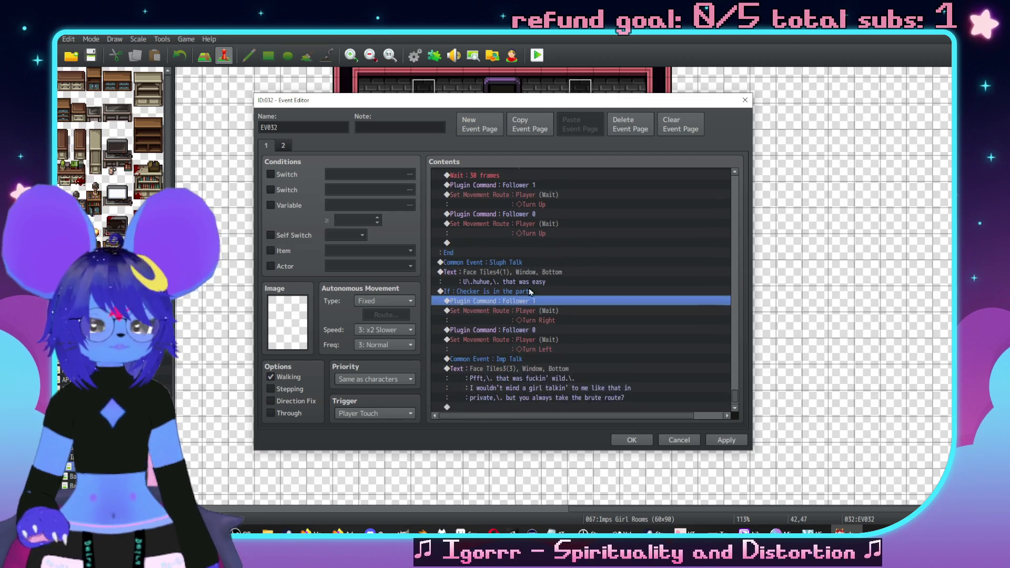
scroll(530, 291, "down", 1)
scroll(513, 317, "up", 5)
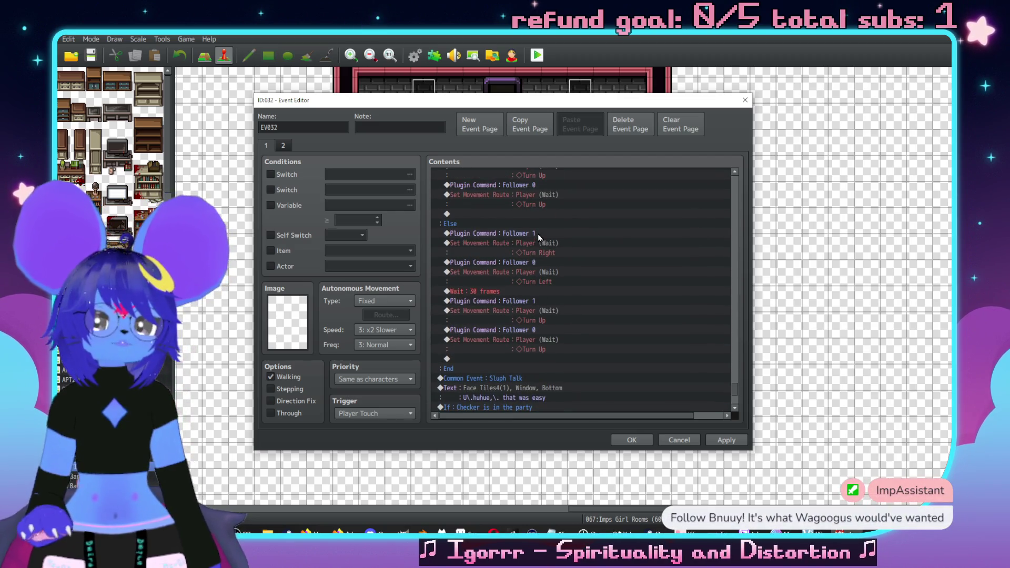
left_click(538, 234)
left_click(545, 331, "shift")
scroll(532, 253, "up", 5)
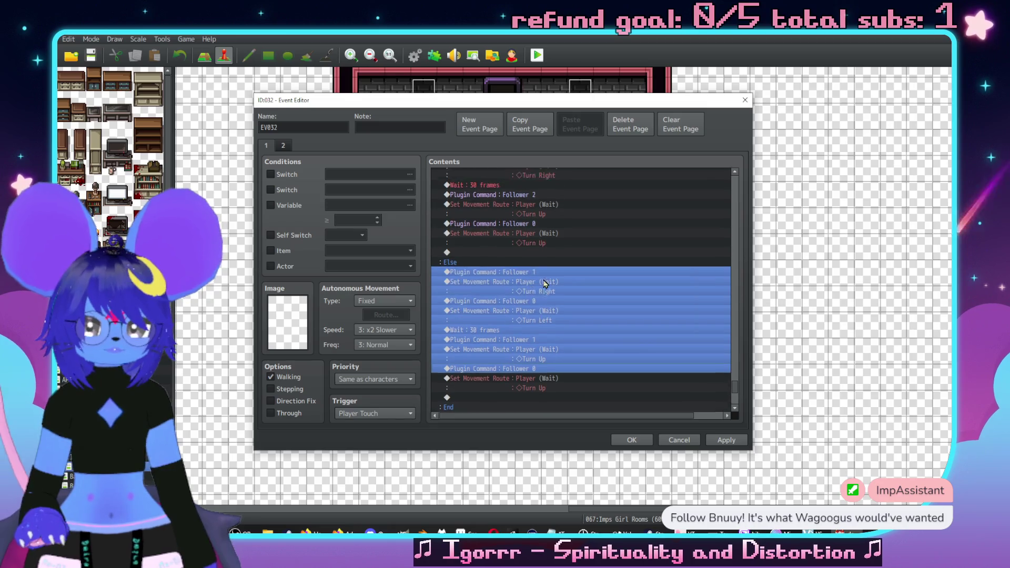
left_click(528, 233)
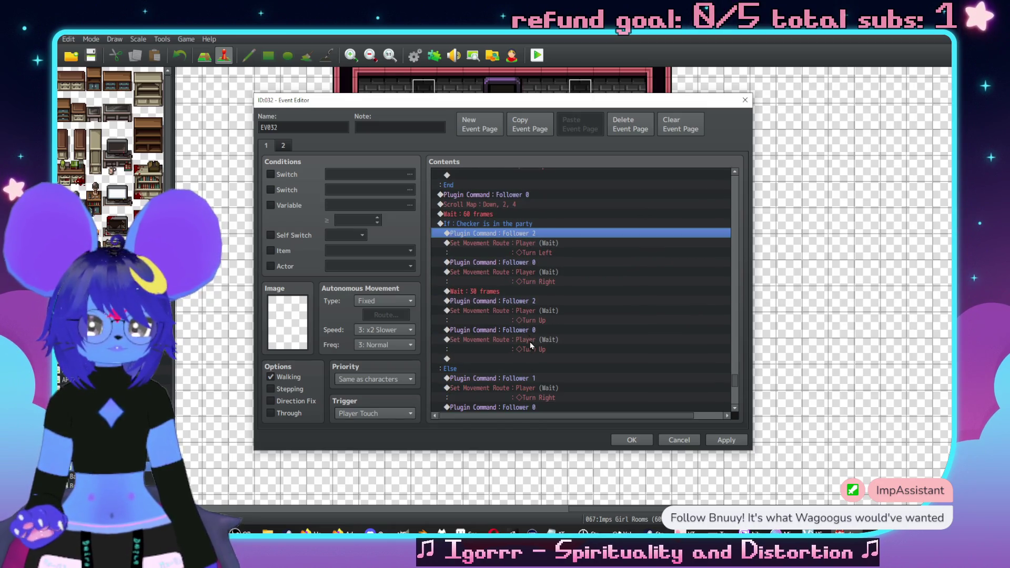
left_click(533, 331, "shift")
left_click(540, 346, "shift")
scroll(588, 337, "down", 10)
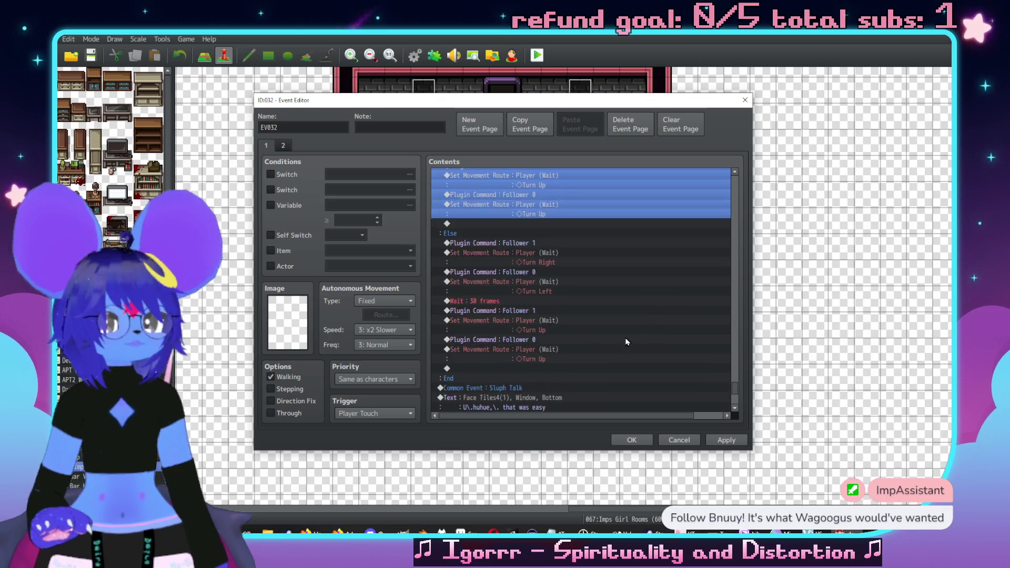
Step: Add a 30-frame Wait after the Imp's line
double_click(527, 386)
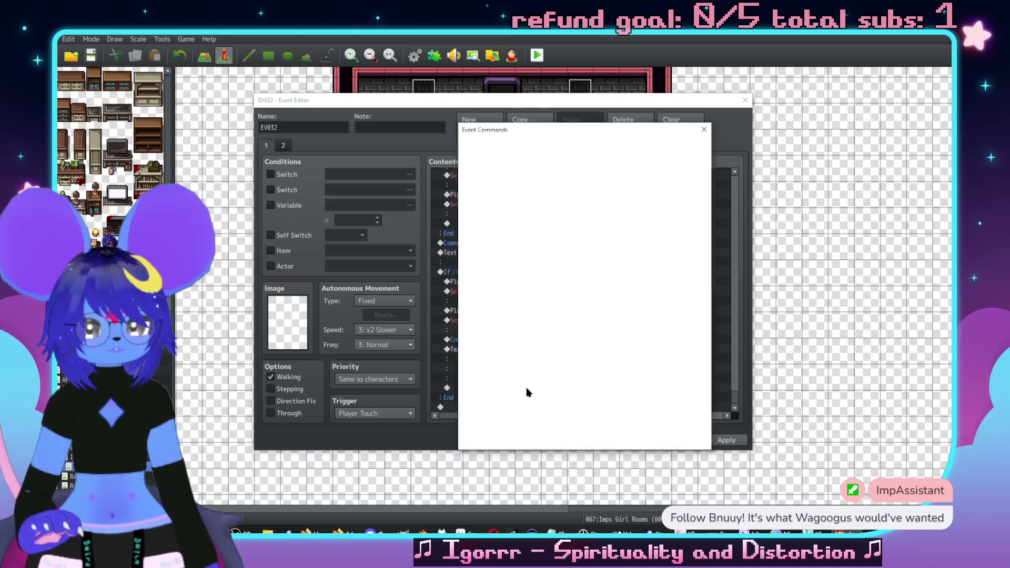
left_click(504, 148)
left_click(489, 148)
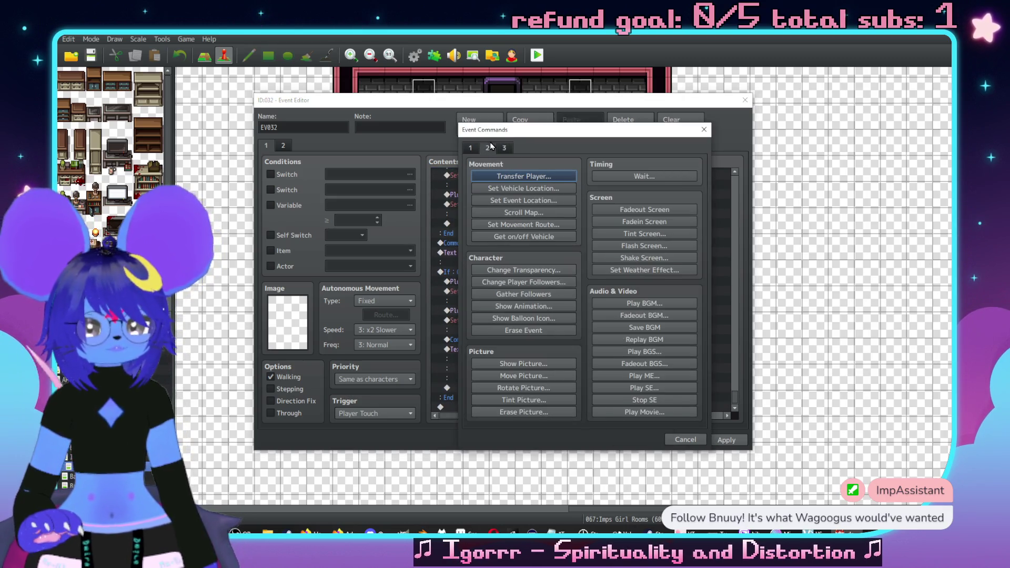
left_click(675, 176)
key("Return")
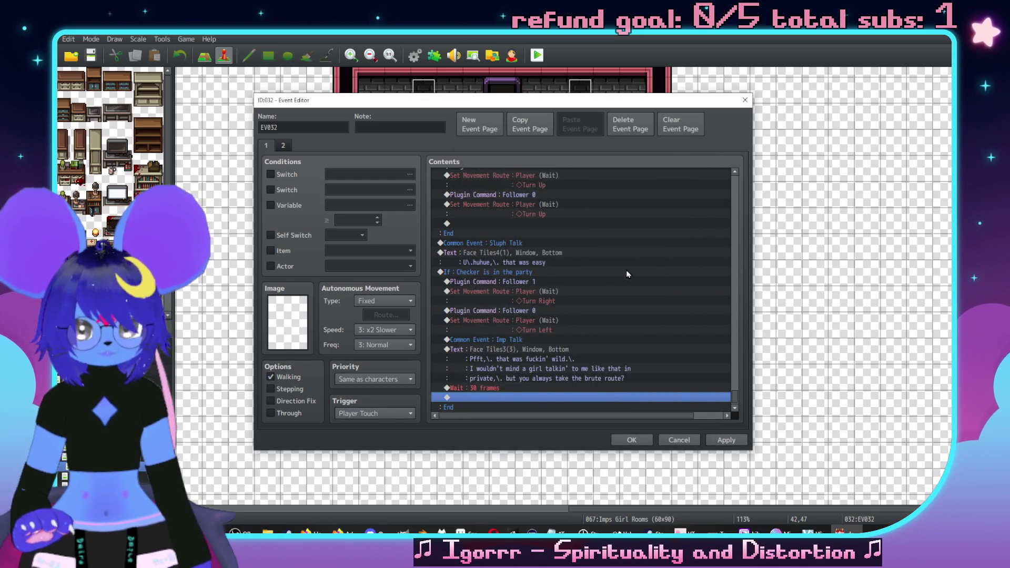
Step: Paste a copy of the Sluph Talk dialogue and start rewriting its text as 'This is'
scroll(531, 264, "down", 1)
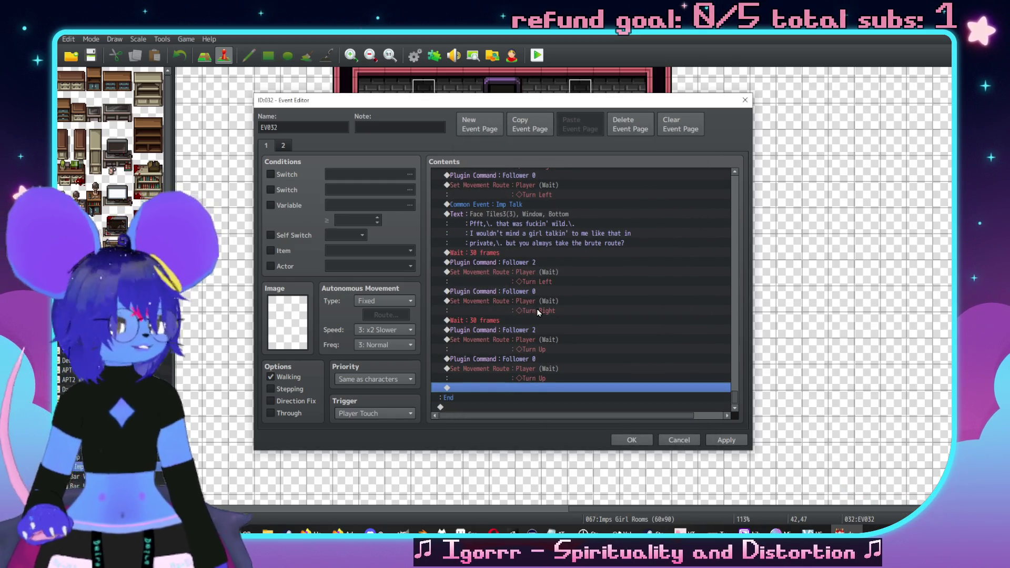
scroll(535, 284, "up", 6)
left_click(521, 284)
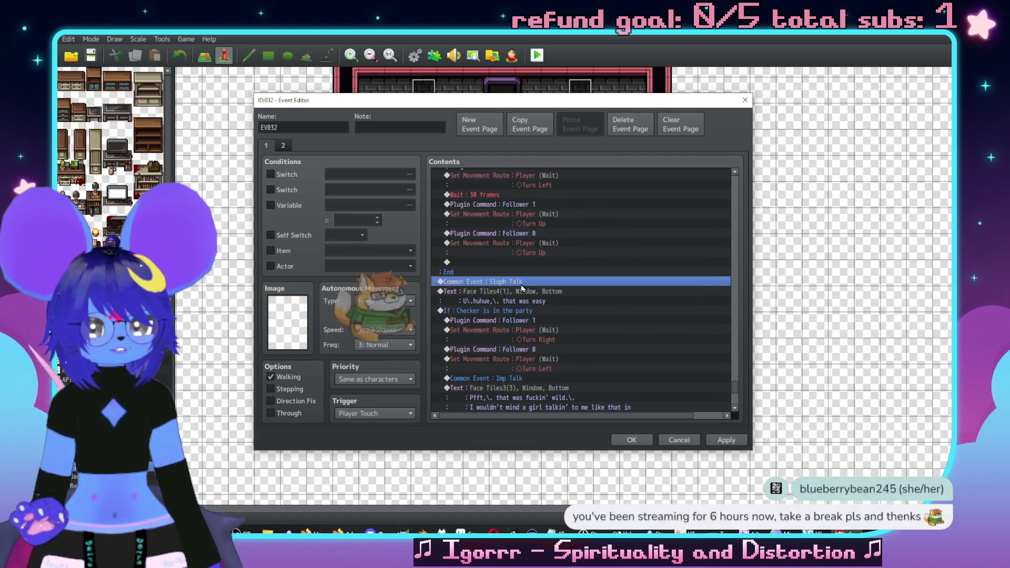
scroll(547, 321, "down", 6)
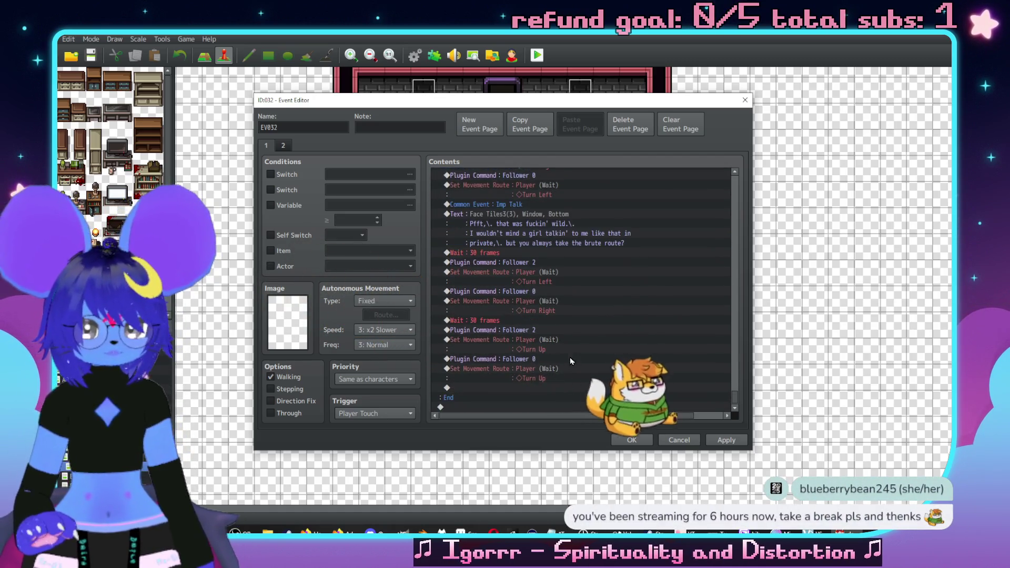
left_click(545, 386)
key("ctrl+v")
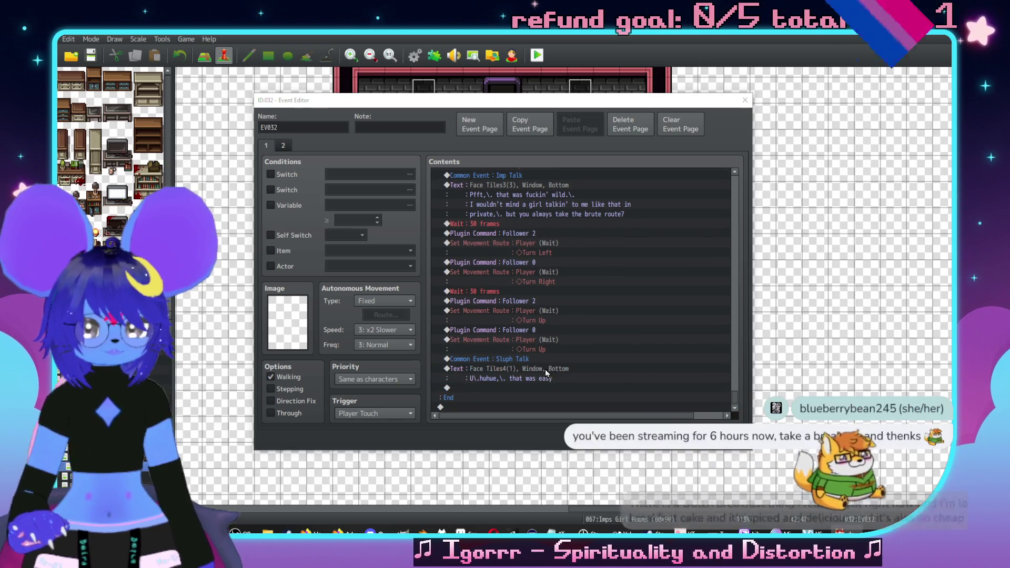
double_click(545, 369)
type("This i")
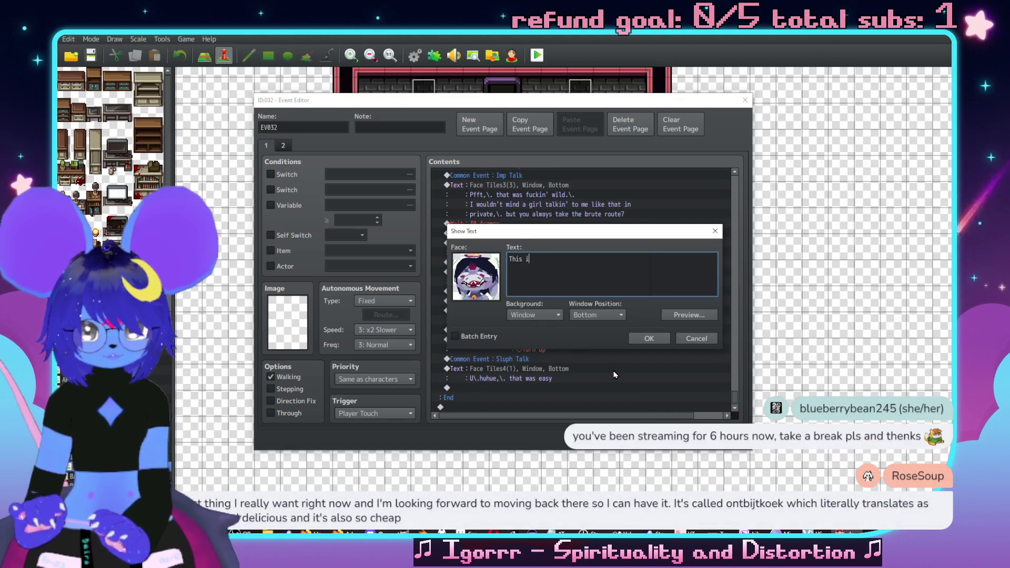
type("s")
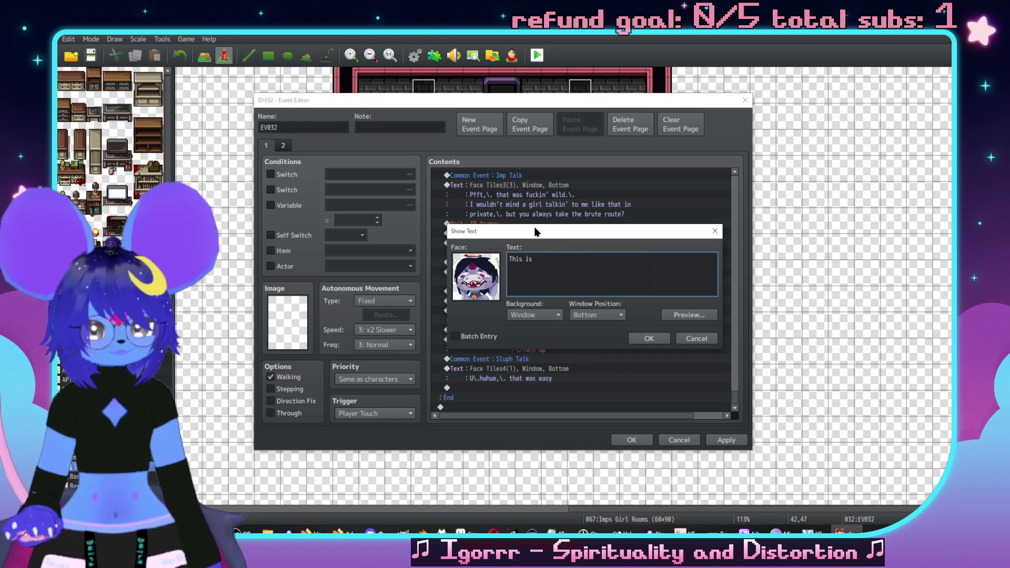
Step: Finish Sluph's line as 'This is different than normal'
left_click_drag(535, 227, 567, 244)
type("diffe")
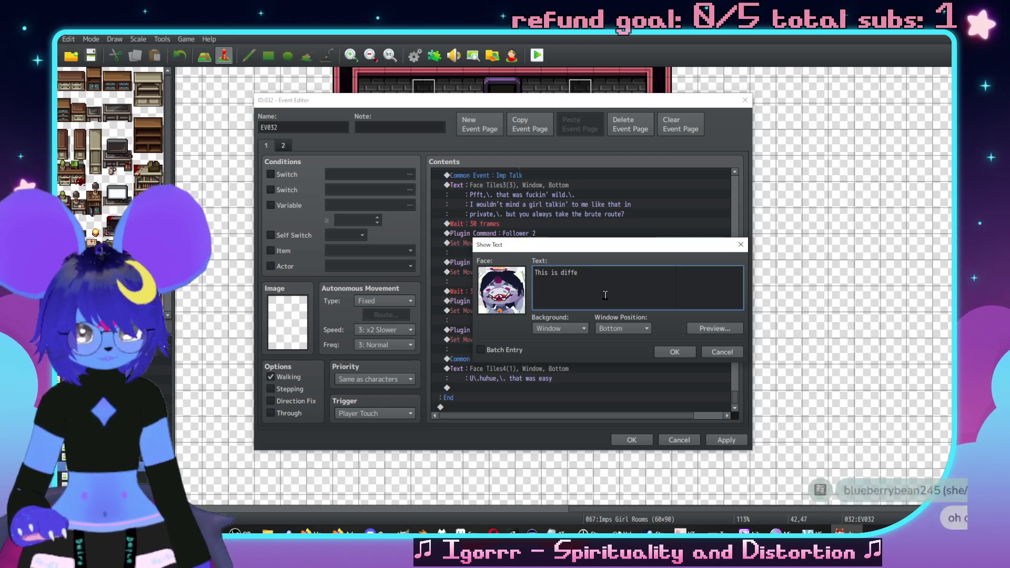
type("rent than normal")
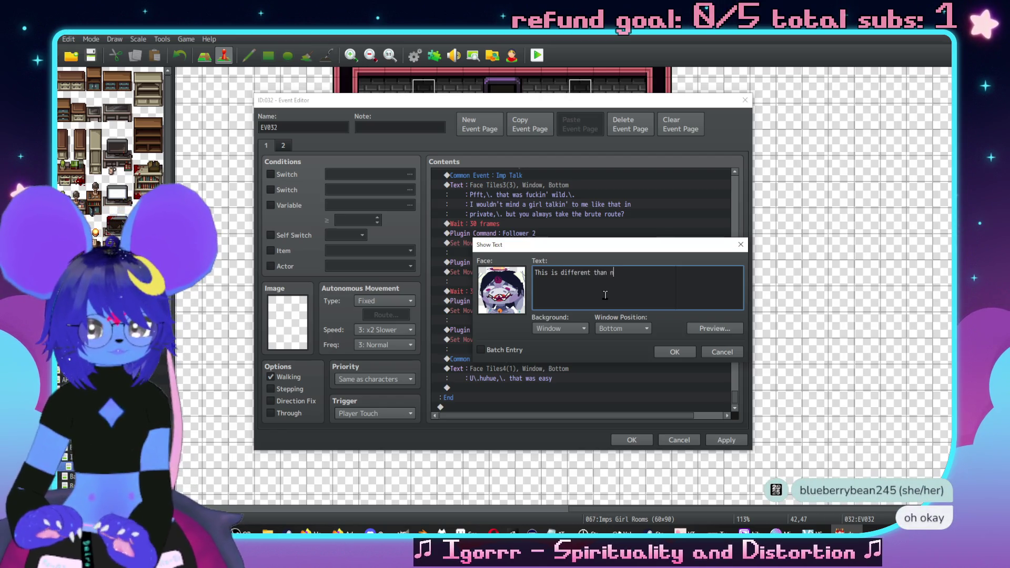
left_click(674, 352)
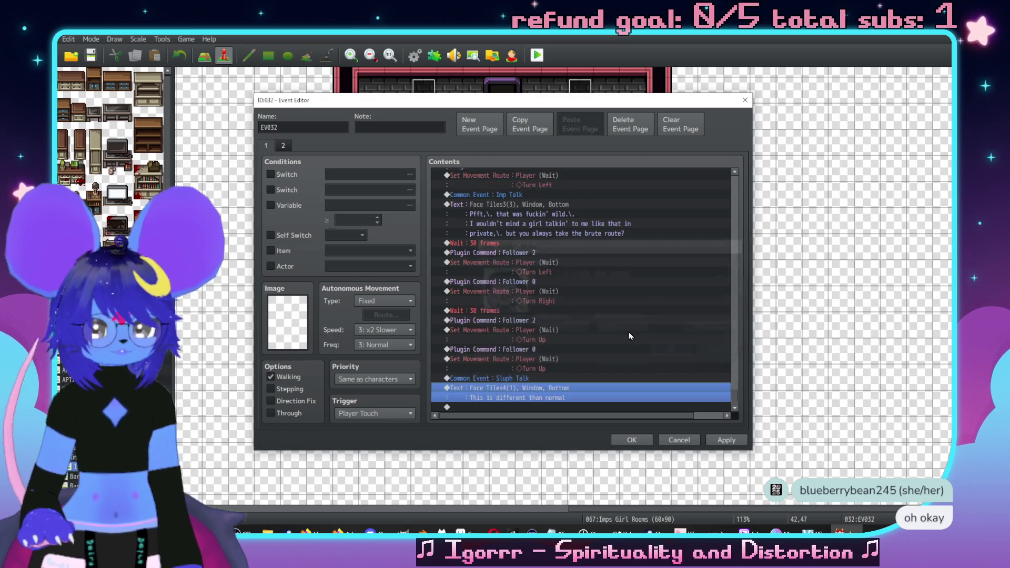
Step: Duplicate the message and change it to 'Don't forget I got basically abducted'
key("ctrl+c")
key("ctrl+v")
key("Return")
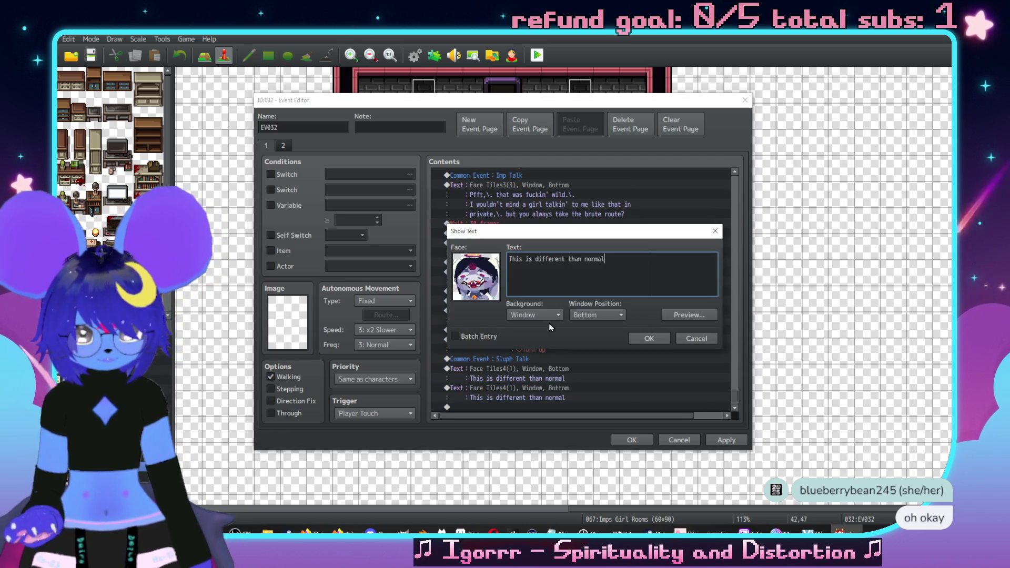
type("Don't forget I g")
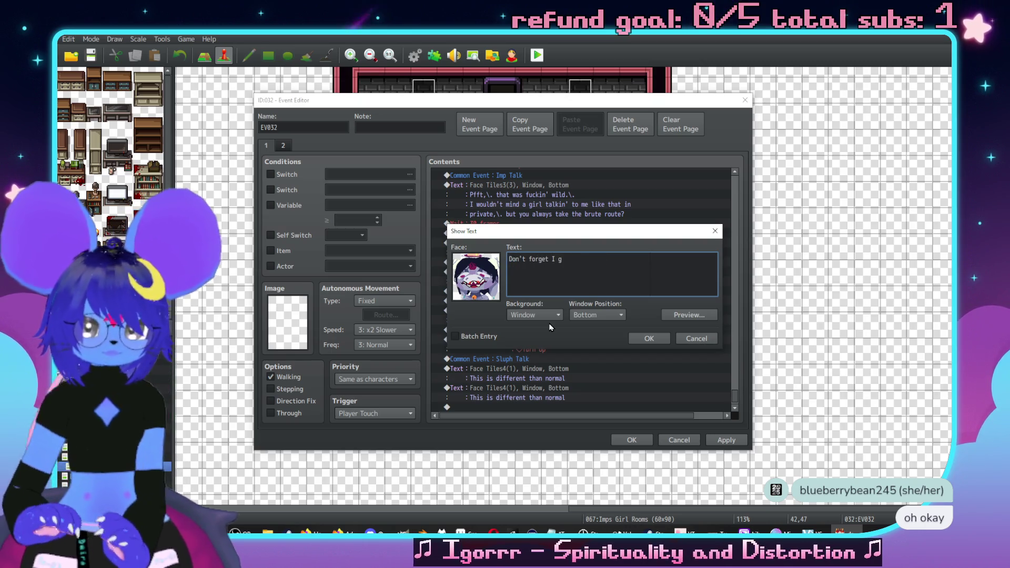
type("ot basicalle")
type("d a")
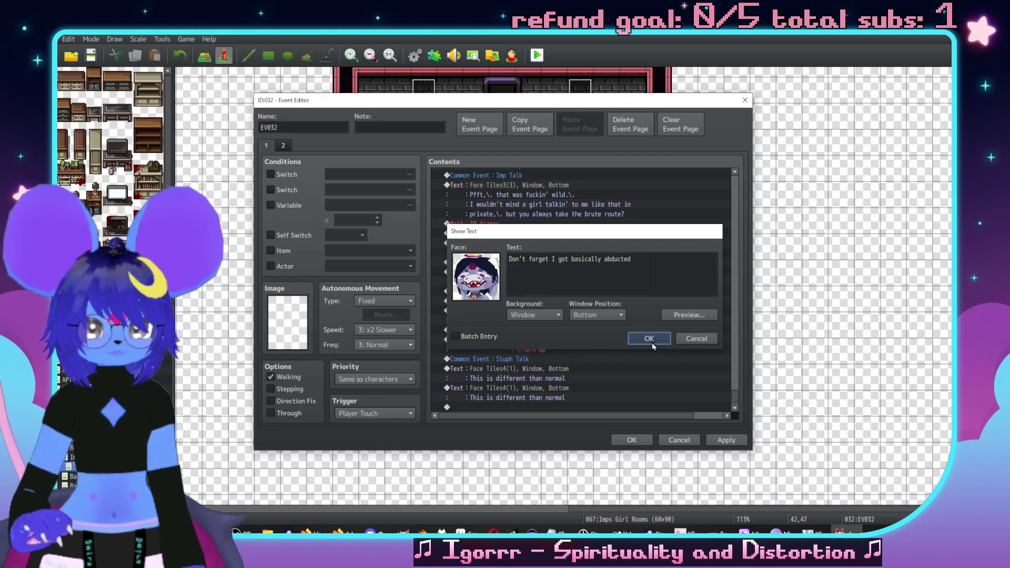
left_click(649, 338)
scroll(579, 336, "up", 3)
scroll(532, 337, "up", 3)
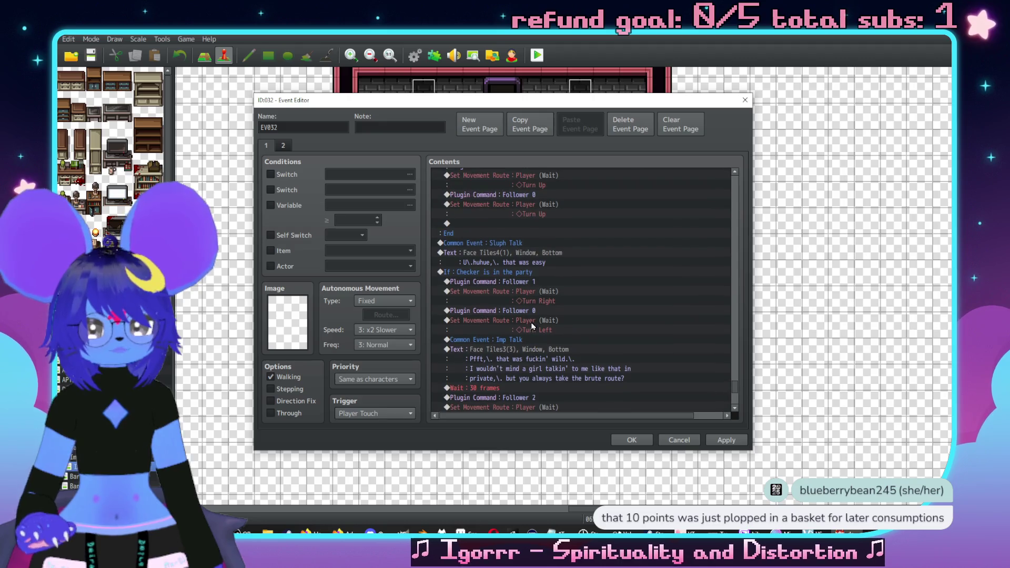
Step: Delete the extra Follower 2, Wait and Turn Up rows, keeping Wait, Follower 0 and Turn Right
left_click(535, 284)
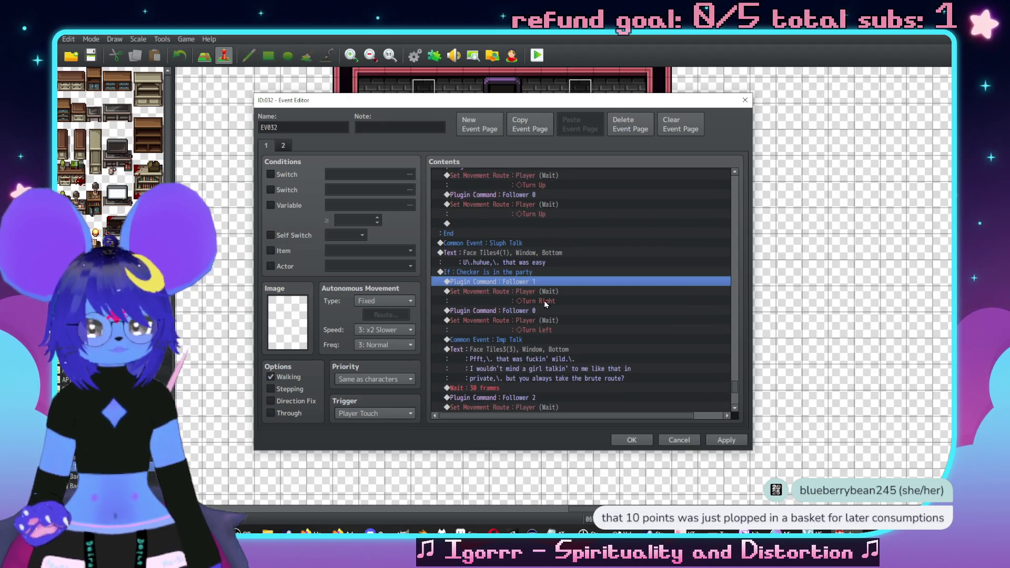
scroll(544, 301, "down", 5)
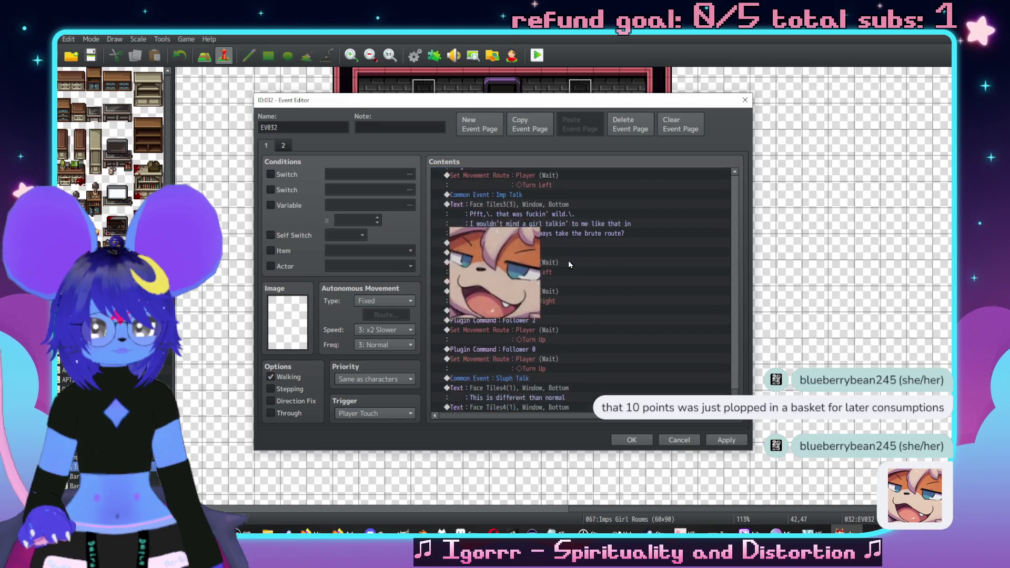
scroll(568, 264, "down", 1)
left_click_drag(552, 233, 552, 252)
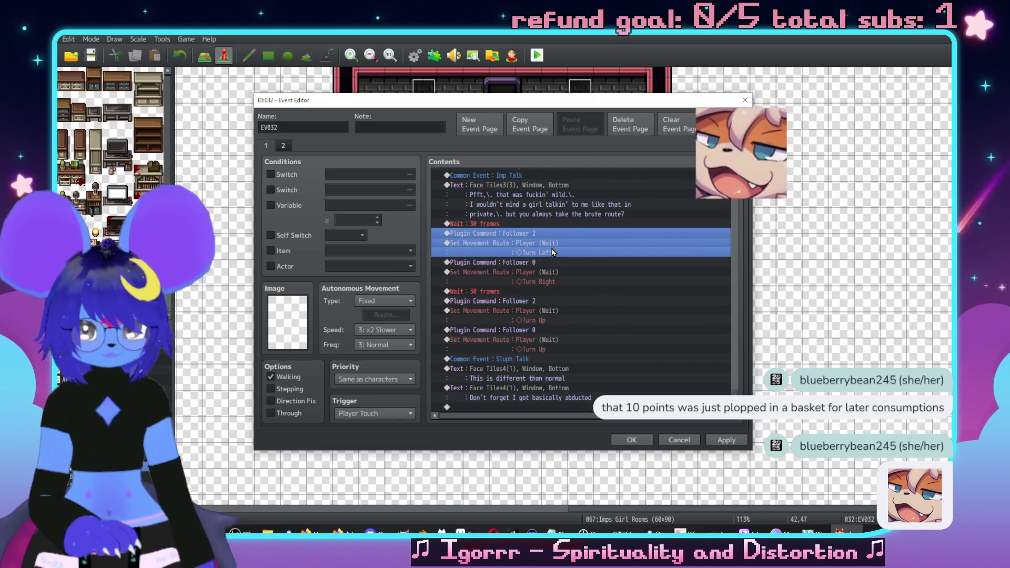
key("Delete")
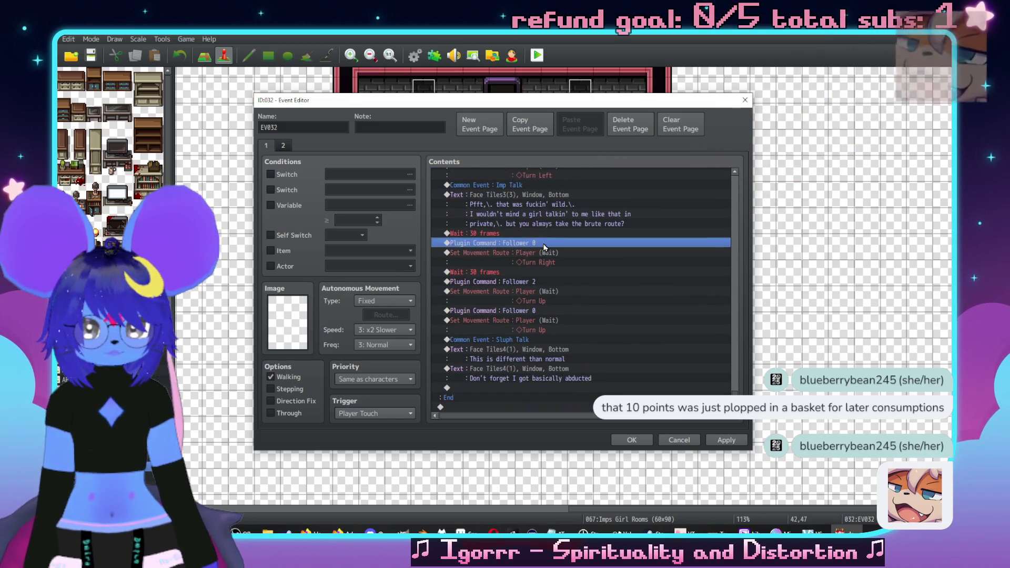
left_click(564, 271)
key("Delete")
key("Delete")
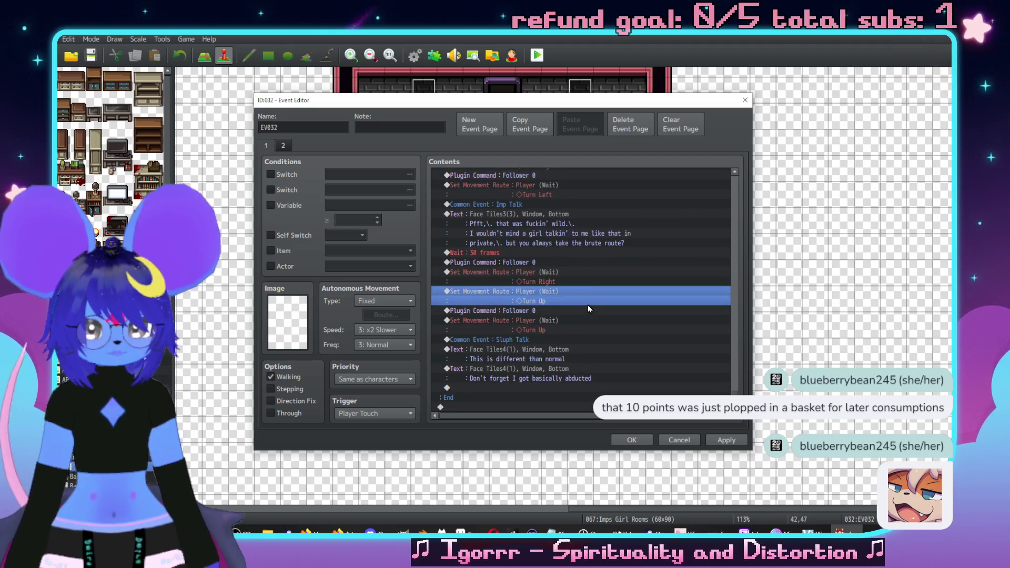
key("Delete")
key("Delete")
key("Delete")
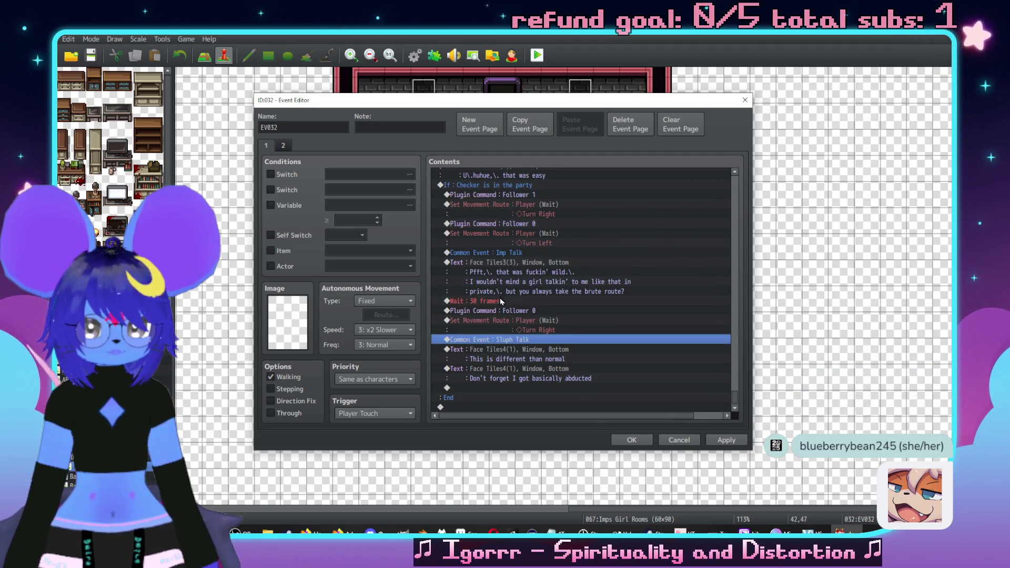
left_click(500, 300)
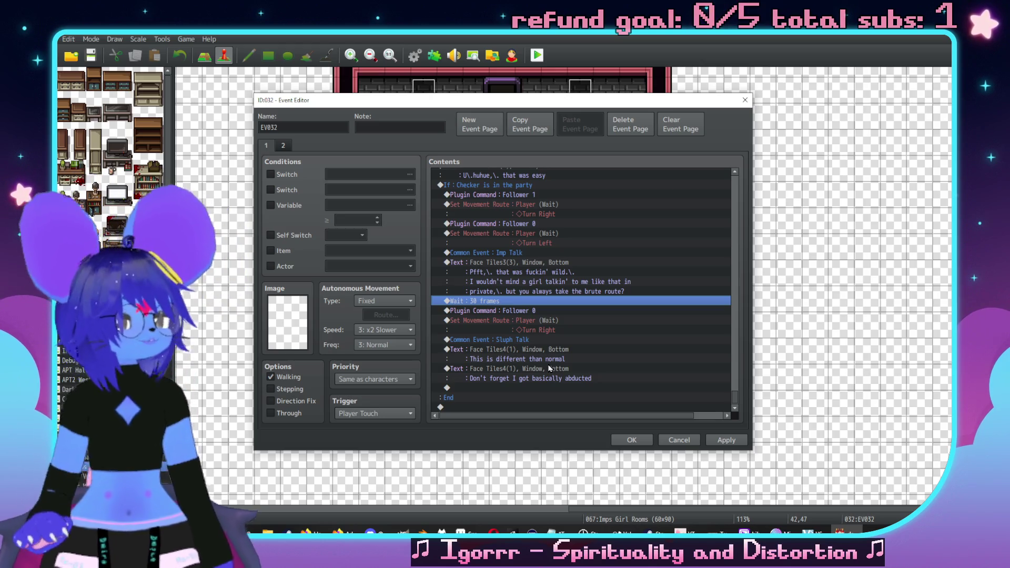
key("alt+Tab")
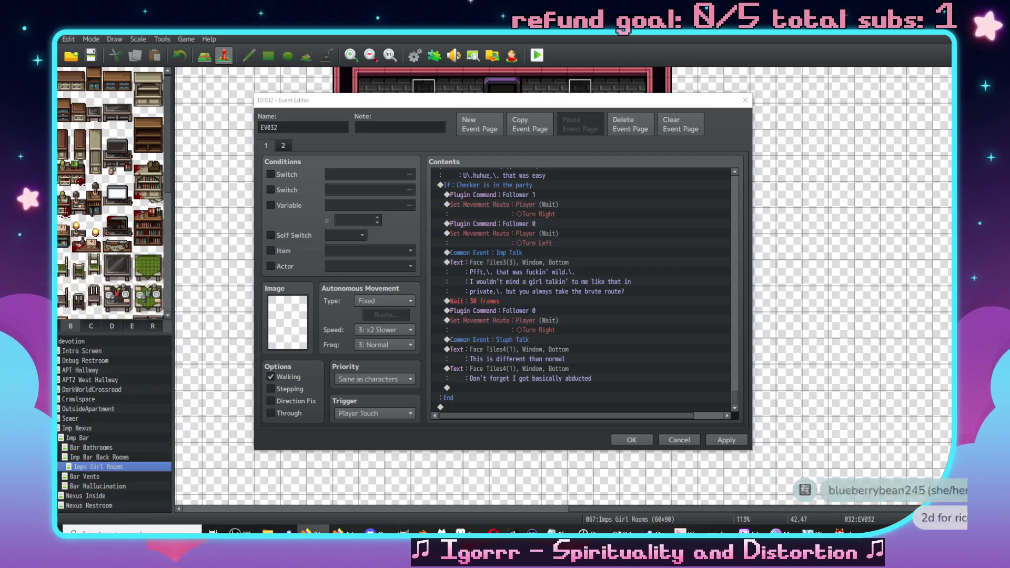
scroll(603, 332, "up", 7)
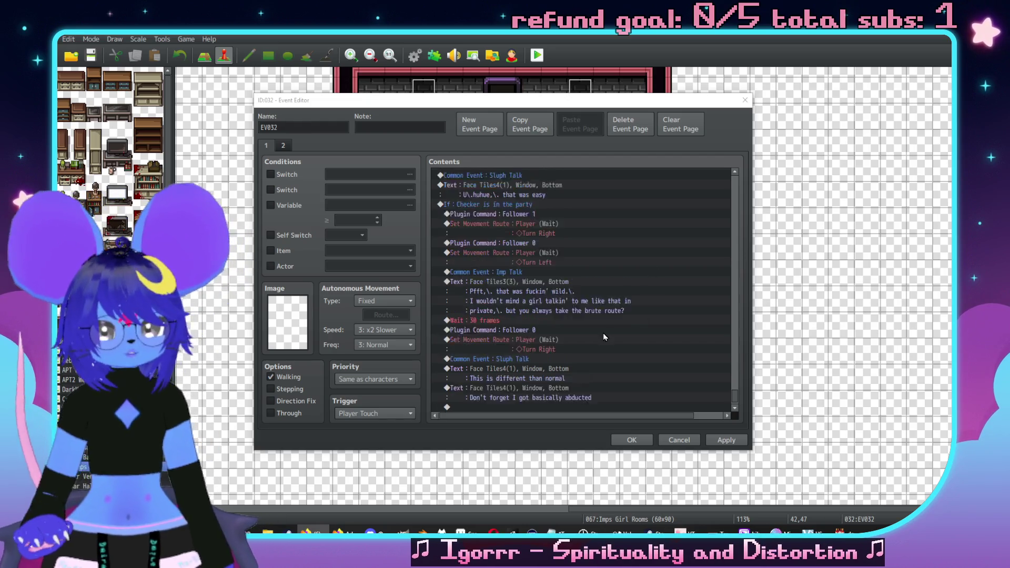
Step: Duplicate the 'I'm not gonna get in your way' Grixa text above Grixa's movement route
scroll(579, 336, "up", 10)
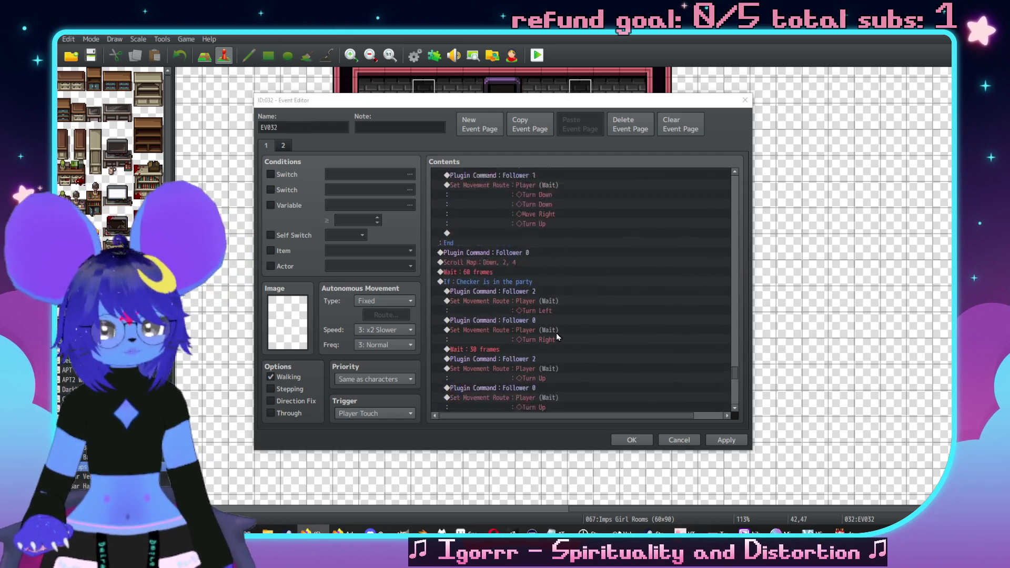
scroll(552, 330, "up", 4)
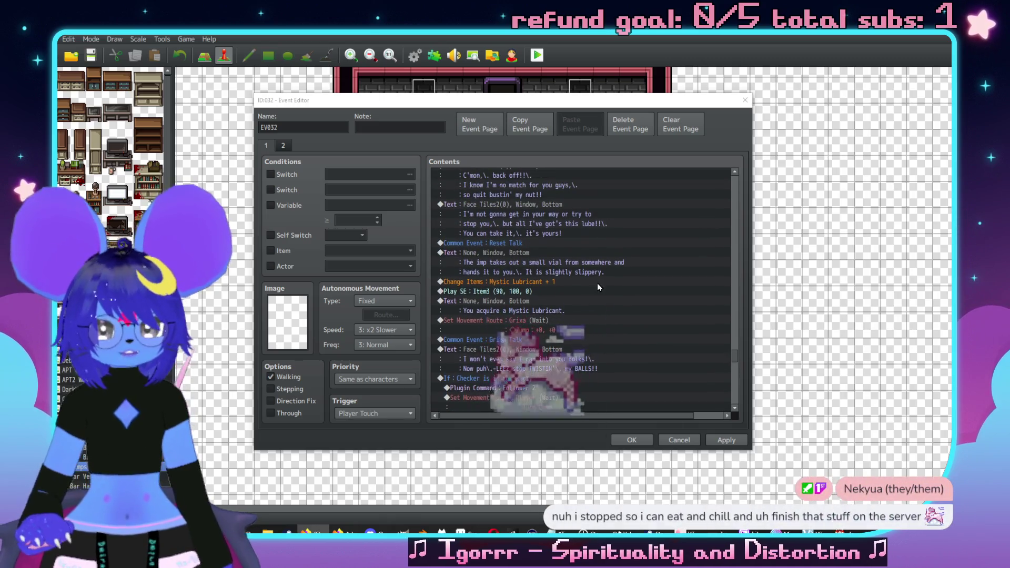
scroll(604, 284, "down", 1)
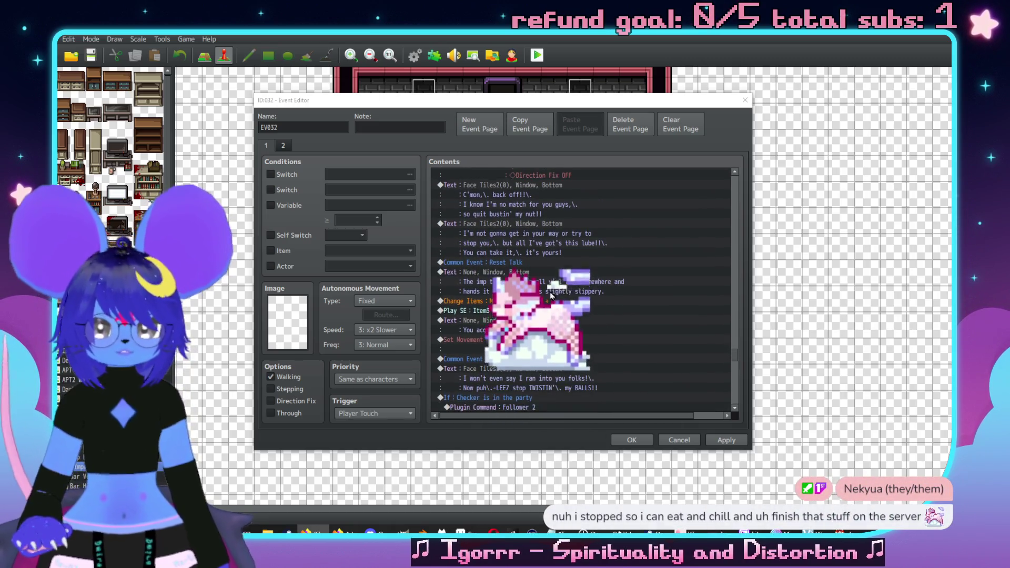
left_click(545, 233)
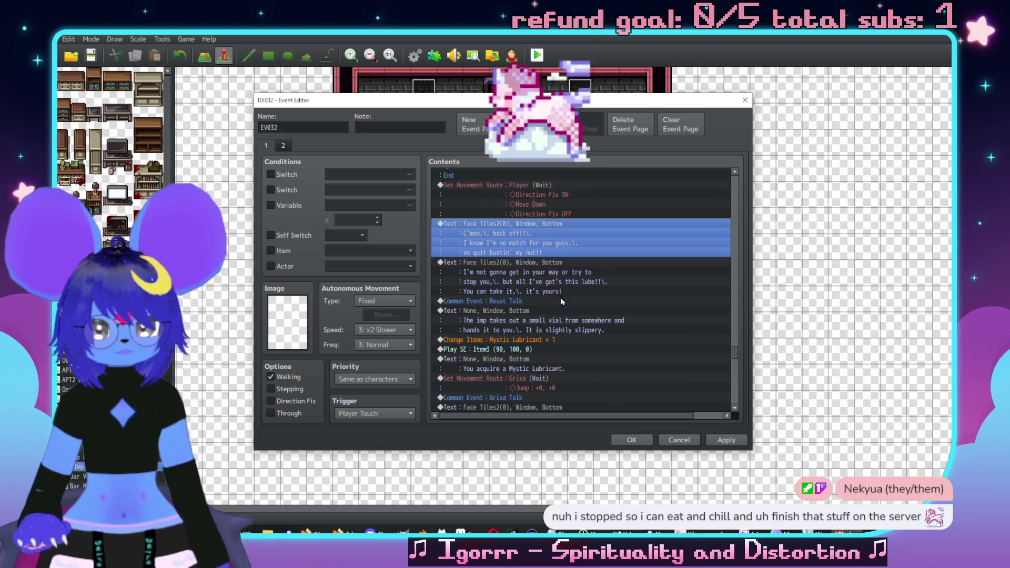
key("Up")
left_click(545, 234)
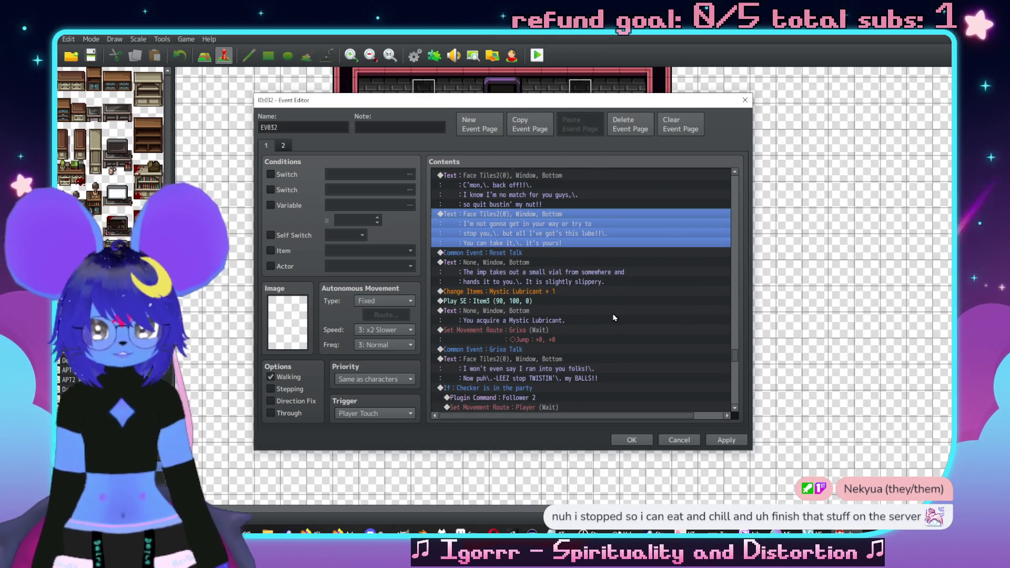
key("ctrl+c")
scroll(572, 372, "down", 1)
left_click(529, 322)
key("ctrl+v")
Step: Insert a Common Event call to 0020 Grixa Talk above the copied text
left_click(545, 330)
key("Insert")
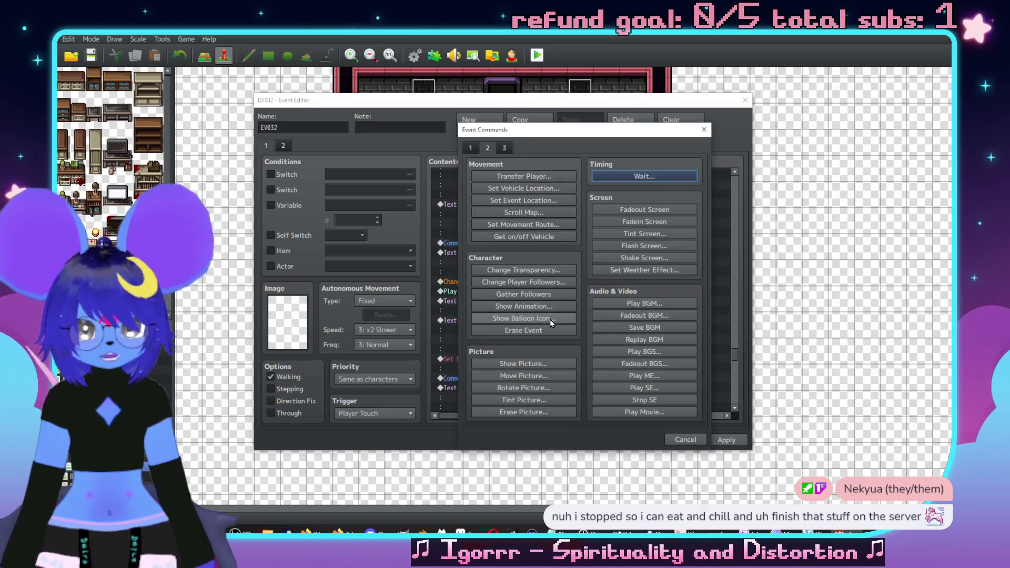
left_click(469, 149)
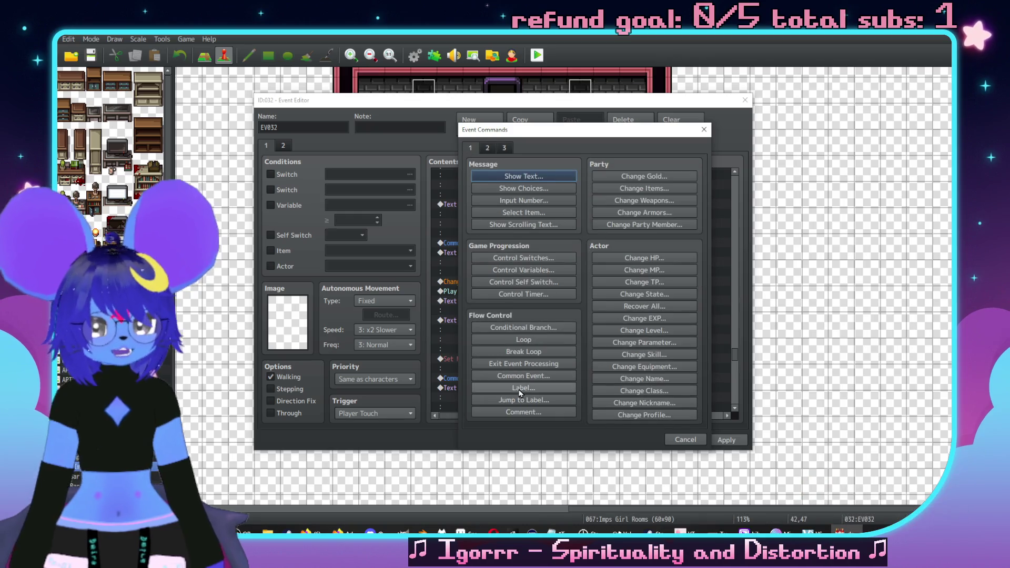
left_click(524, 375)
left_click(575, 305)
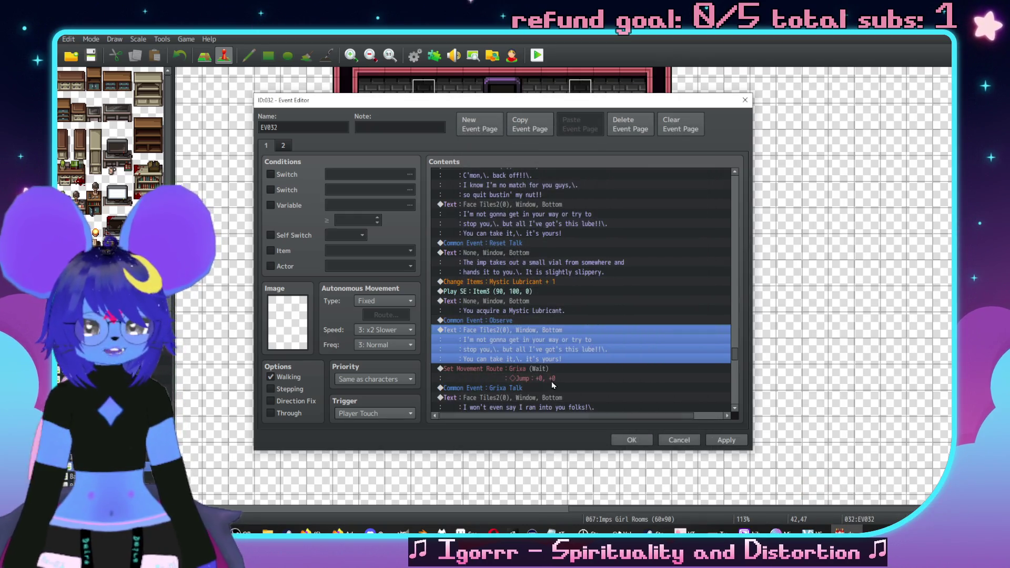
left_click(568, 292)
scroll(595, 342, "down", 6)
left_click(598, 295)
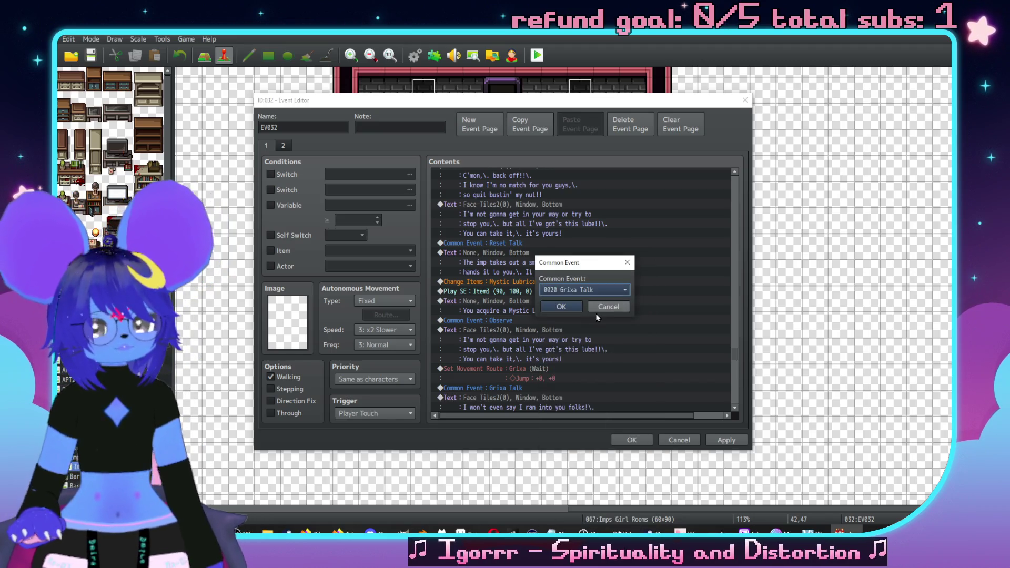
left_click(575, 305)
double_click(580, 349)
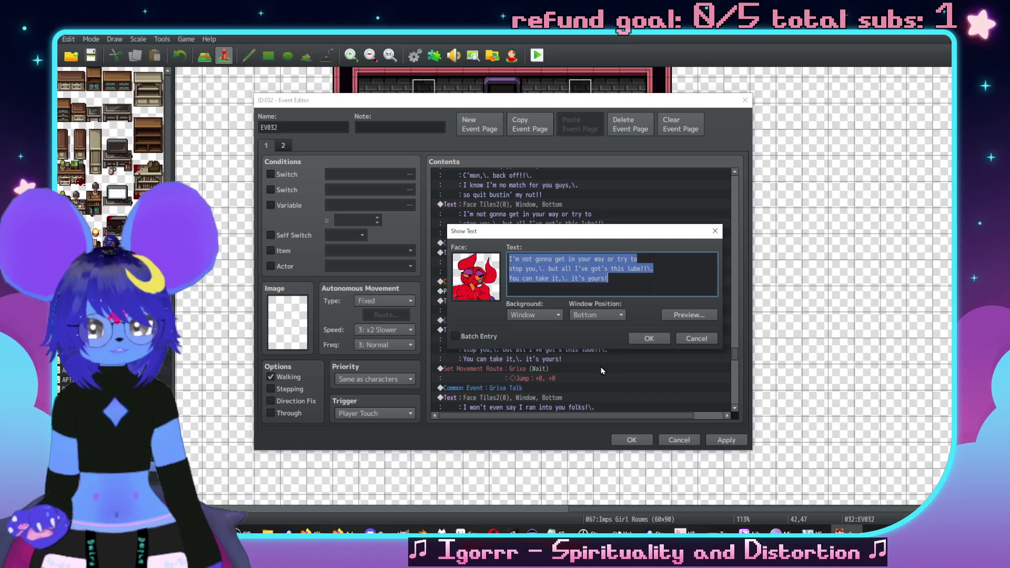
Step: Replace the text with 'I don't have NOTHIN' else ON or IN my body!' and 'Not even under the folds!'
type("I don't have NOTHIN")
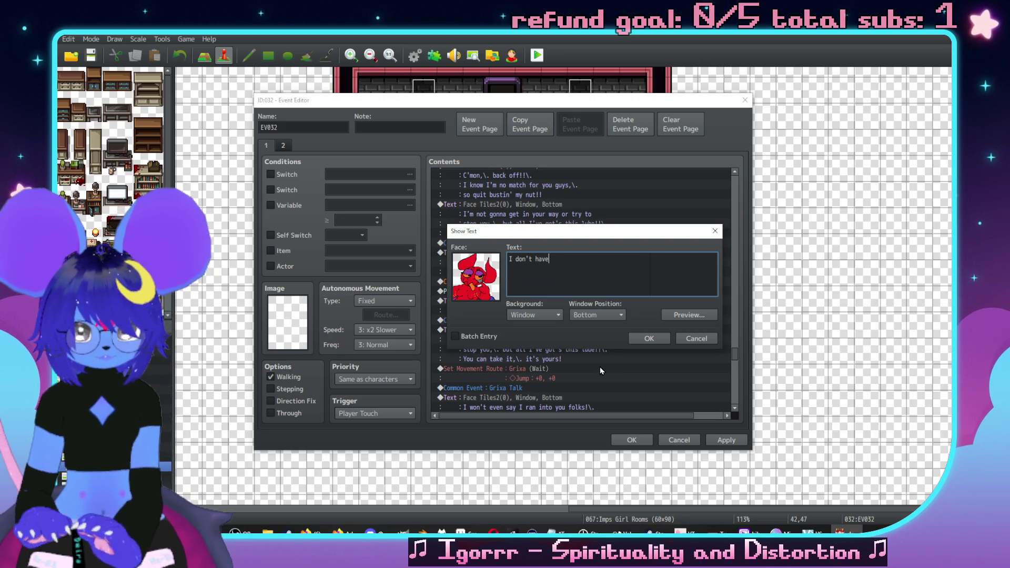
type("' else ")
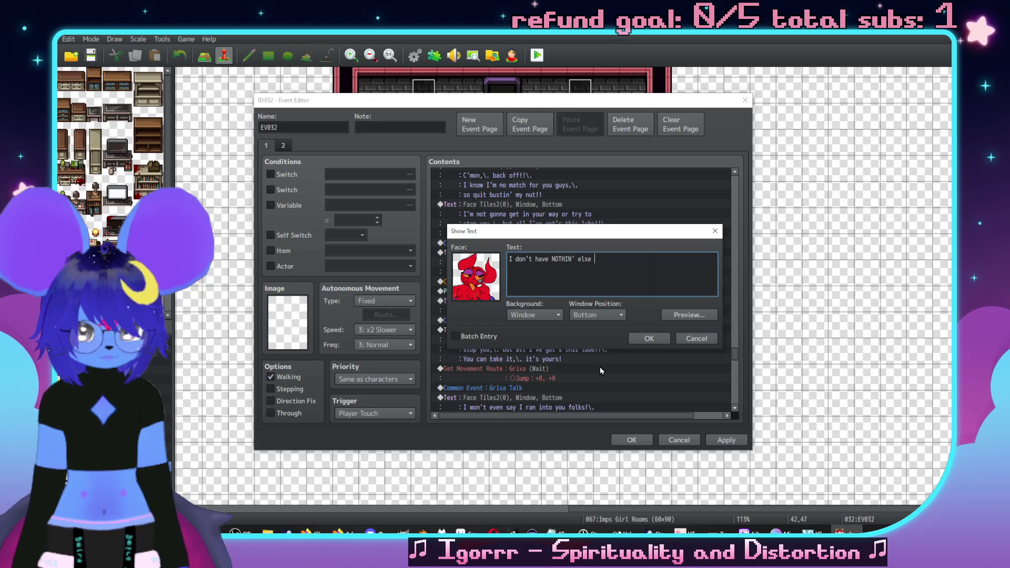
type("ON or IN my body!\\.")
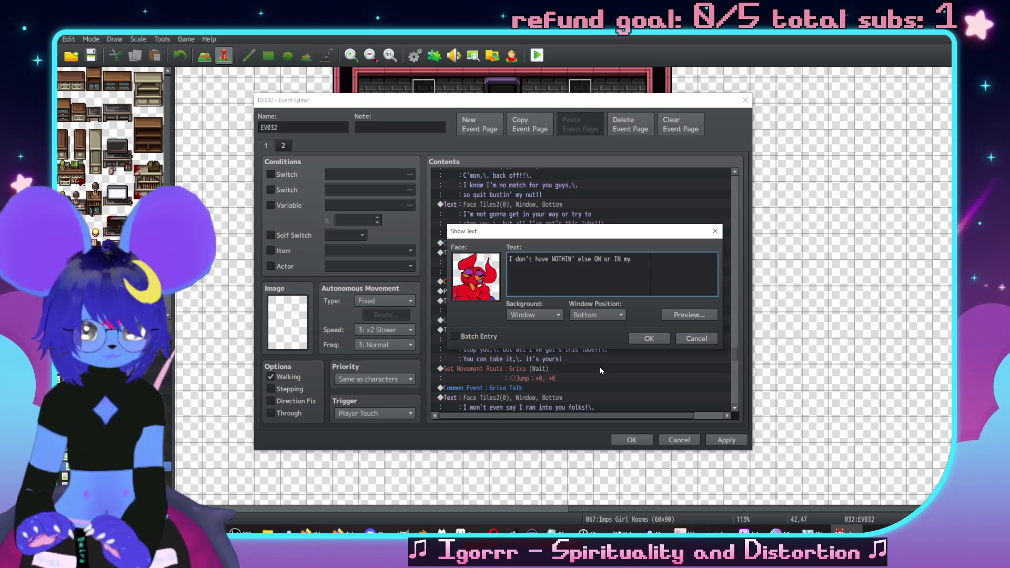
key("Return")
type("You c")
key("BackSpace")
key("BackSpace")
key("BackSpace")
type("Not e")
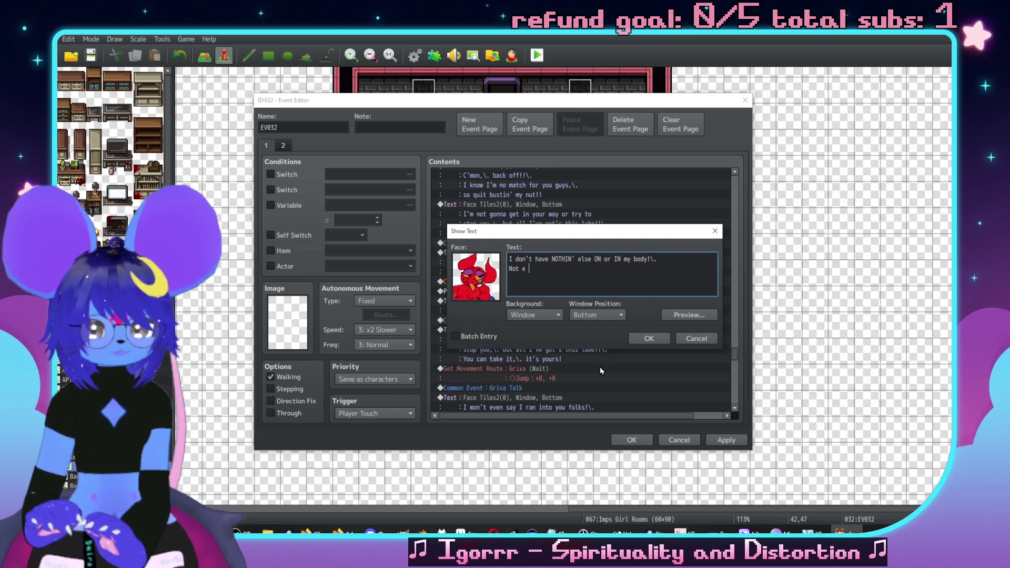
key("BackSpace")
type("ven unnder")
key("BackSpace")
key("BackSpace")
key("BackSpace")
type("der the folds!")
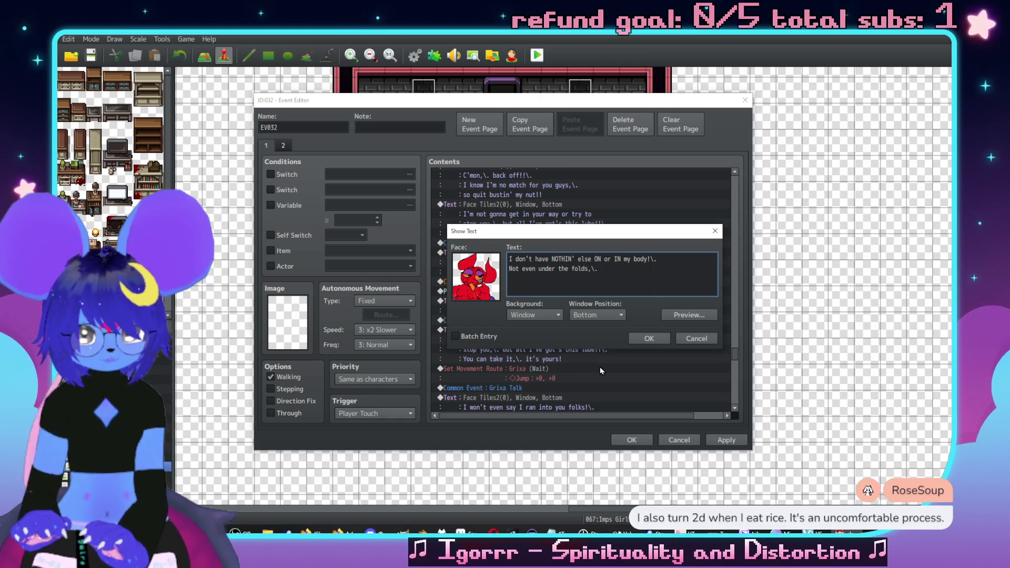
type(" I C")
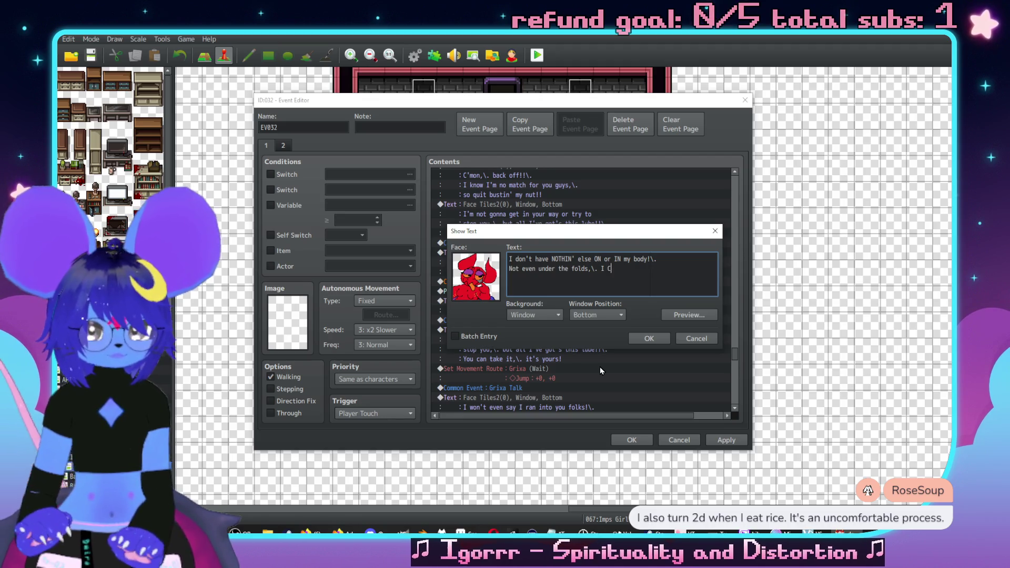
type("RAWSS my")
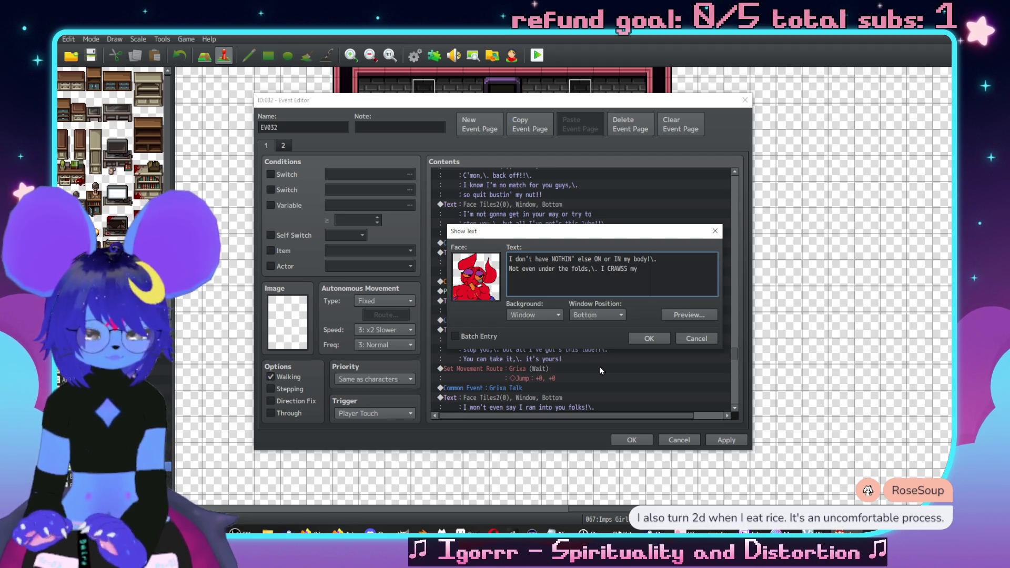
type(" HEART!")
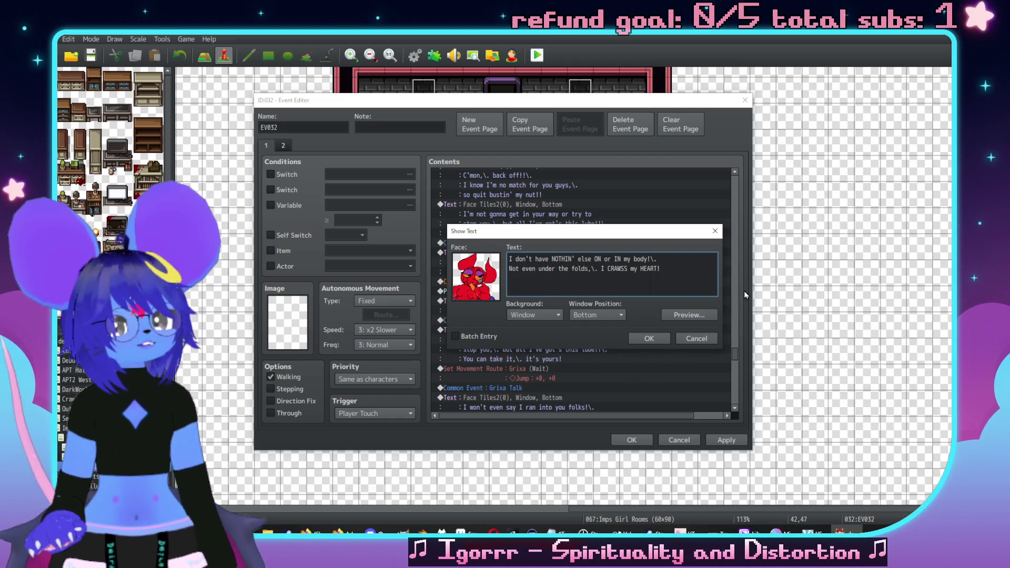
Step: Respell CRAWSS as CUH-RAWSS, preview, and put 'I CUH-RAWSS my HEART!' on its own line
left_click(614, 270)
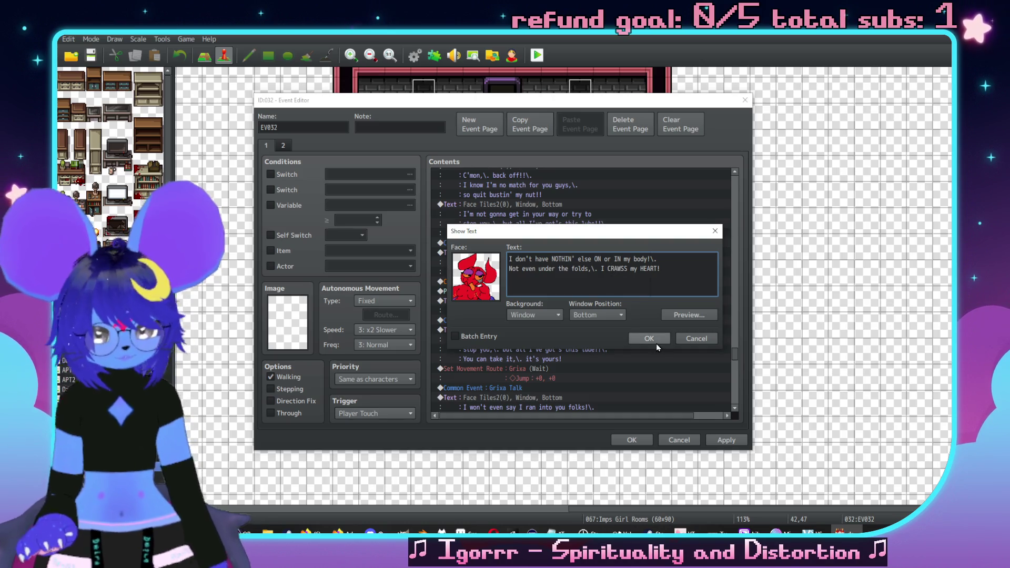
type("-")
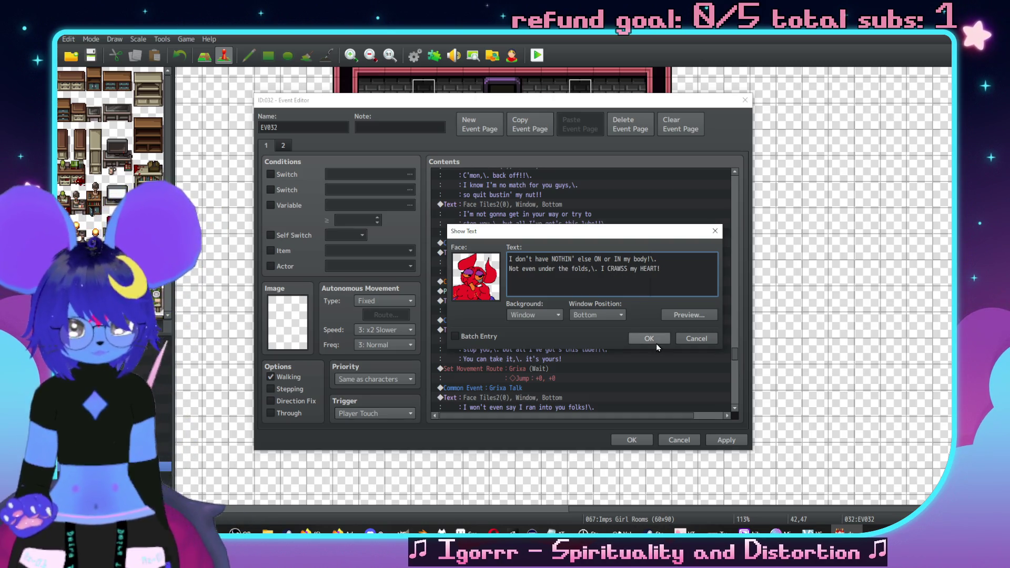
key("BackSpace")
type("UH-")
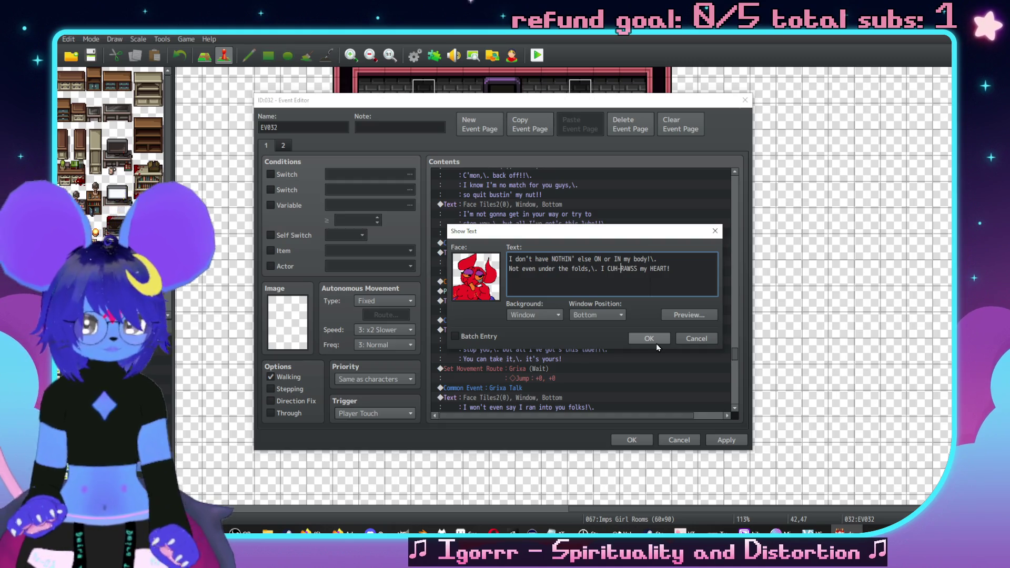
left_click(706, 316)
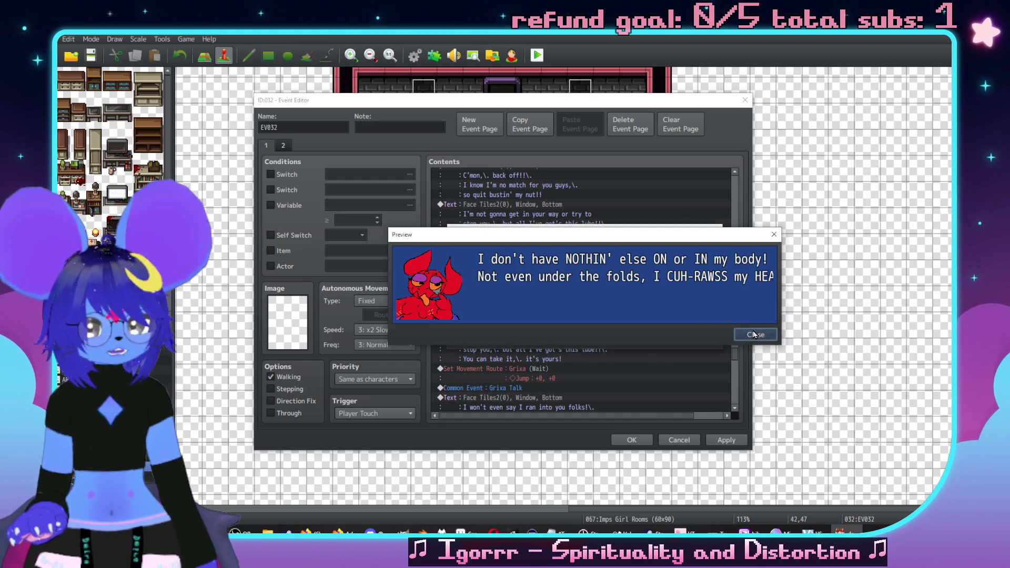
left_click(755, 334)
left_click(601, 268)
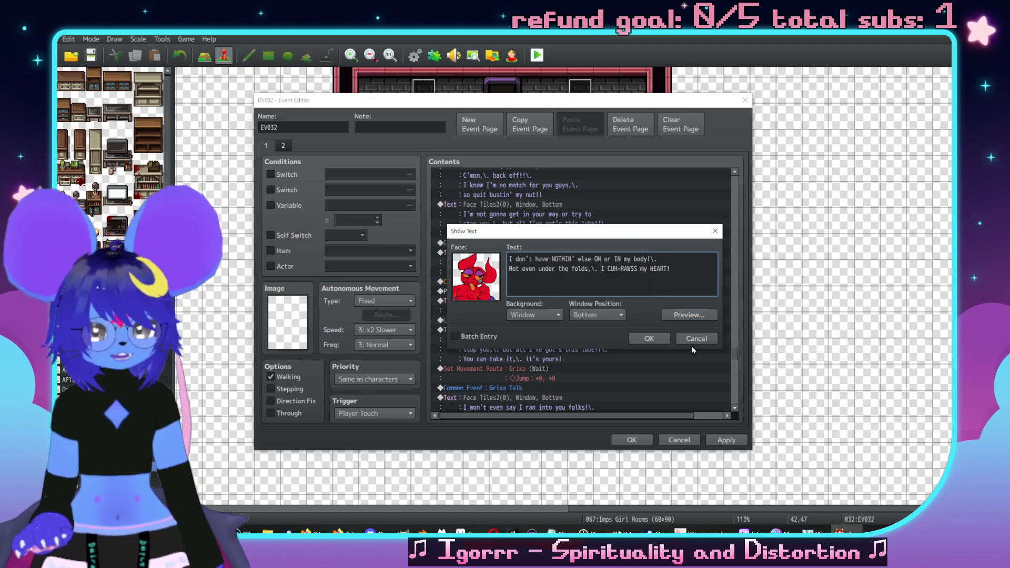
key("Return")
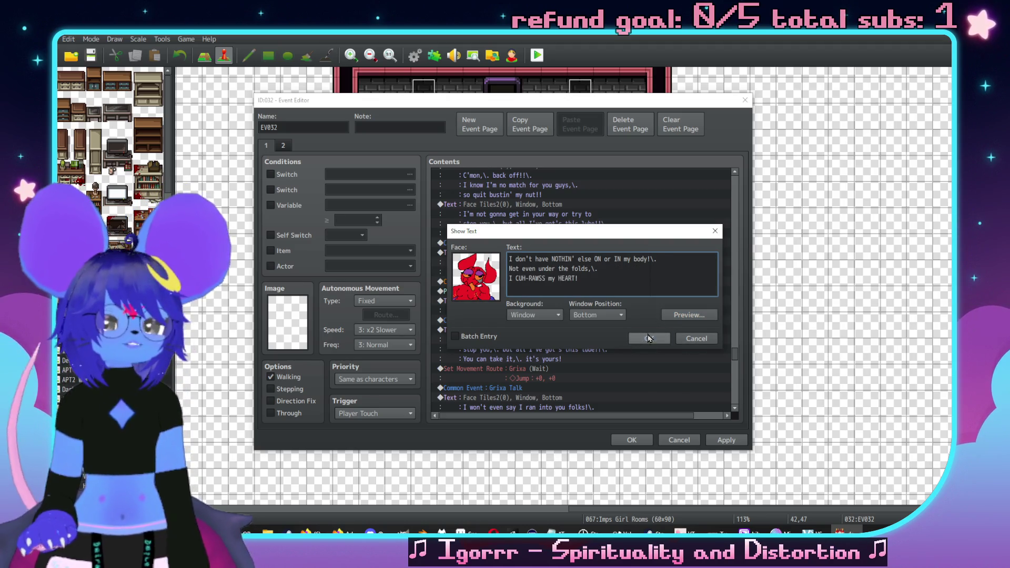
Step: Confirm the edited Grixa line and move Grixa's jump movement route above the Grixa Talk call
left_click(649, 338)
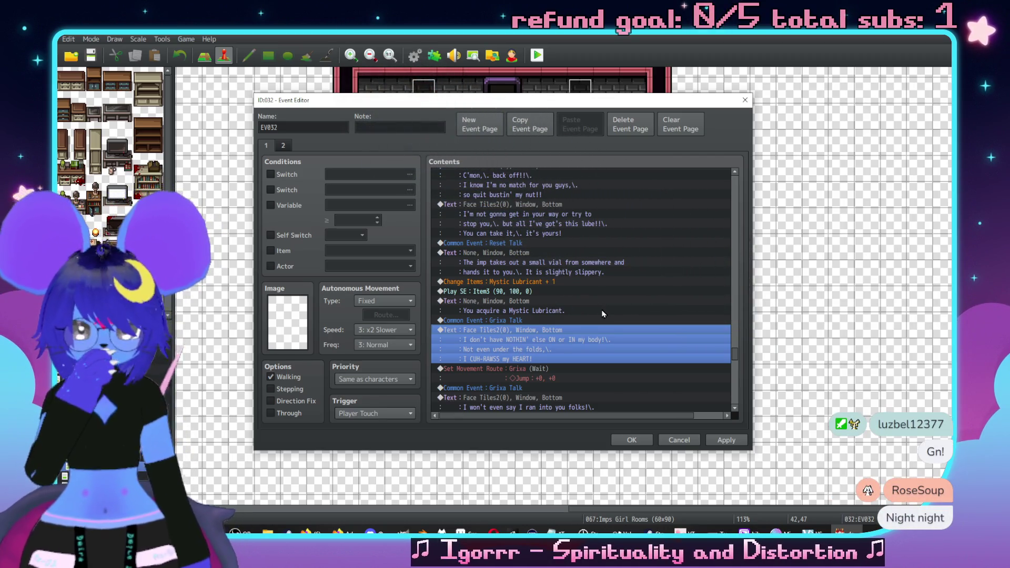
scroll(603, 314, "down", 1)
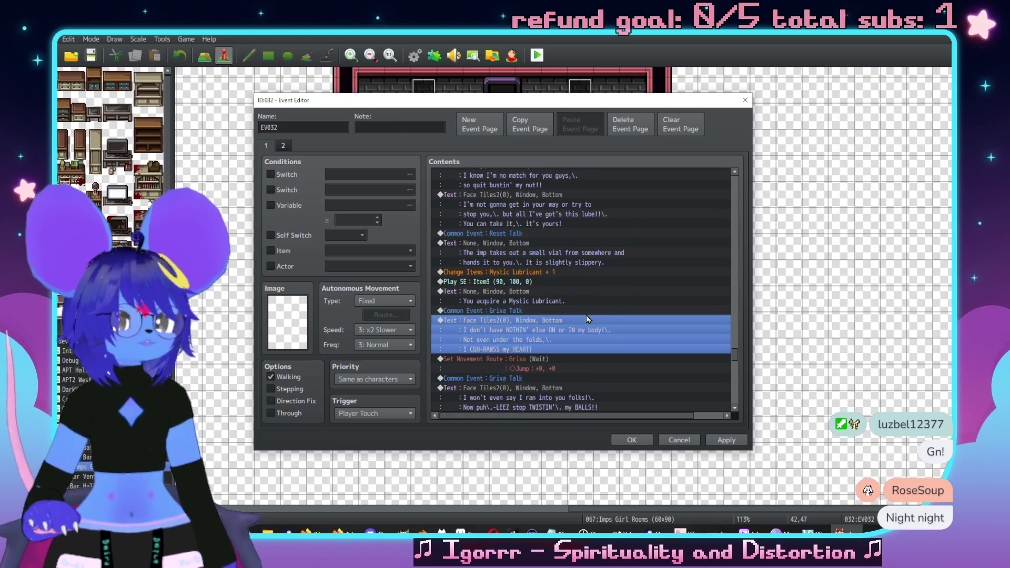
scroll(588, 319, "down", 4)
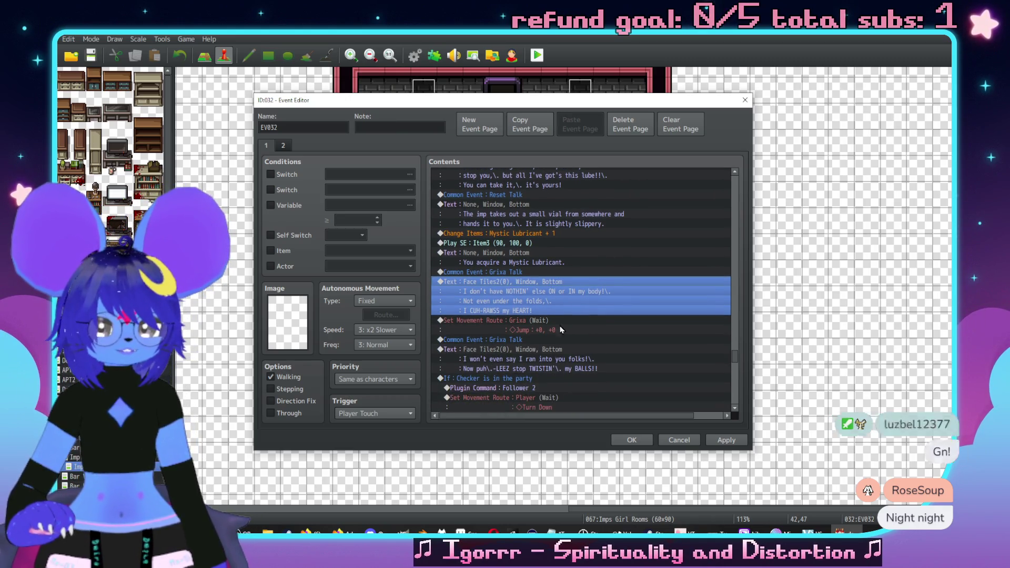
left_click(539, 326)
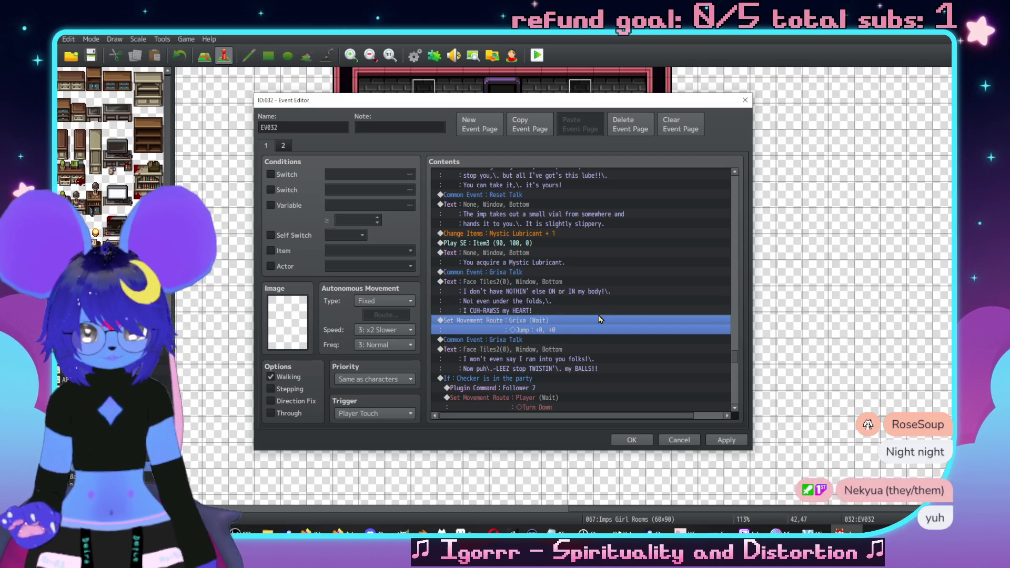
key("ctrl+x")
left_click(558, 272)
key("ctrl+v")
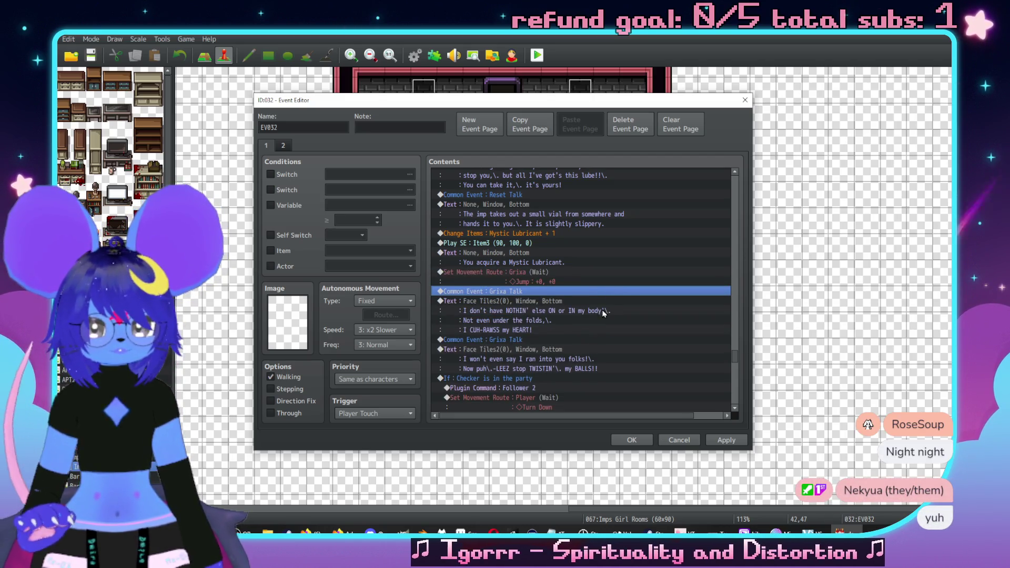
Step: Delete the duplicate Common Event: Grixa Talk call and playtest the dialogue
left_click(531, 339)
key("Delete")
scroll(645, 270, "down", 1)
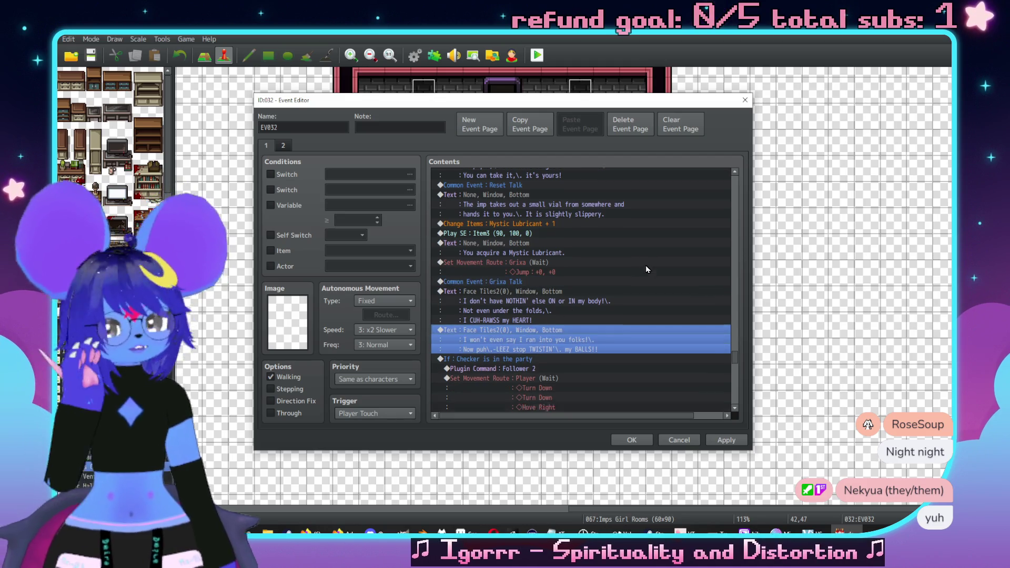
scroll(646, 268, "down", 2)
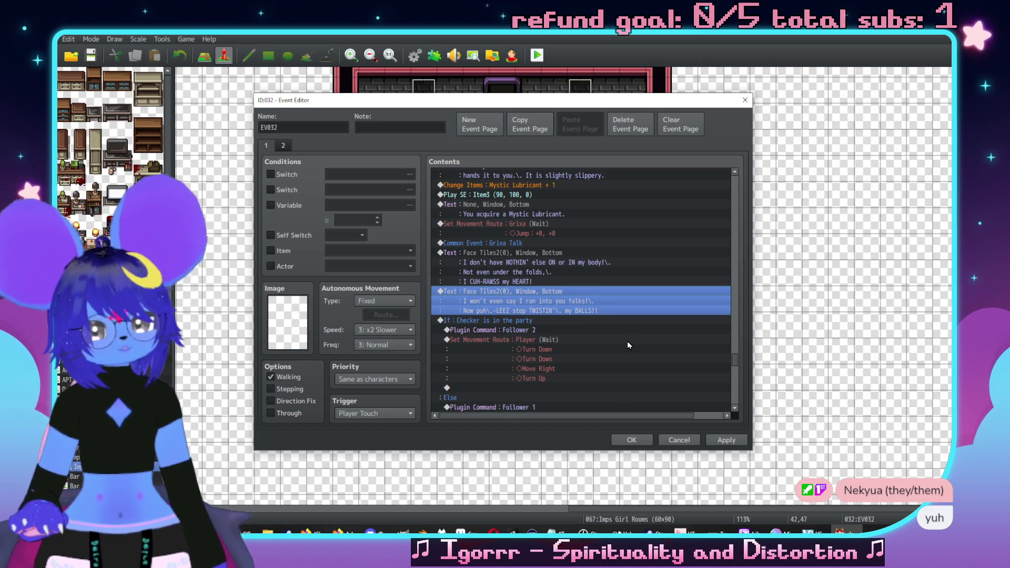
key("ctrl+r")
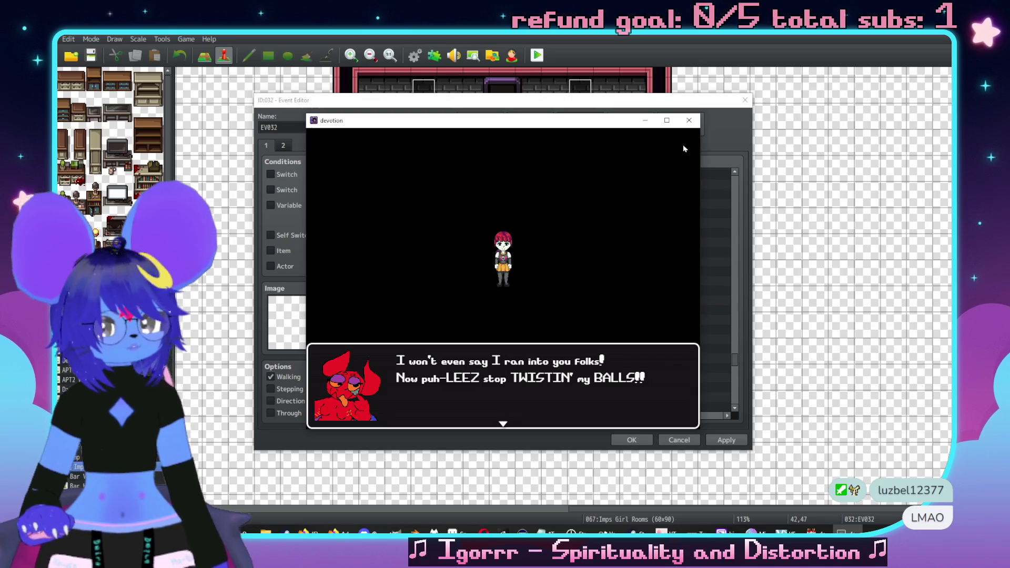
left_click(689, 120)
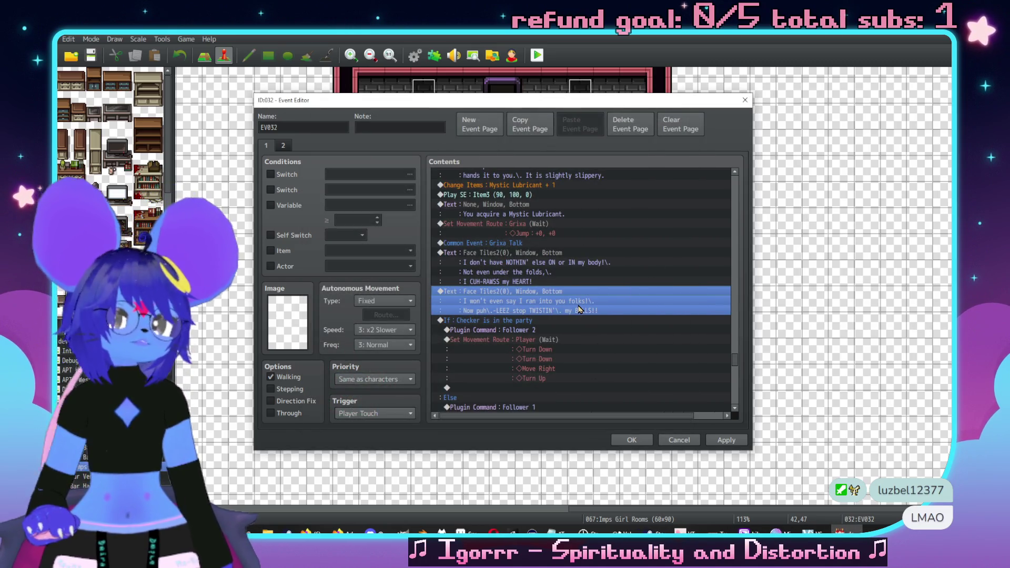
Step: Remove the trailing \. pause from the end of Grixa's second dialogue line
double_click(580, 309)
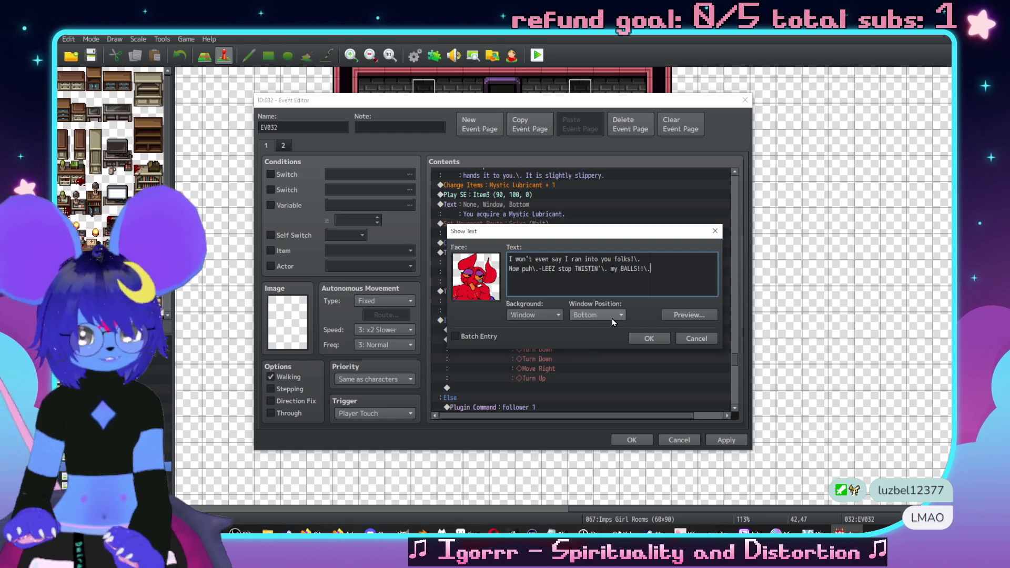
key("BackSpace")
key("BackSpace")
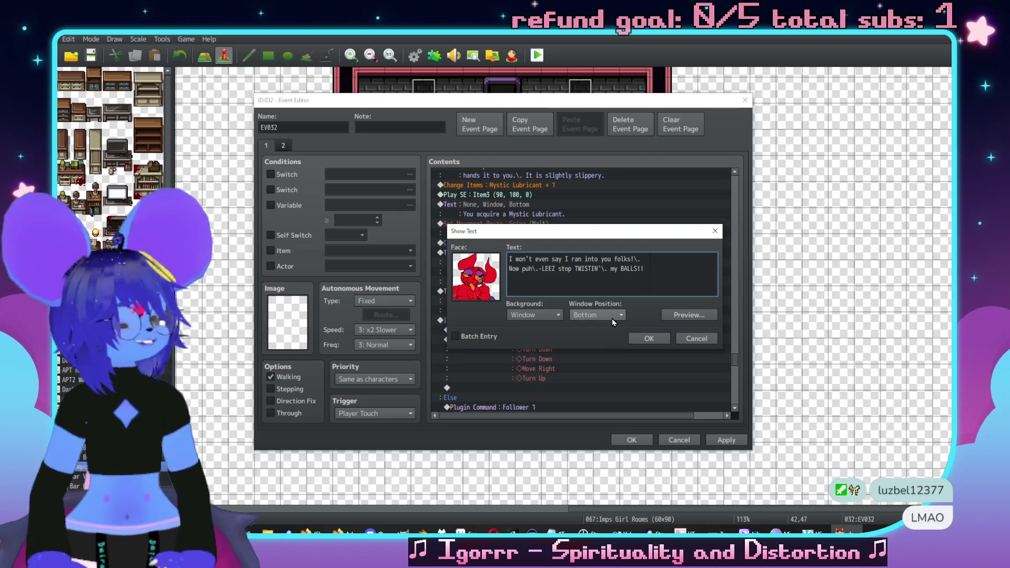
left_click(662, 340)
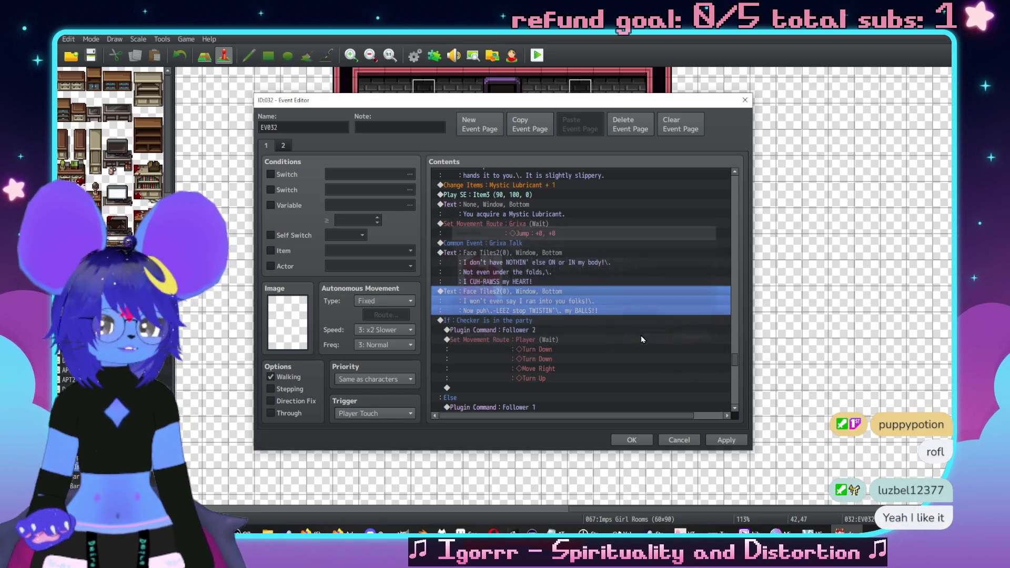
Step: Copy the Follower 0 and player turn-left movement rows and paste them above End
scroll(588, 320, "down", 6)
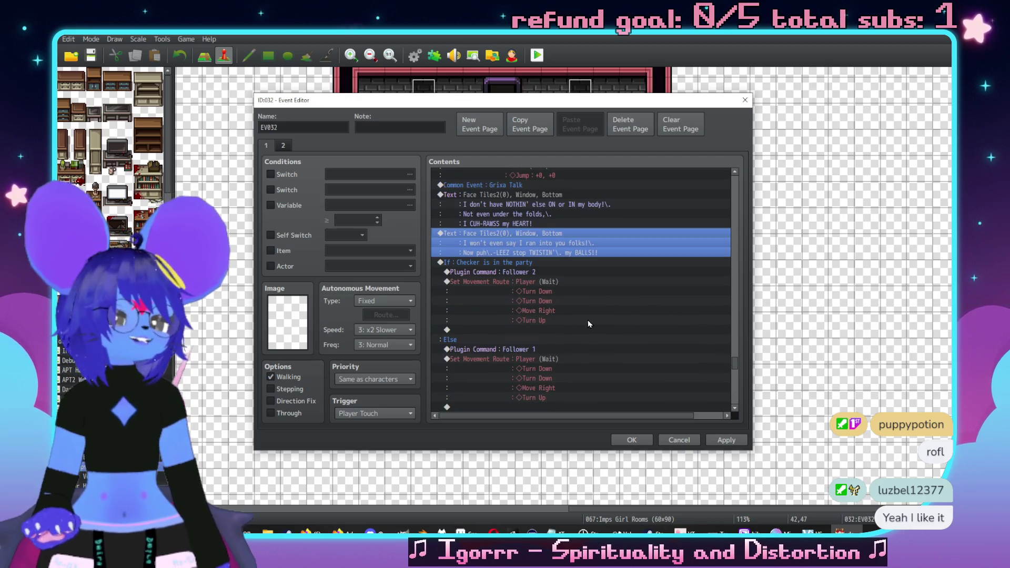
scroll(574, 321, "down", 5)
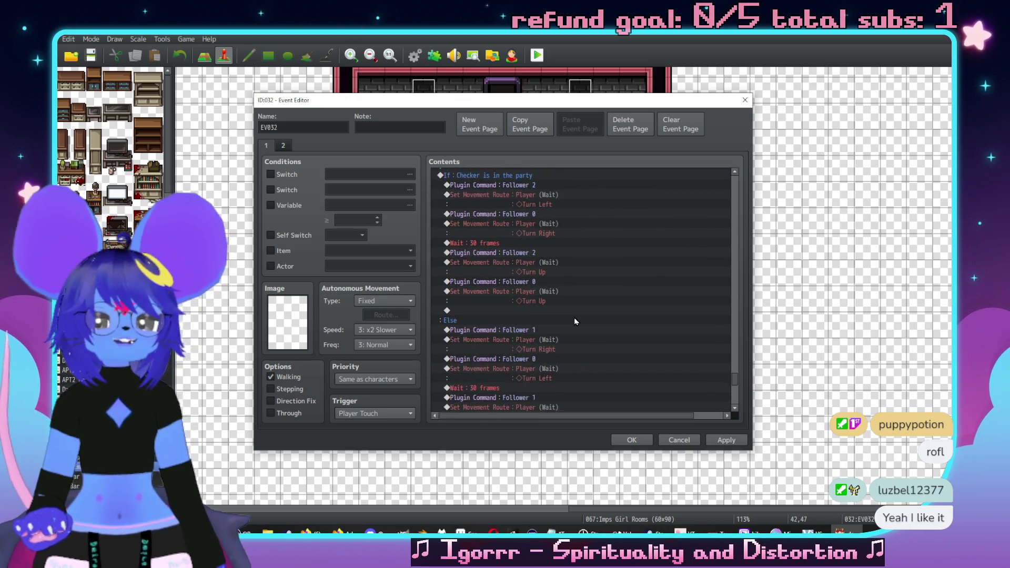
scroll(591, 317, "down", 2)
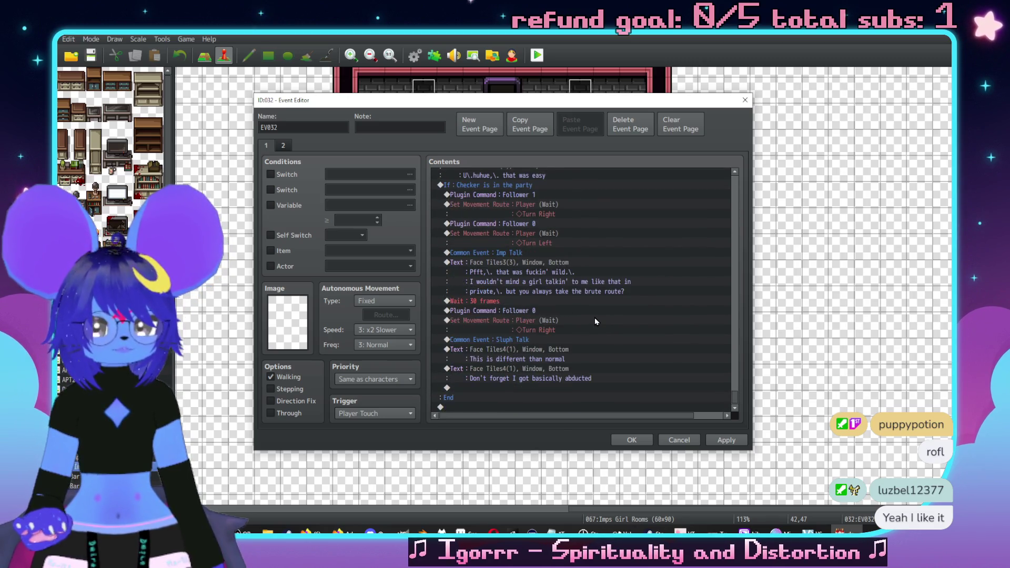
scroll(615, 241, "up", 1)
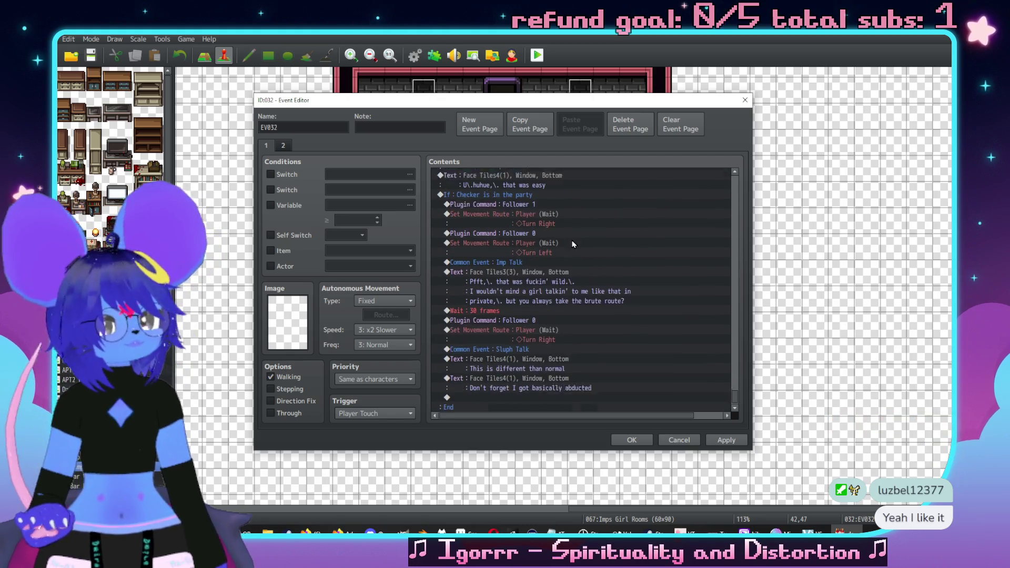
scroll(578, 248, "down", 1)
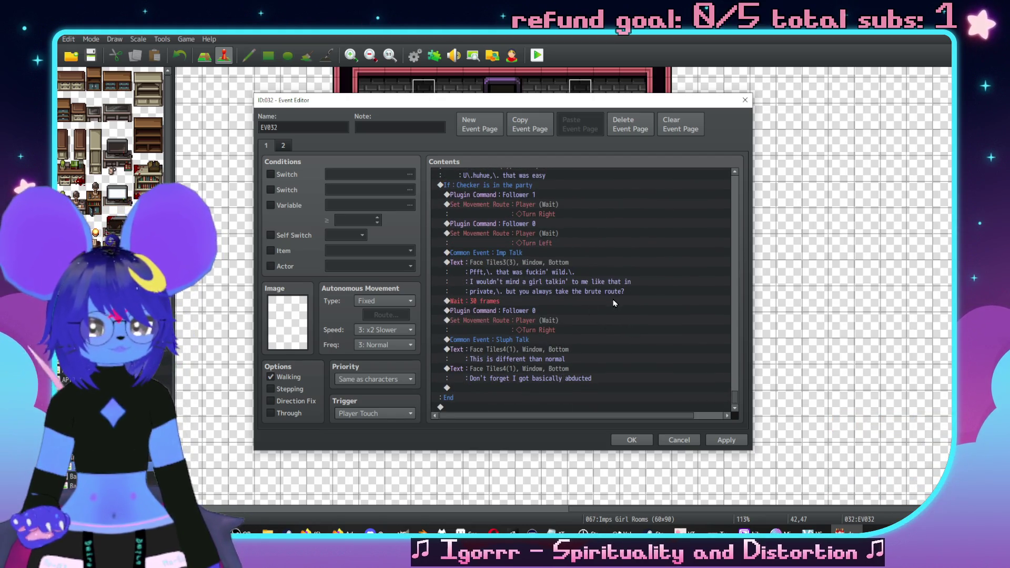
scroll(535, 295, "up", 3)
left_click_drag(536, 283, 543, 292)
scroll(561, 299, "down", 3)
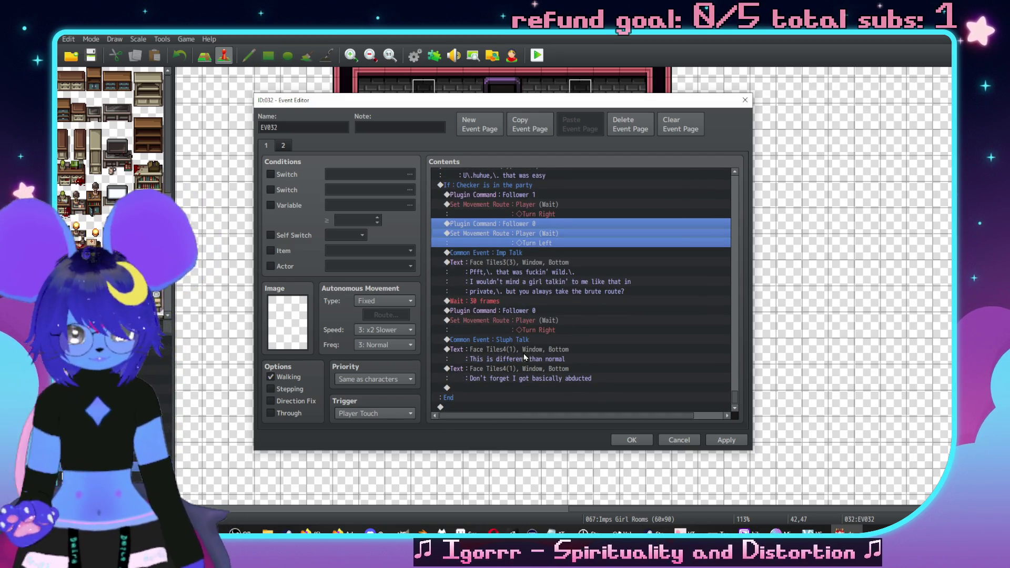
key("ctrl+c")
left_click(511, 390)
key("ctrl+v")
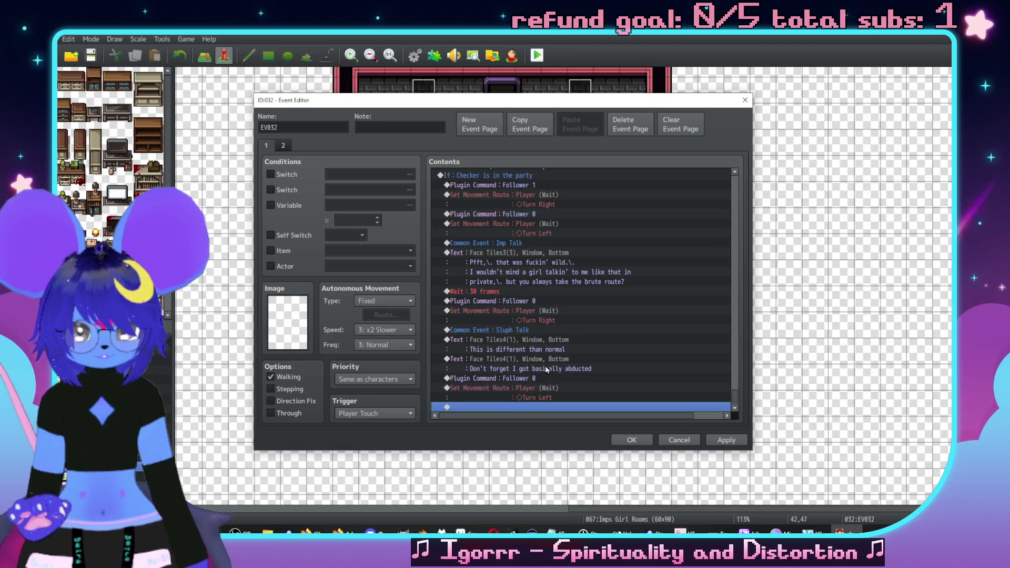
Step: Add a Common Event call to Imp Talk
double_click(528, 388)
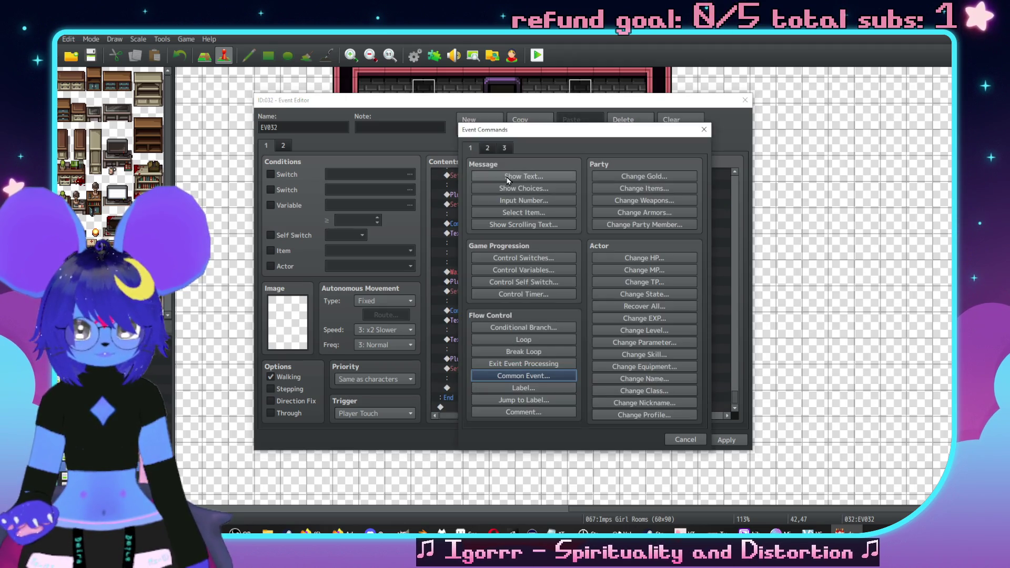
left_click(523, 378)
left_click(570, 293)
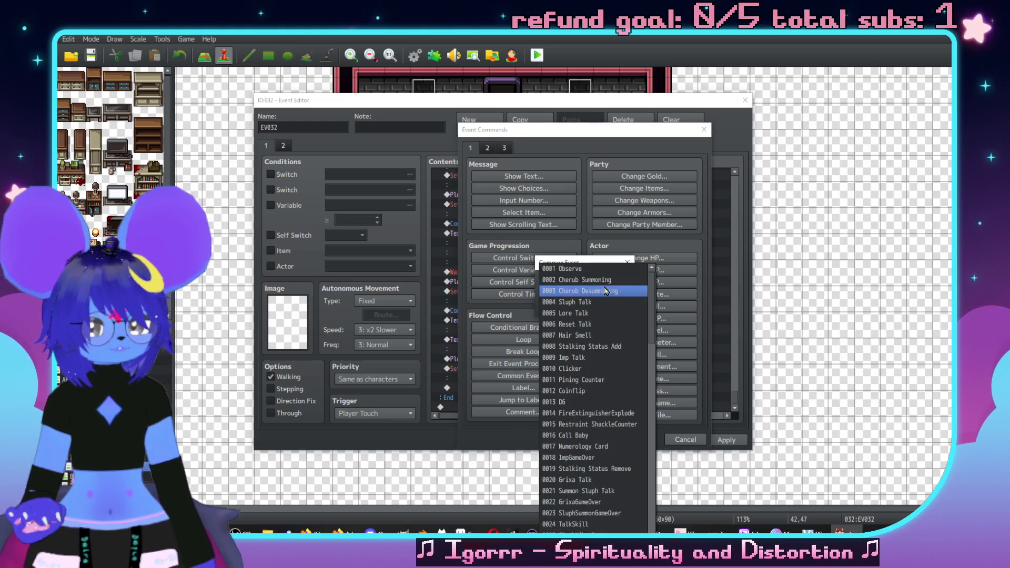
left_click(575, 346)
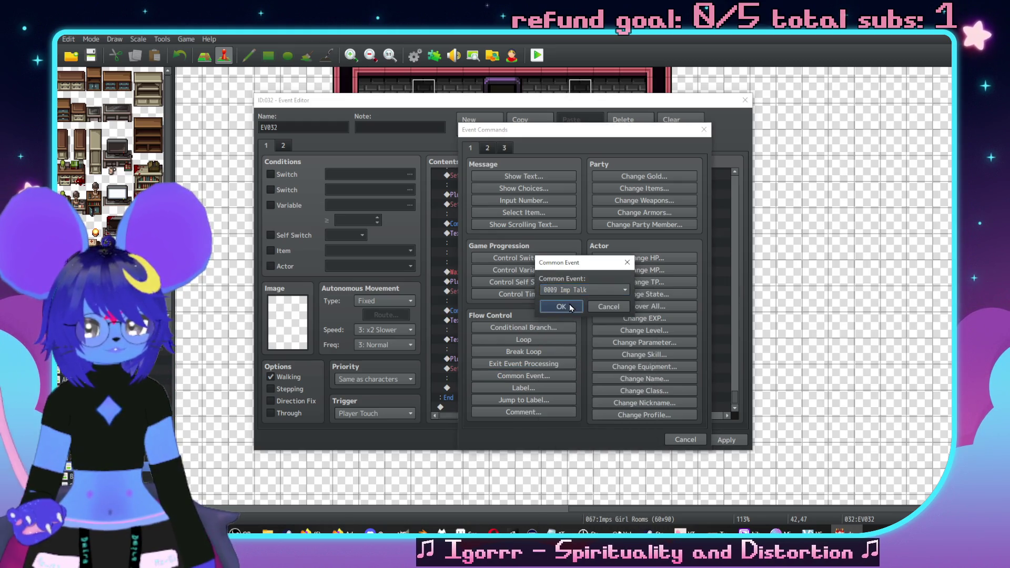
left_click(571, 308)
Step: Add a red-imp-face Show Text line: "I guess it's like fuckin' / self defense…"
double_click(505, 396)
left_click(505, 391)
key("Escape")
left_click(523, 176)
double_click(478, 265)
left_click(475, 231)
double_click(678, 211)
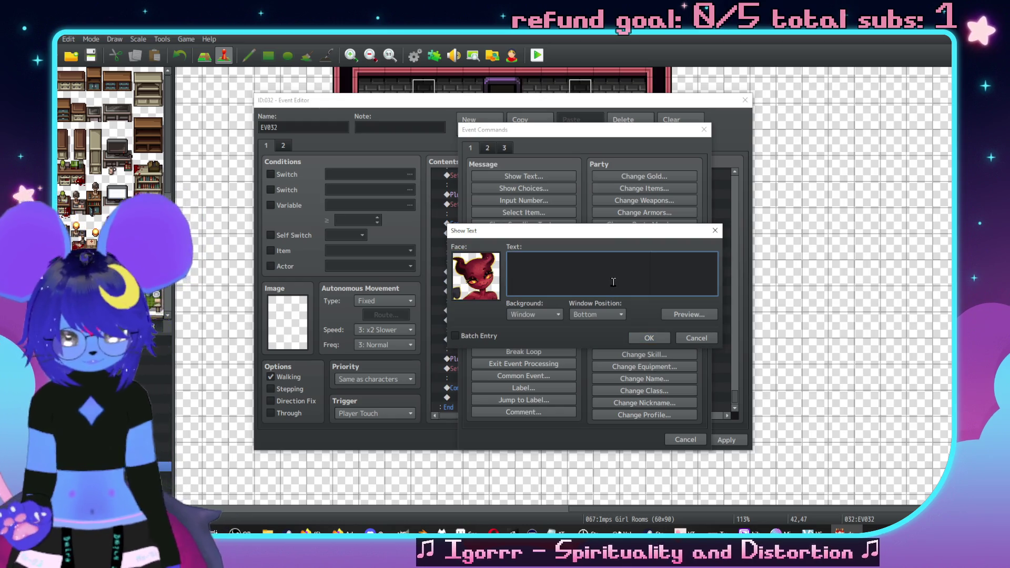
type("Hm,\\. true.\\.")
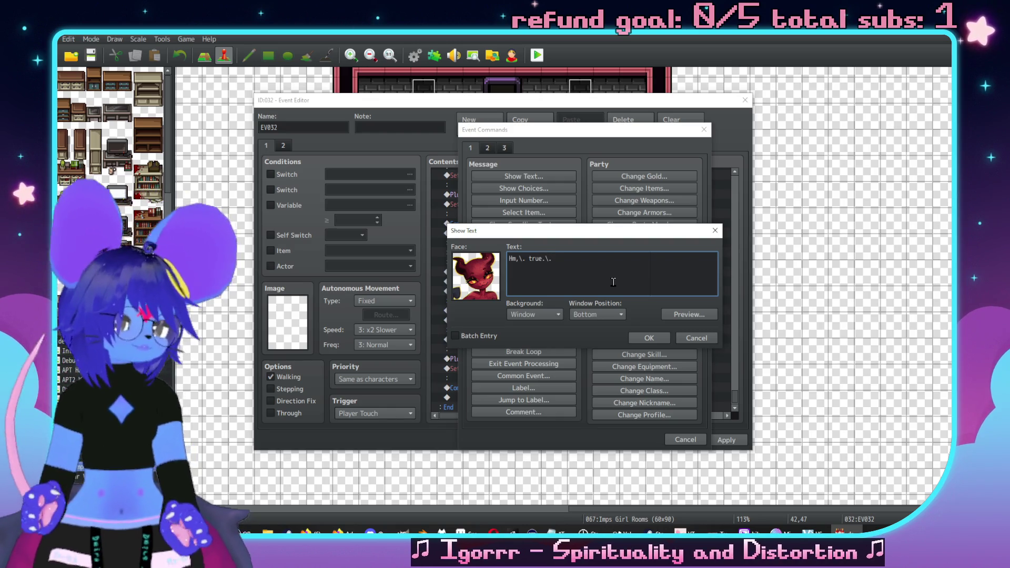
type("I guess it")
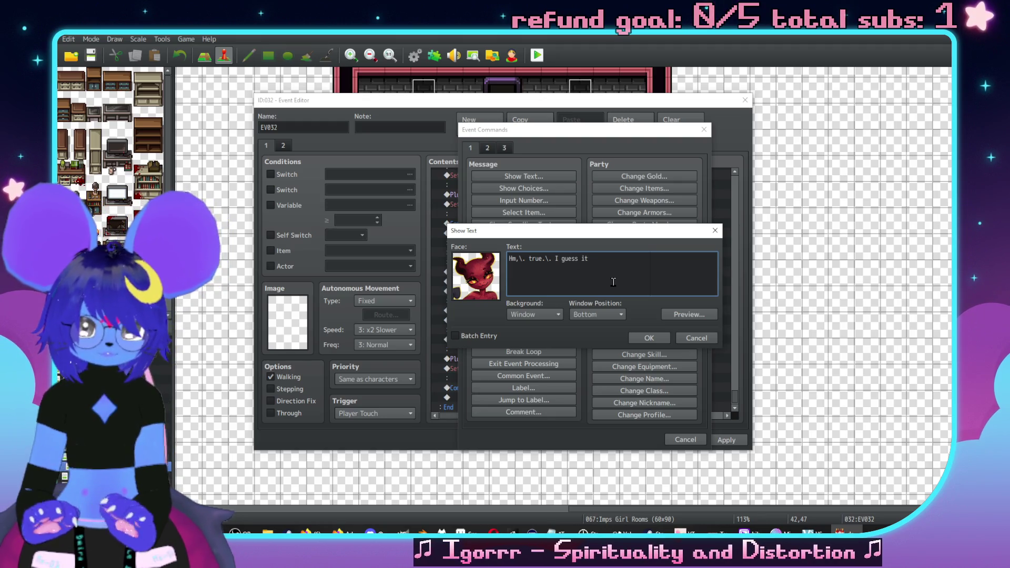
key("BackSpace")
key("BackSpace")
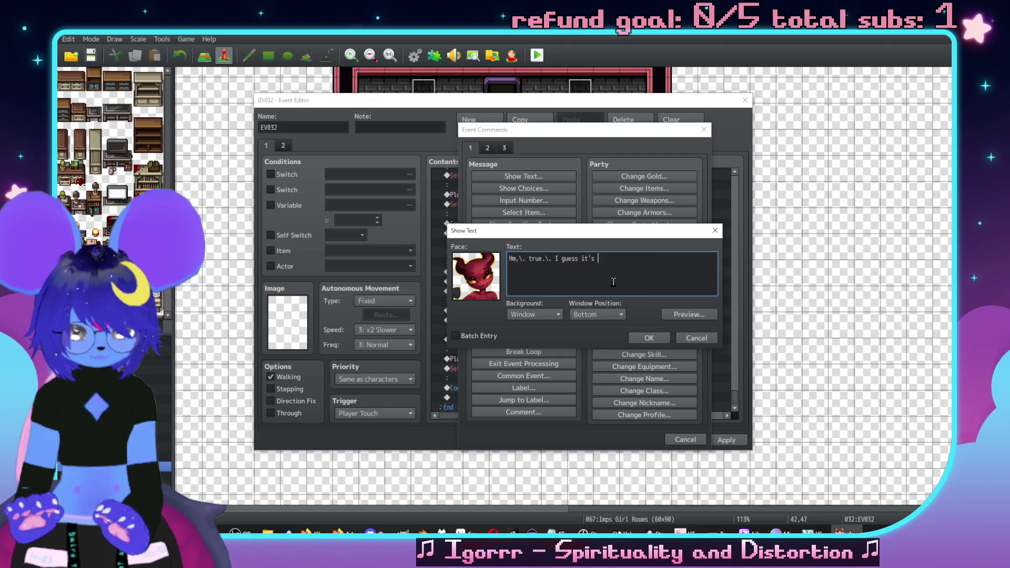
type("'s like fuckin'")
key("Return")
type("self defense kinda shit")
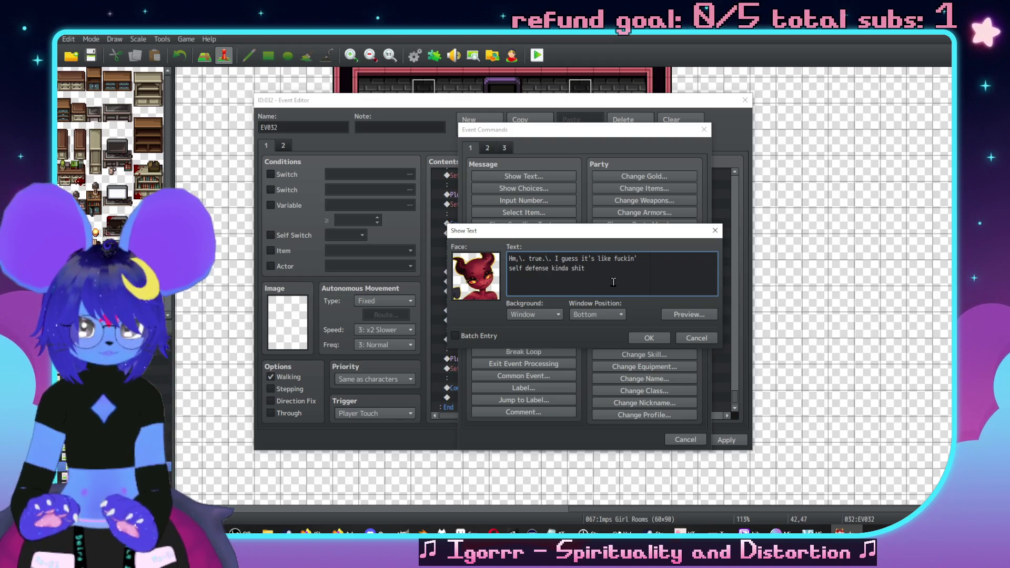
type(".")
left_click(647, 338)
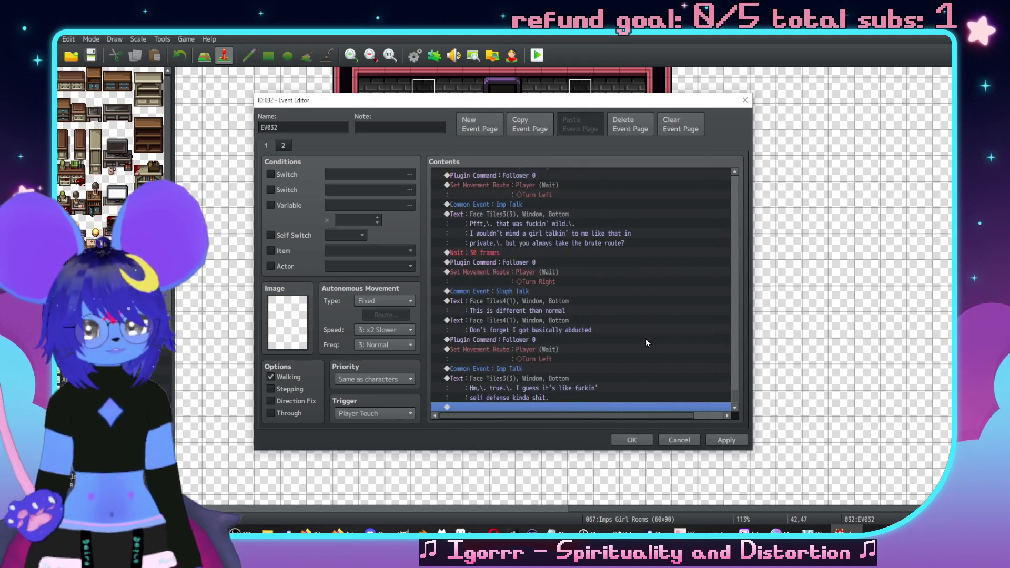
Step: Add another imp line reading "Anyway let's get the fuckin' on with it!"
scroll(577, 320, "down", 1)
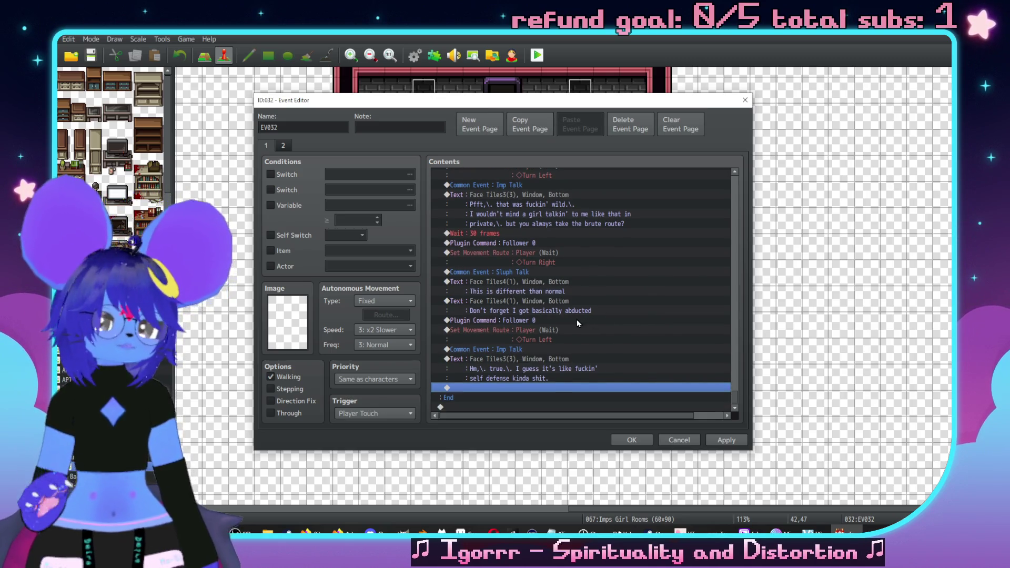
left_click(557, 361)
left_click(557, 388)
key("ctrl+v")
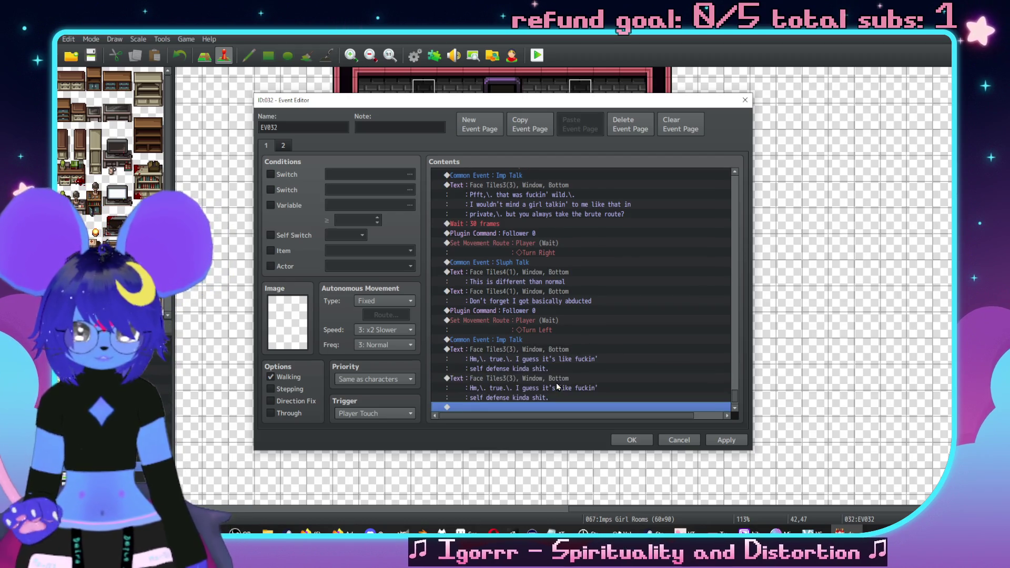
key("Return")
key("Return")
type("An")
key("BackSpace")
key("BackSpace")
type("O")
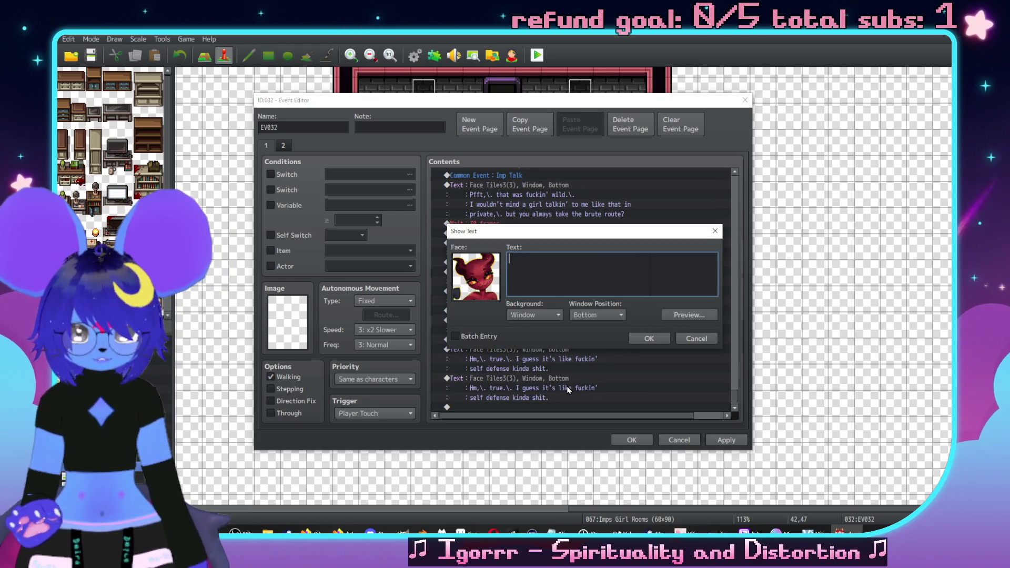
key("BackSpace")
type("Anyway let's get t")
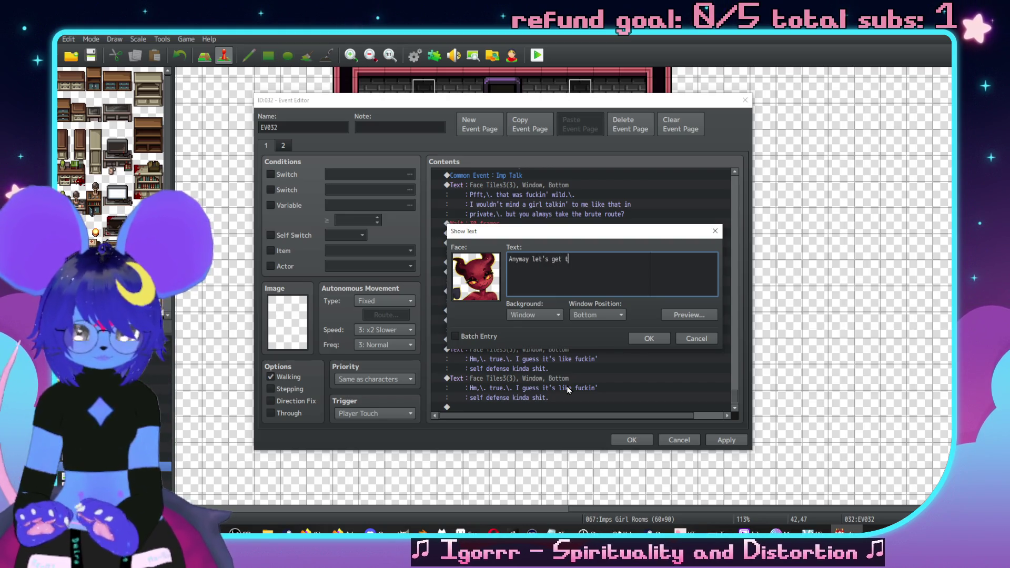
type("uck foigoin'!")
key("BackSpace")
key("BackSpace")
key("BackSpace")
type("n")
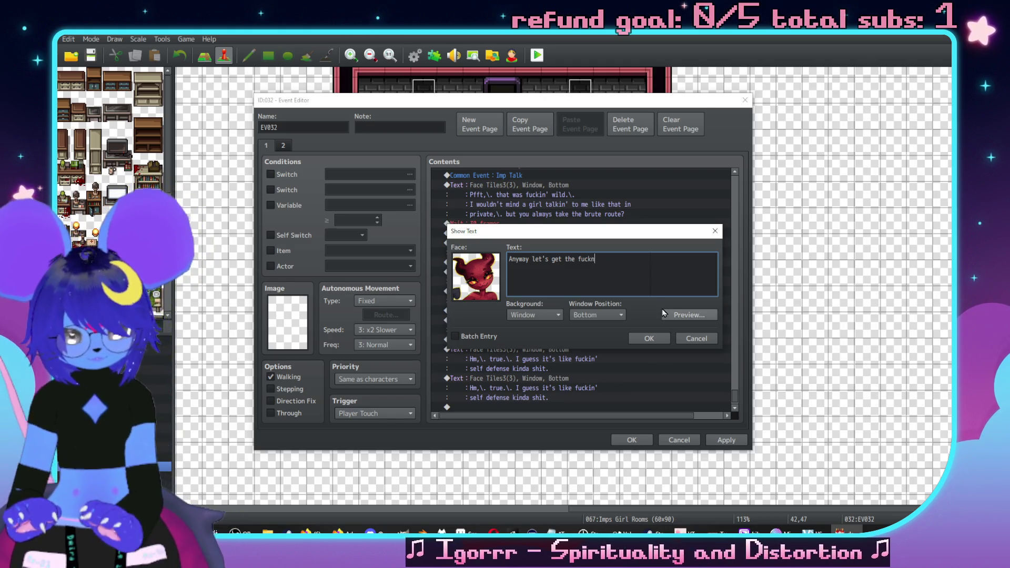
key("BackSpace")
type("in' on with it!")
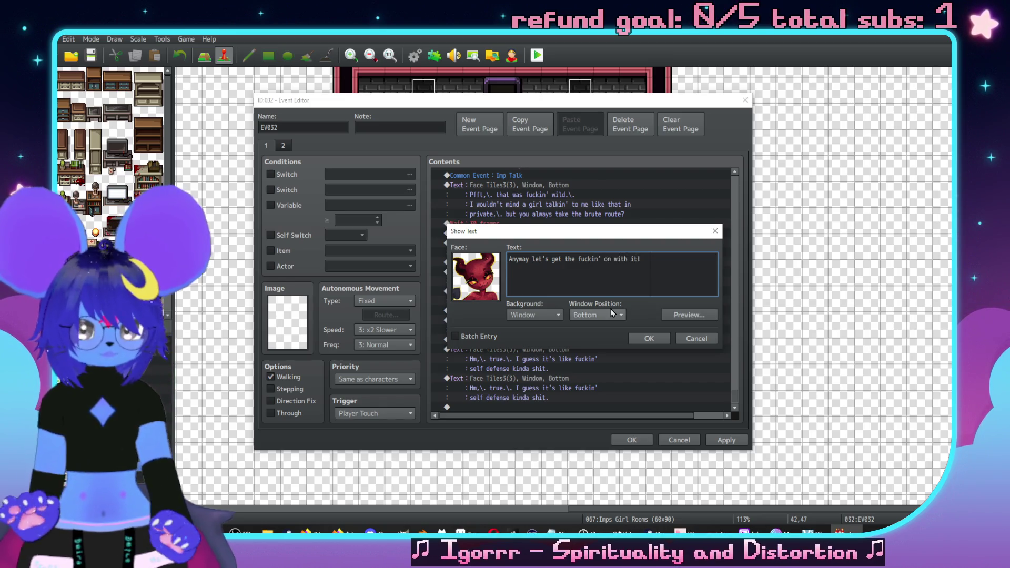
left_click(650, 339)
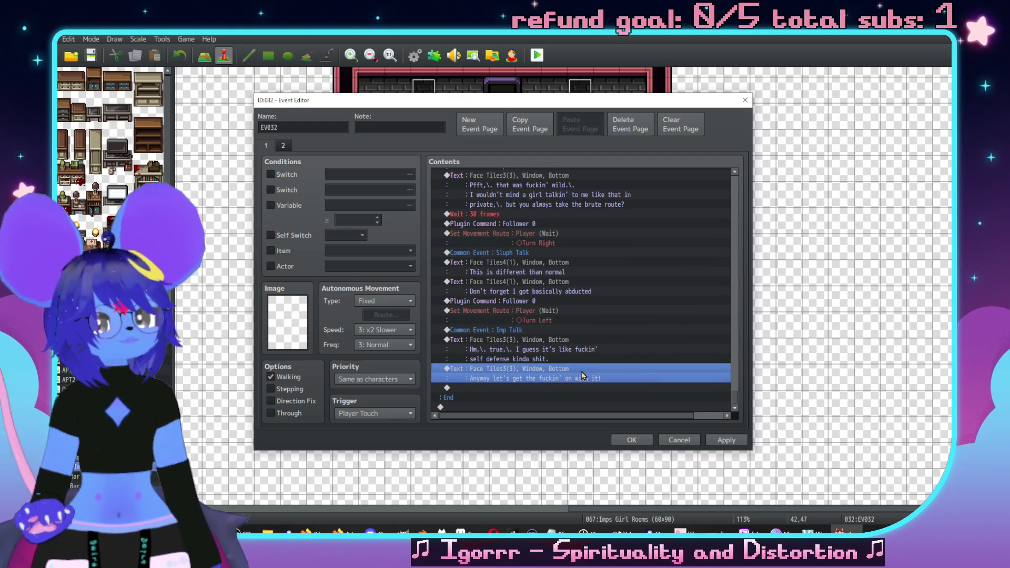
Step: Apply the changes to EV032 and close the Event Editor
double_click(511, 404)
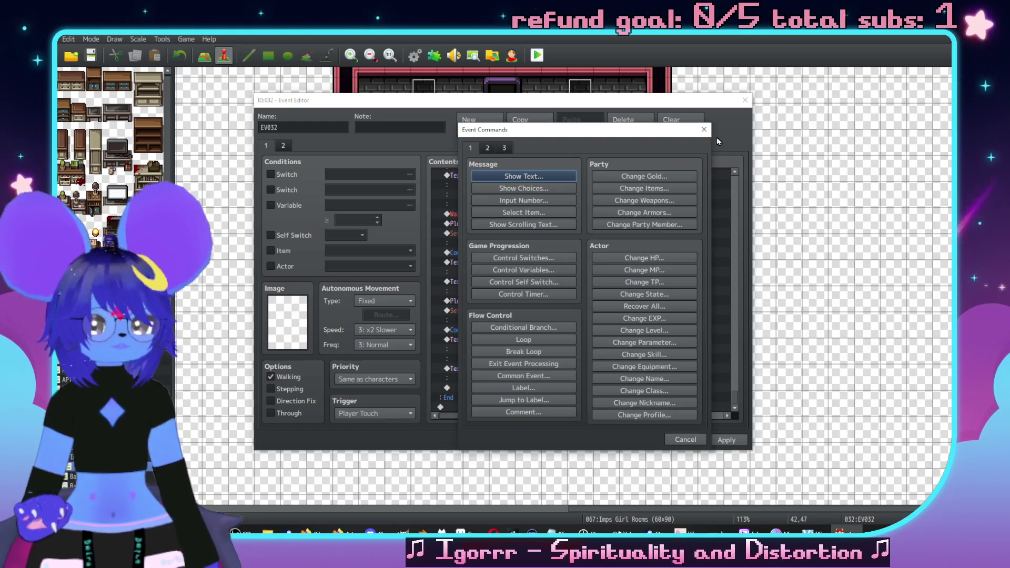
left_click(704, 130)
left_click(727, 440)
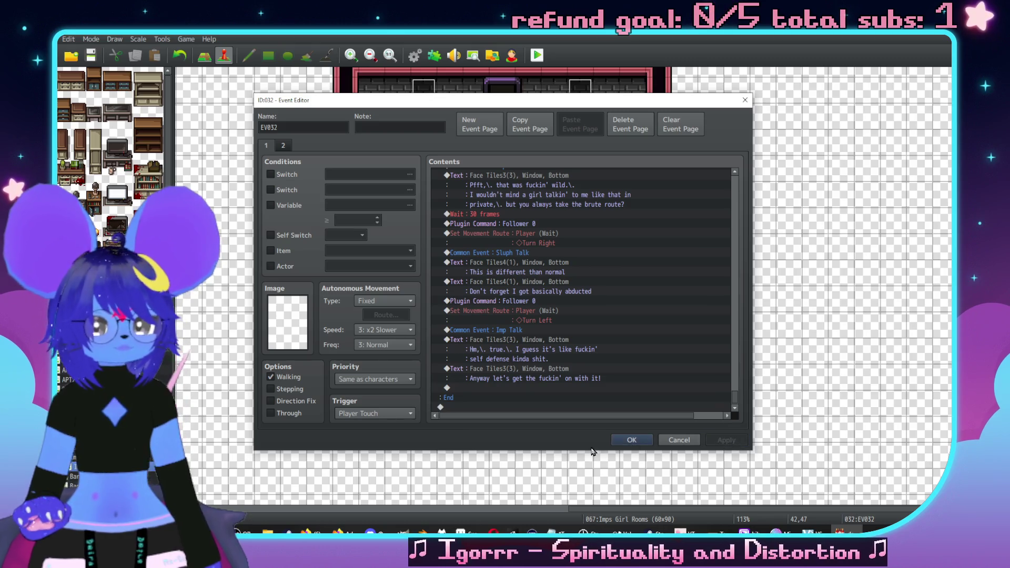
left_click(631, 439)
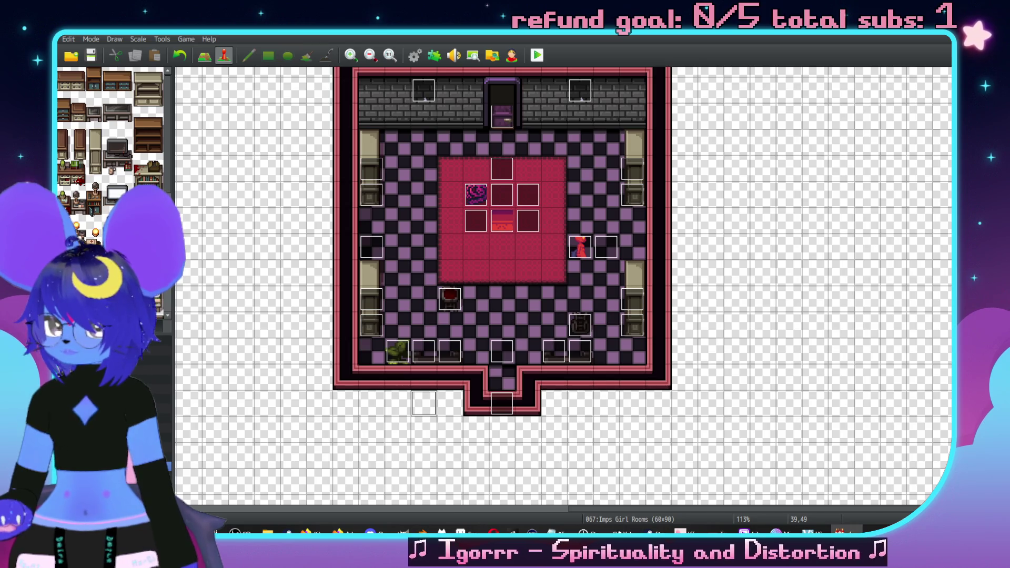
Step: Check the pink flame event EV049 on Debug Restroom, then reopen EV032 on Imps Girl Rooms
left_click(105, 368)
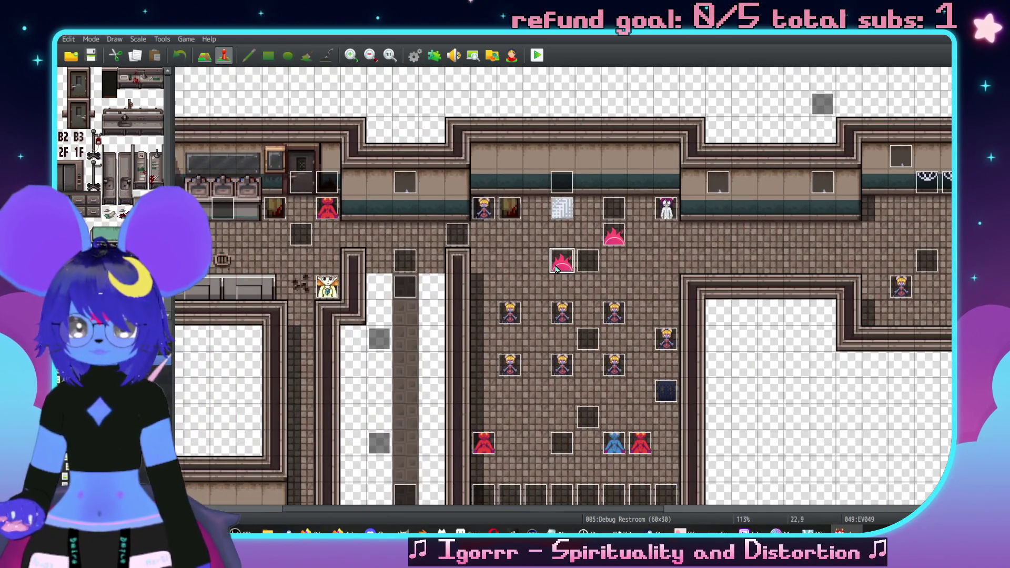
double_click(562, 261)
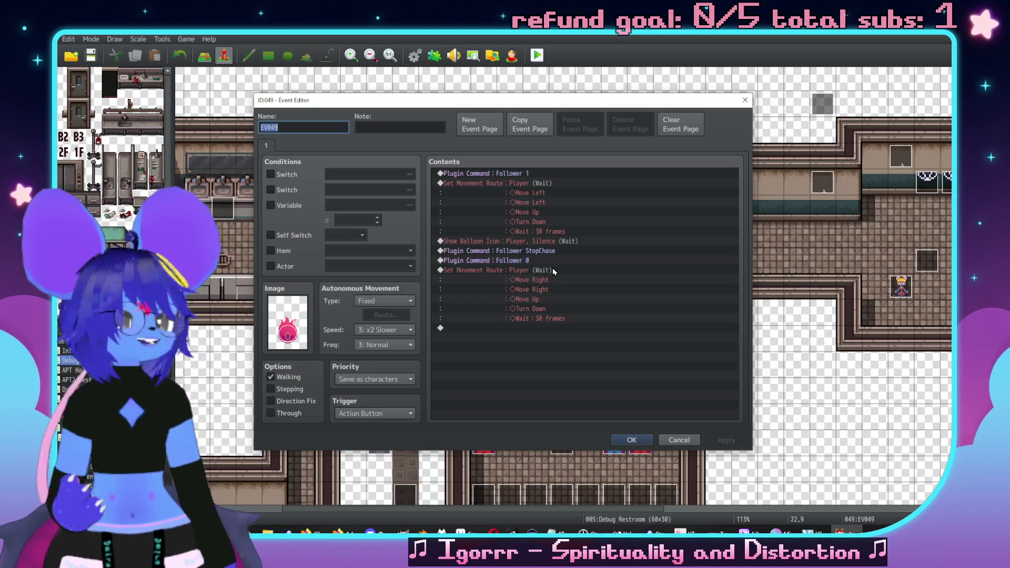
left_click(678, 440)
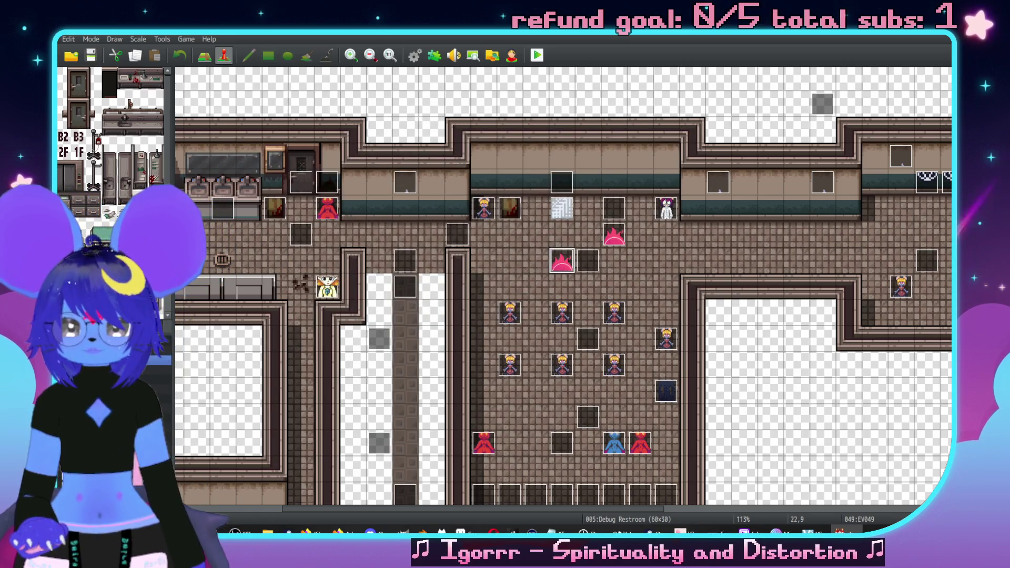
key("Down")
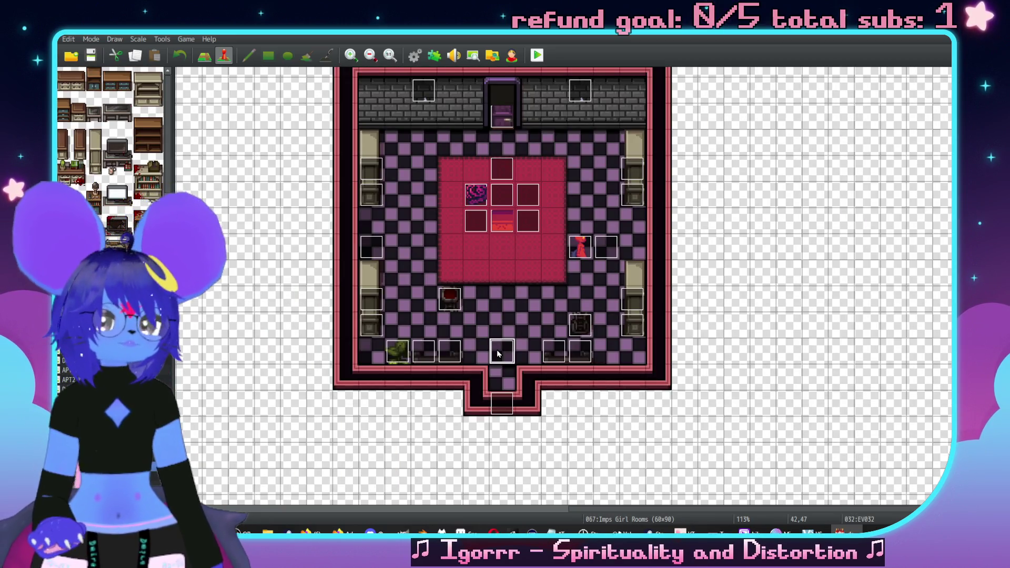
double_click(500, 354)
left_click_drag(737, 191, 734, 413)
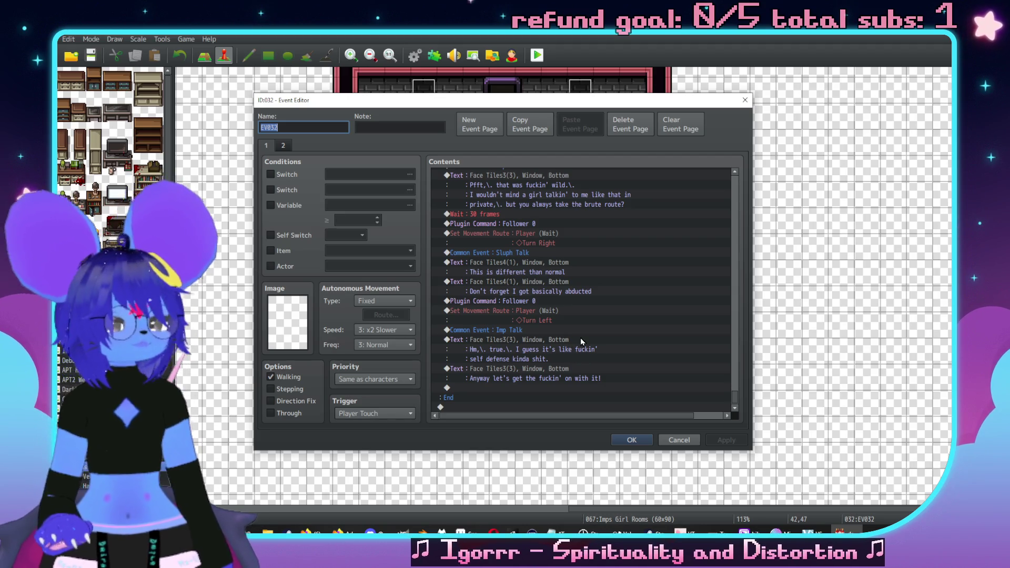
Step: Add a Plugin Command 'Follower 1' after the final dialogue
double_click(513, 407)
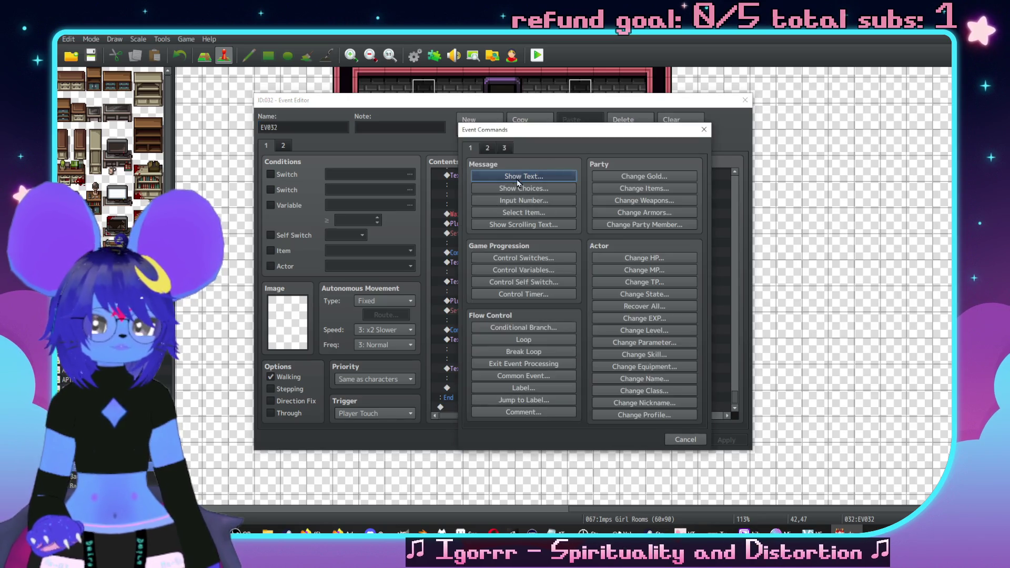
left_click(506, 147)
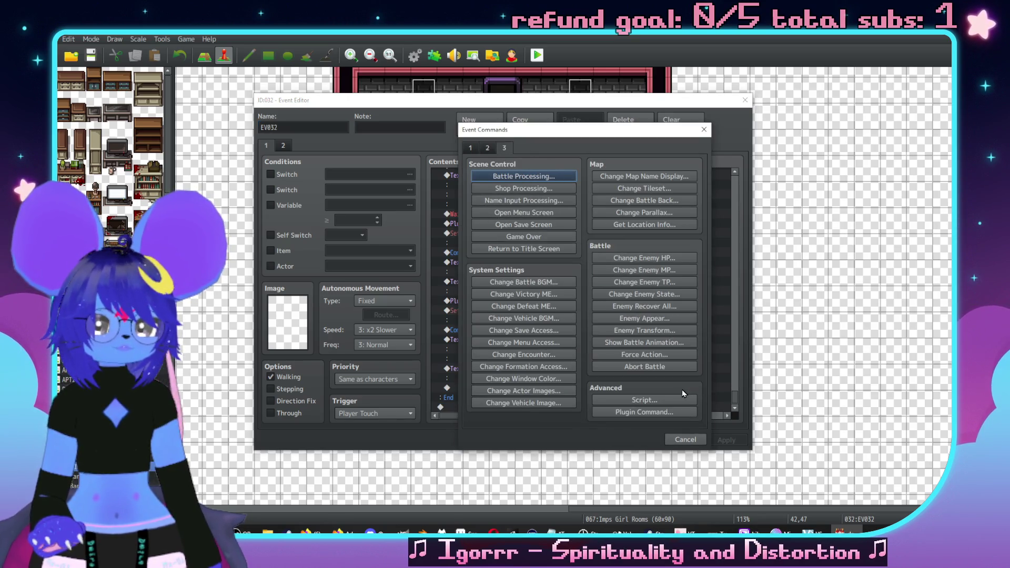
left_click(658, 412)
type("FOllo")
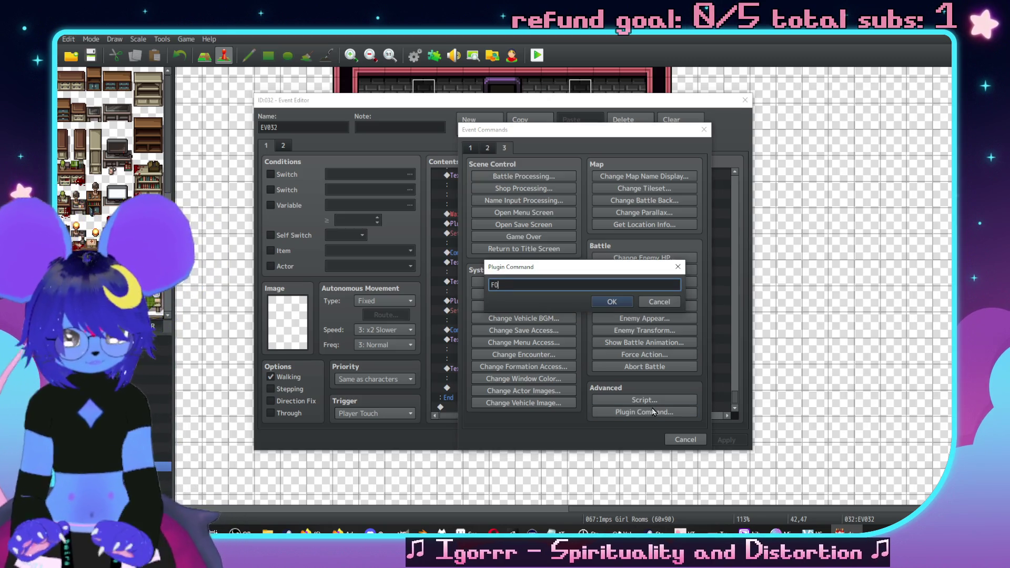
key("BackSpace")
key("BackSpace")
key("BackSpace")
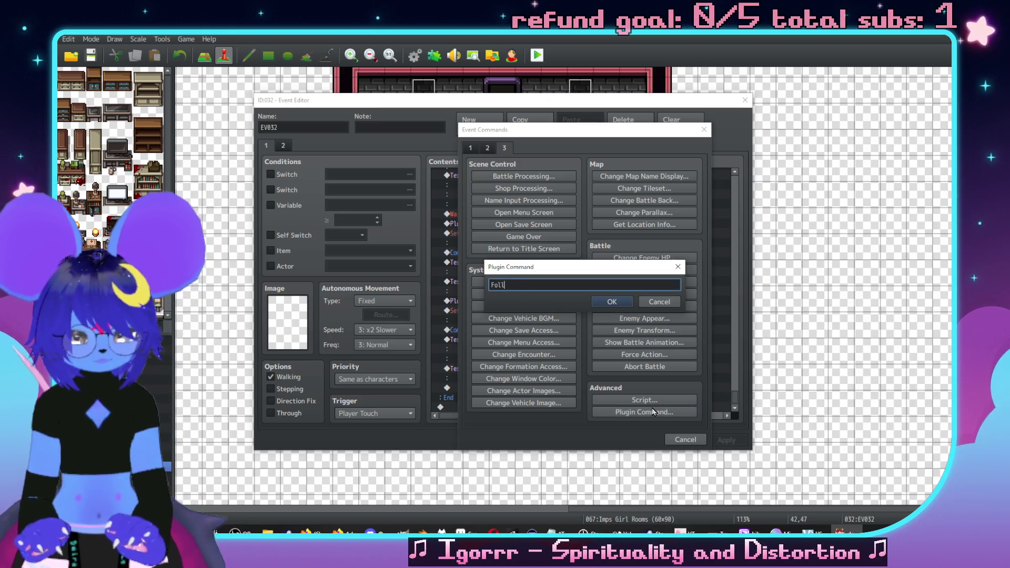
type("ower 1")
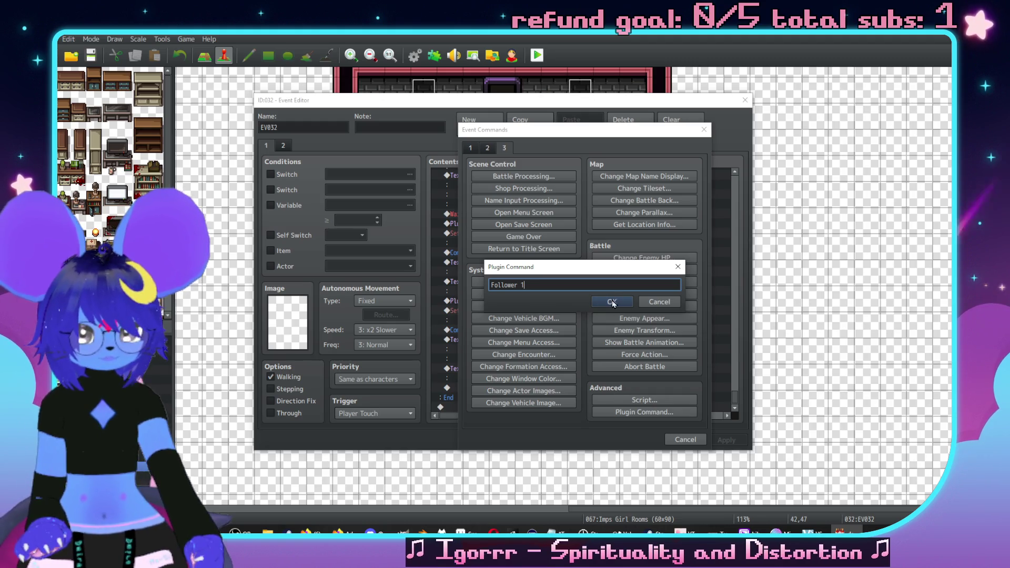
left_click(613, 301)
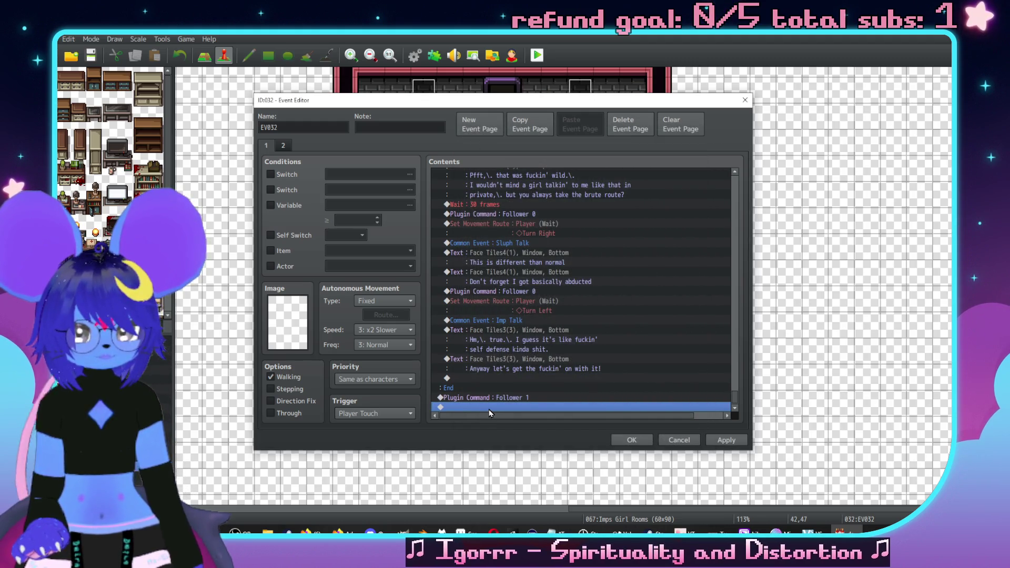
Step: Add a player Set Movement Route with Turn Up below Follower 1
double_click(488, 408)
left_click(487, 148)
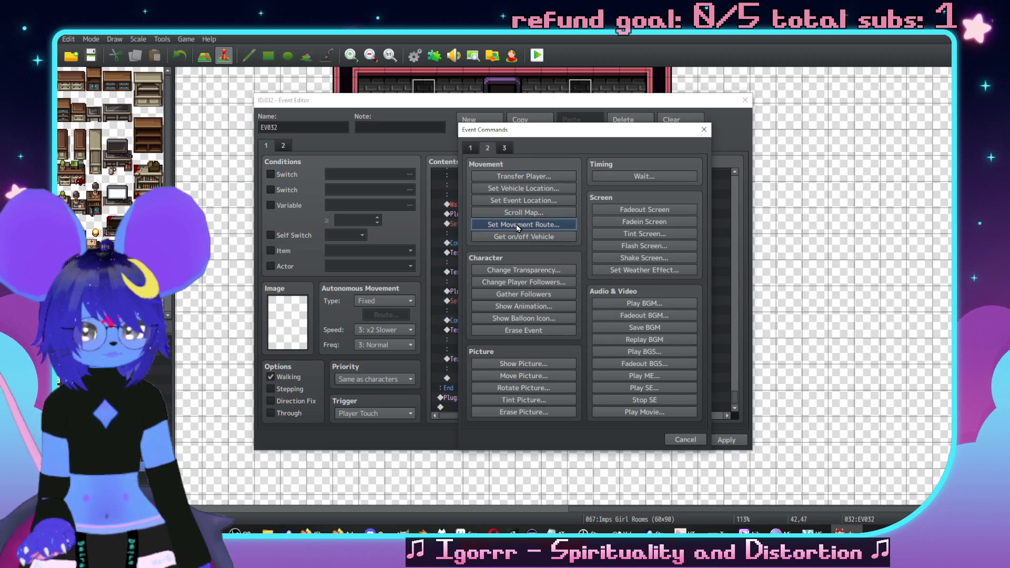
left_click(517, 225)
left_click_drag(539, 187, 605, 209)
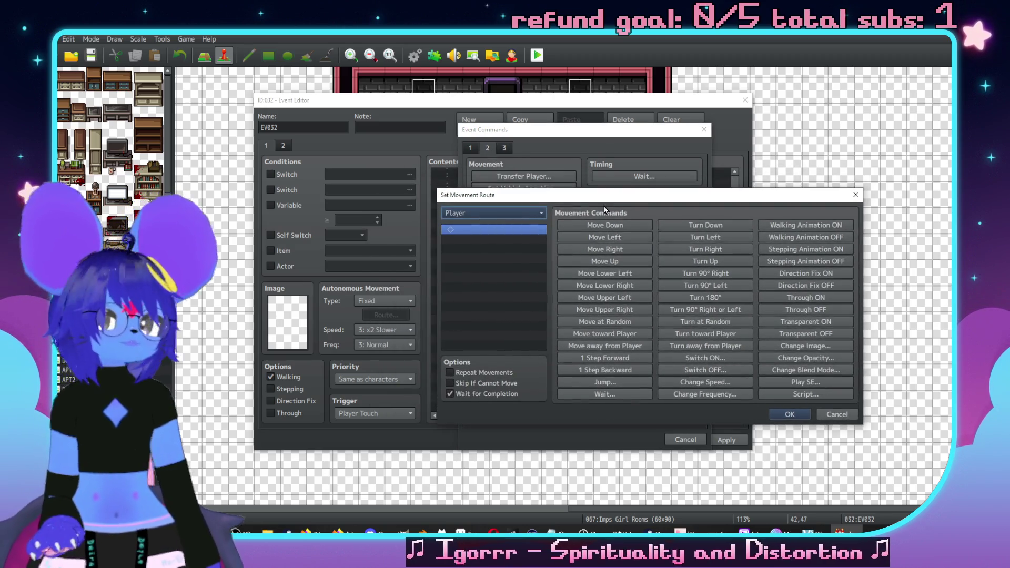
left_click(836, 414)
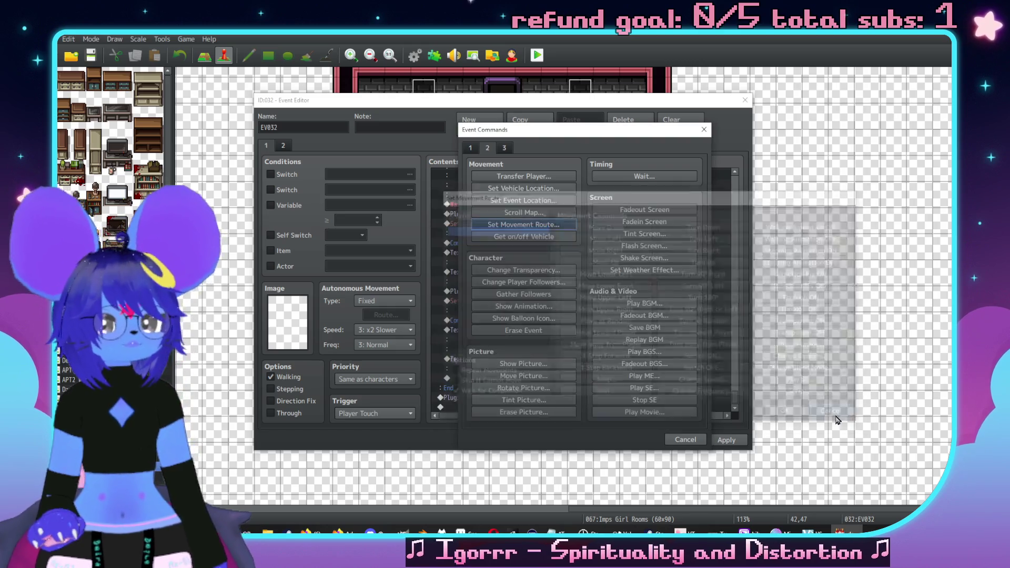
left_click(694, 439)
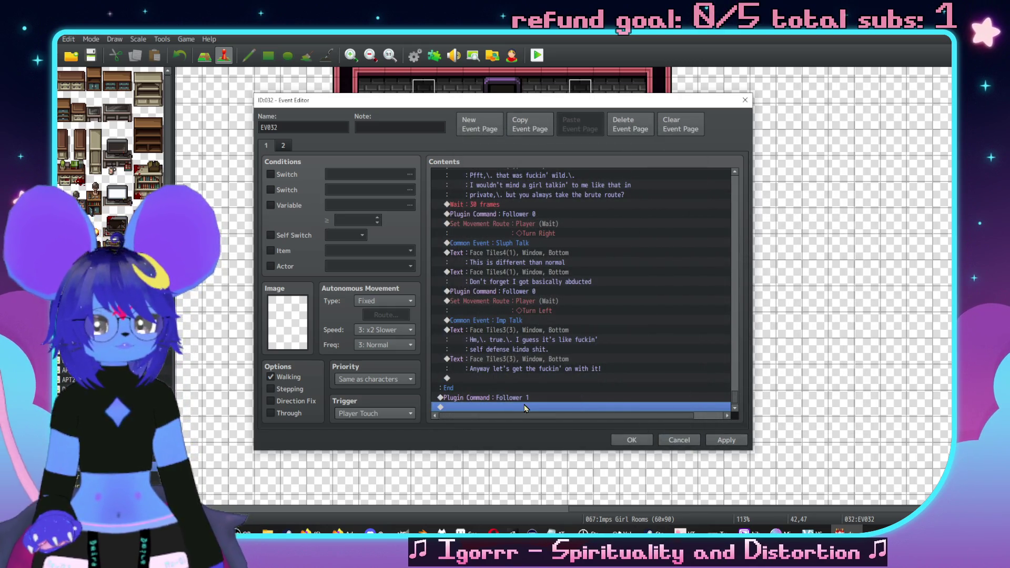
double_click(525, 407)
left_click(524, 223)
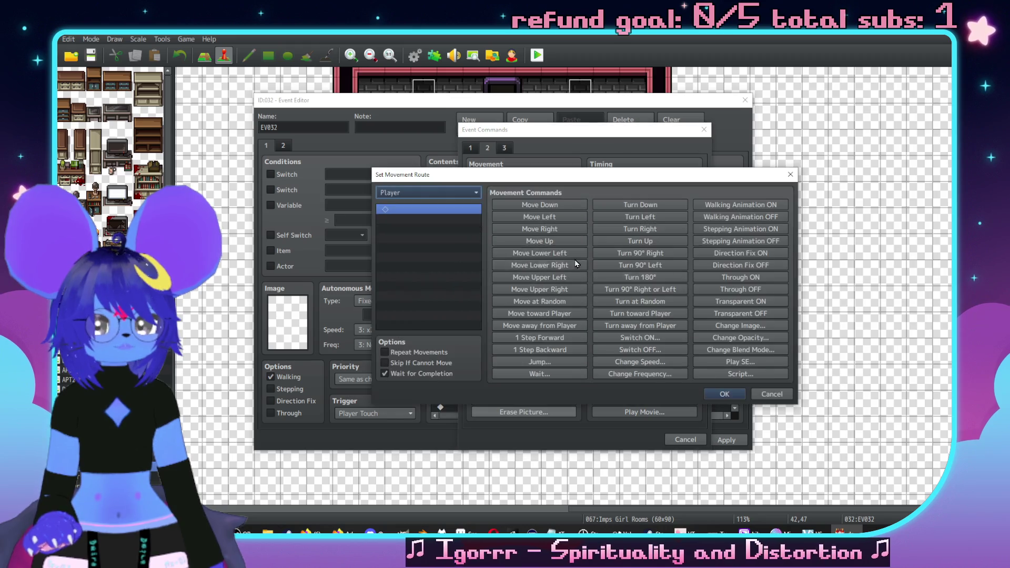
left_click(644, 243)
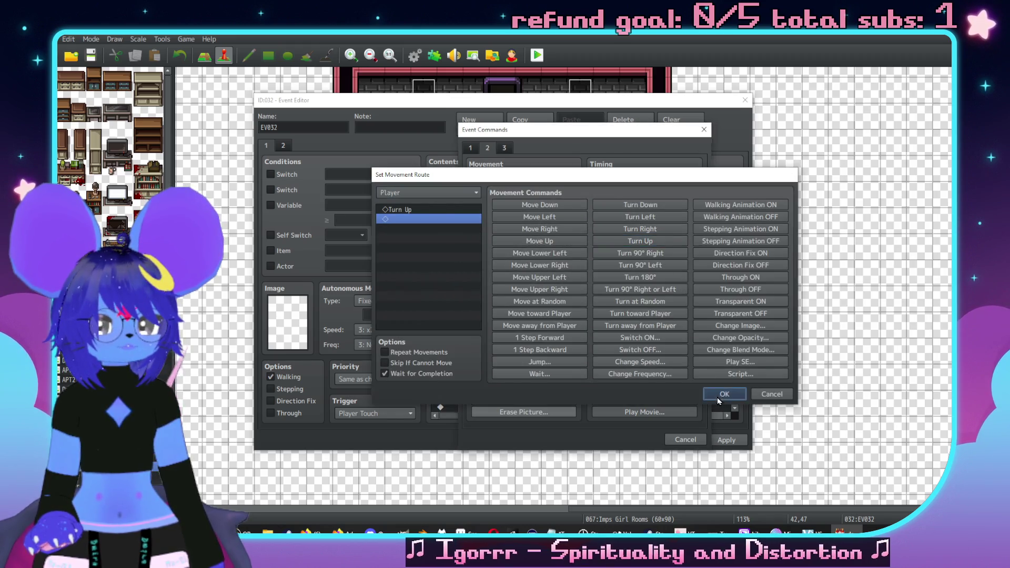
left_click(720, 394)
Step: Duplicate the Follower 1 and Turn Up block and change the copy to Follower 2
left_click(521, 376)
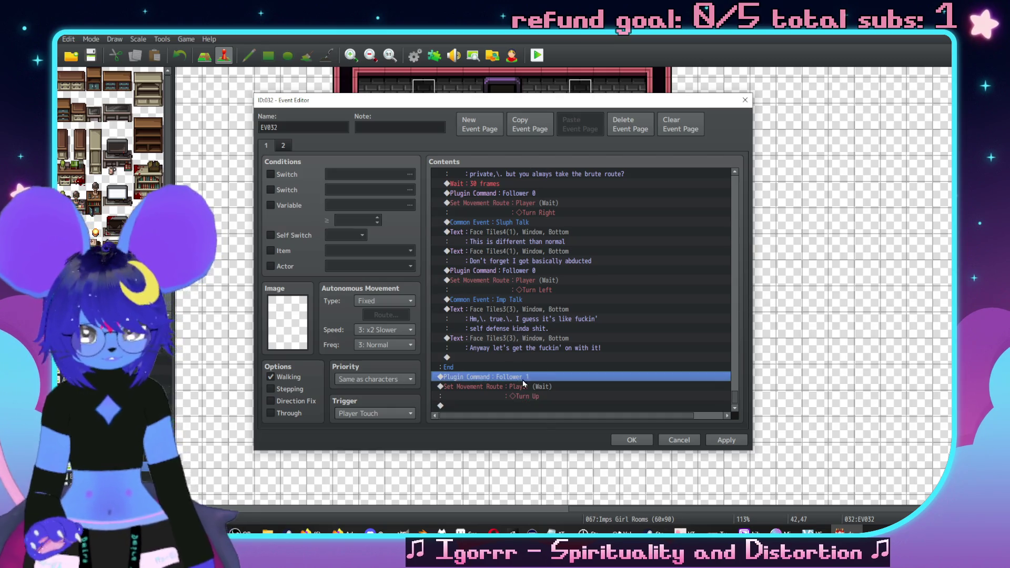
left_click(527, 391, "shift")
key("ctrl+c")
left_click(527, 405)
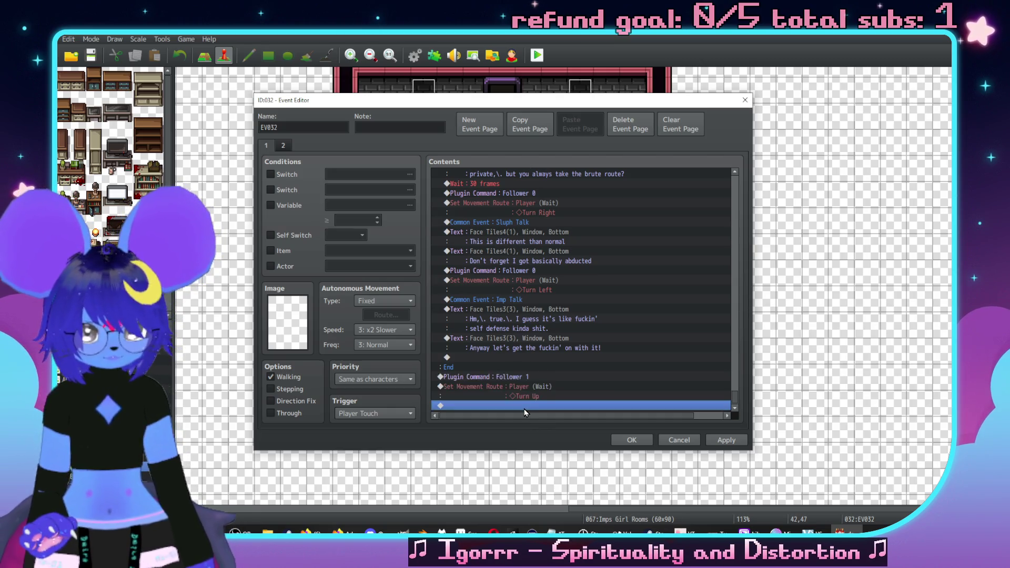
key("ctrl+v")
double_click(534, 378)
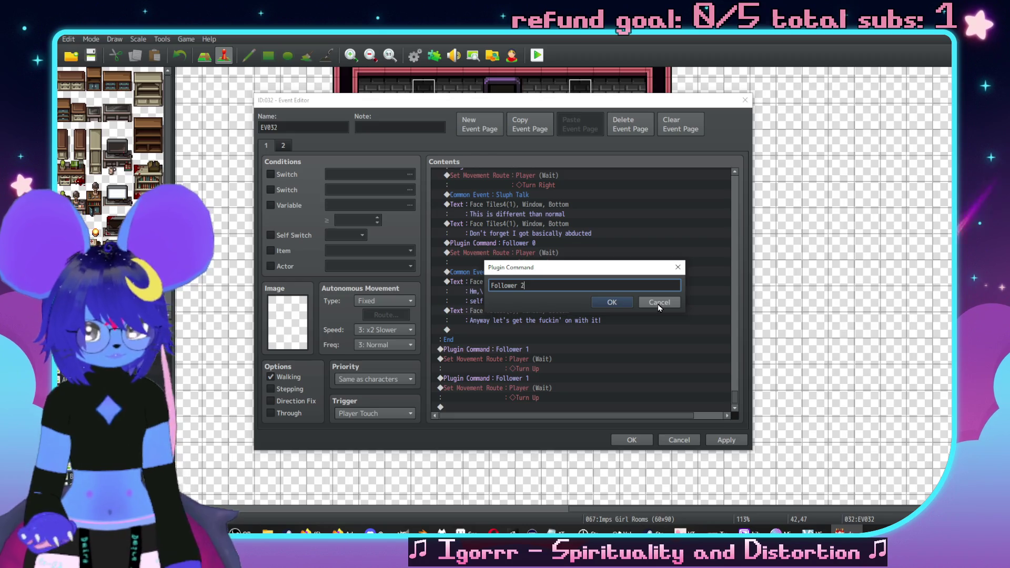
left_click(610, 302)
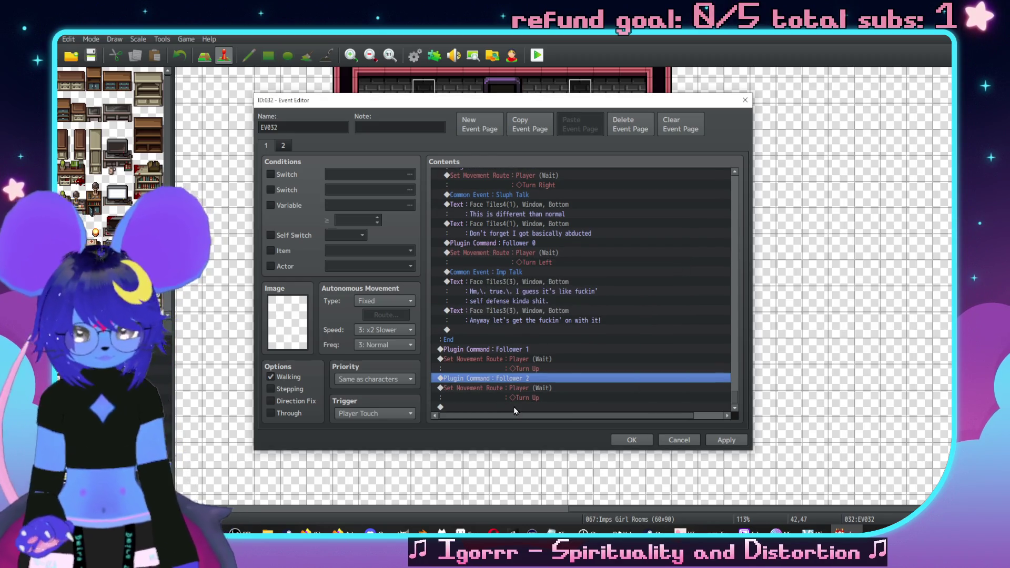
Step: Paste another plugin command at the end and change it to Follower 0
key("ctrl+c")
left_click(514, 407)
key("ctrl+v")
double_click(536, 399)
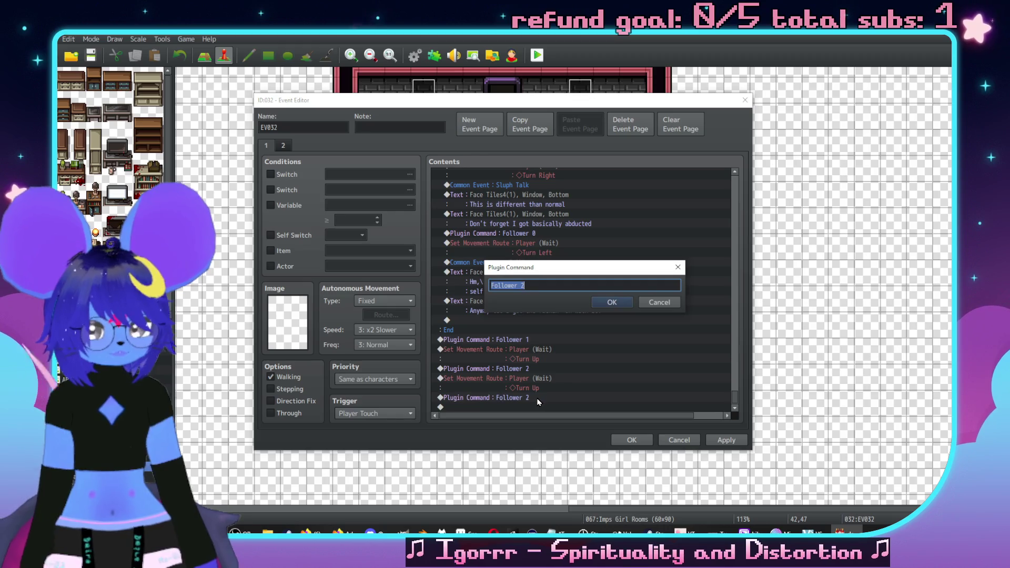
key("BackSpace")
type("0")
key("Return")
Step: Place a copy of the Turn Up movement route directly below Follower 0
left_click(529, 390)
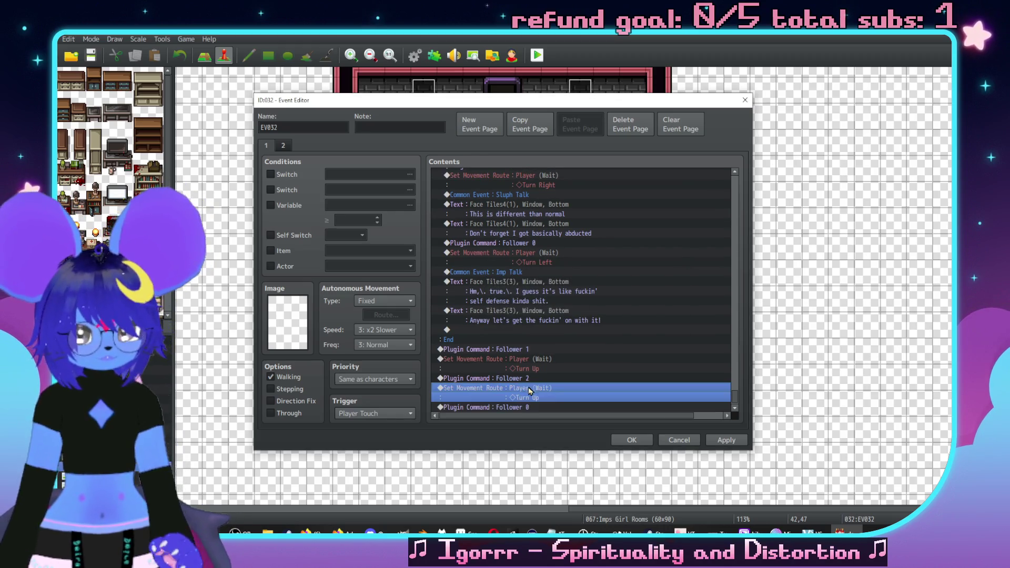
key("ctrl+c")
left_click(551, 403)
key("ctrl+v")
left_click(536, 380)
key("Delete")
key("Down")
key("ctrl+v")
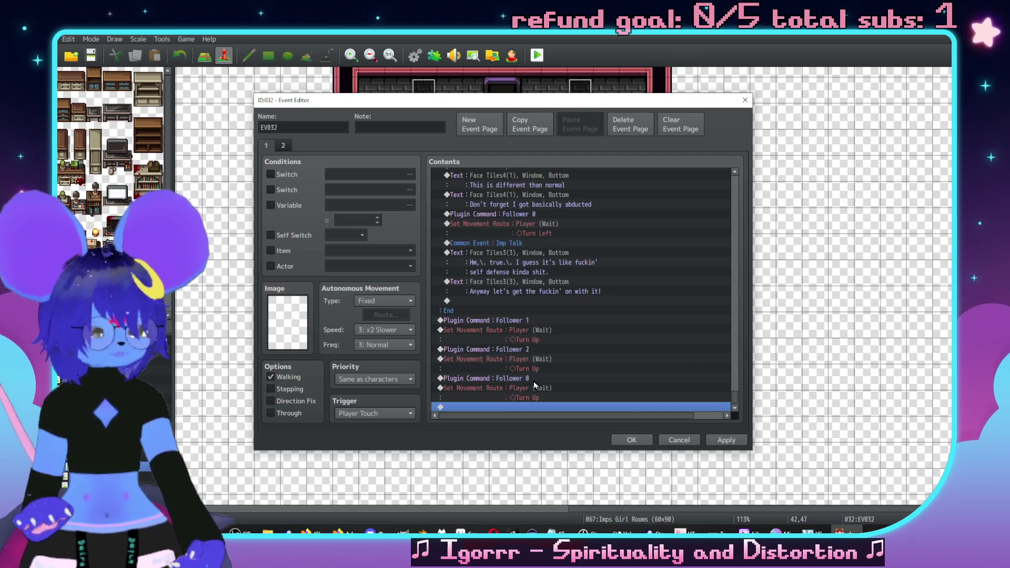
double_click(521, 406)
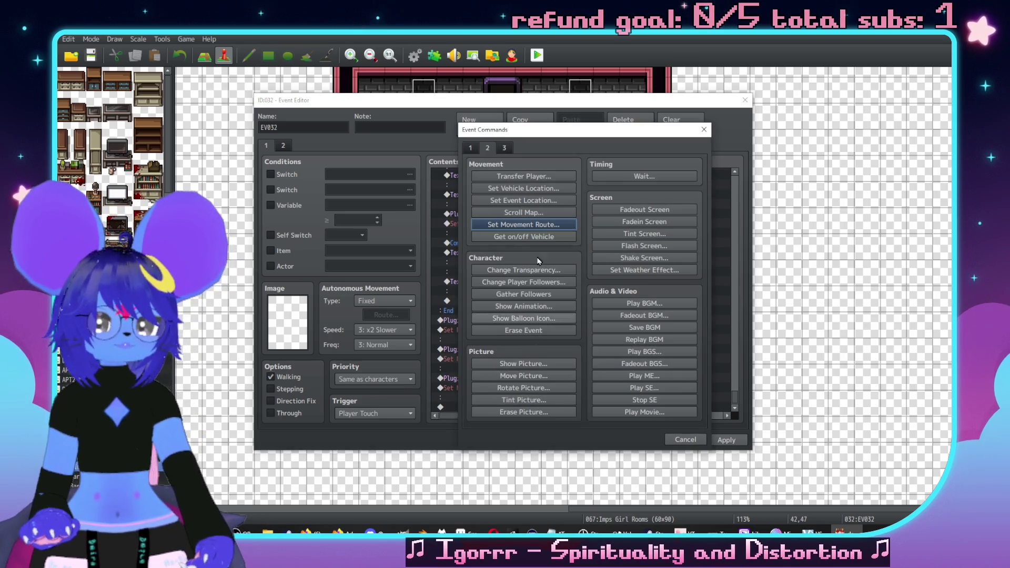
Step: Add a Control Switches command turning on switch 0352, newly named GrixaScene2
left_click(470, 148)
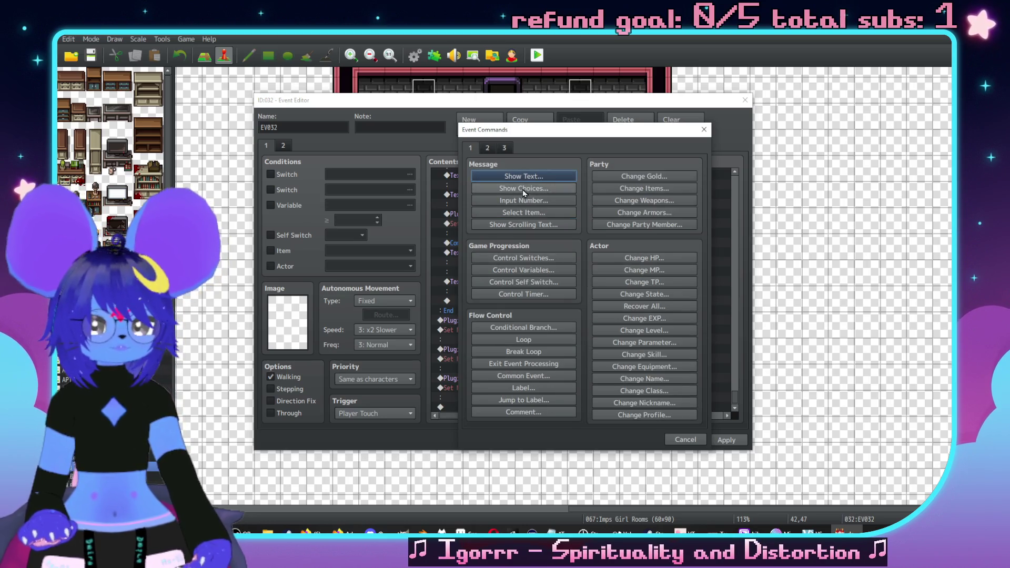
left_click(524, 258)
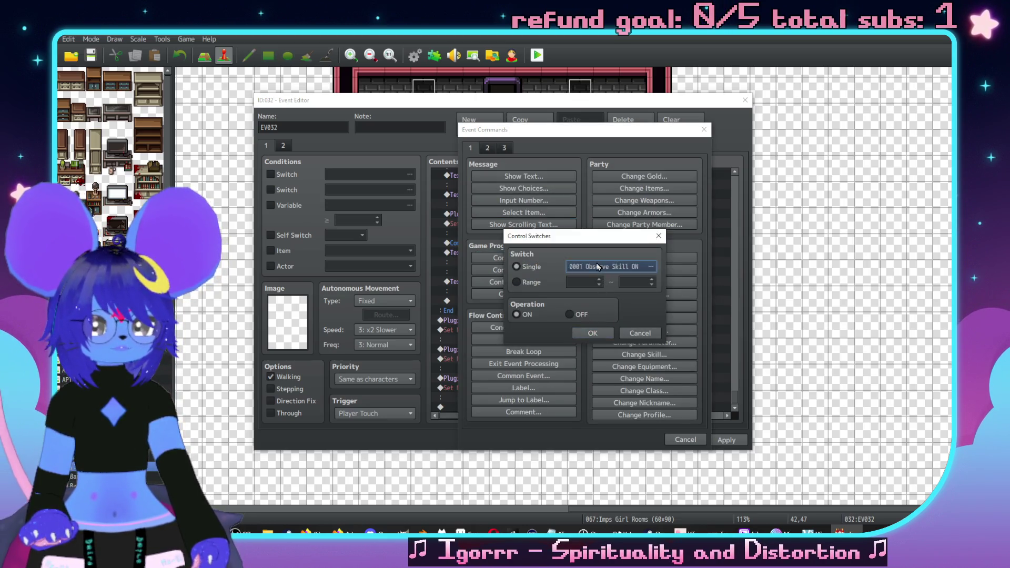
left_click(598, 266)
left_click(610, 290)
left_click(638, 386)
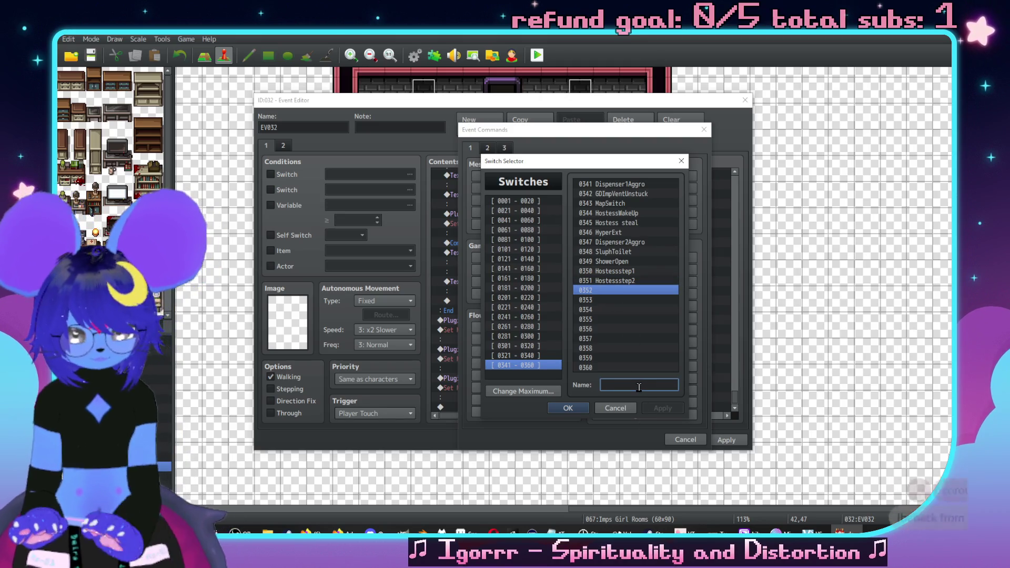
type("GrixaScene2")
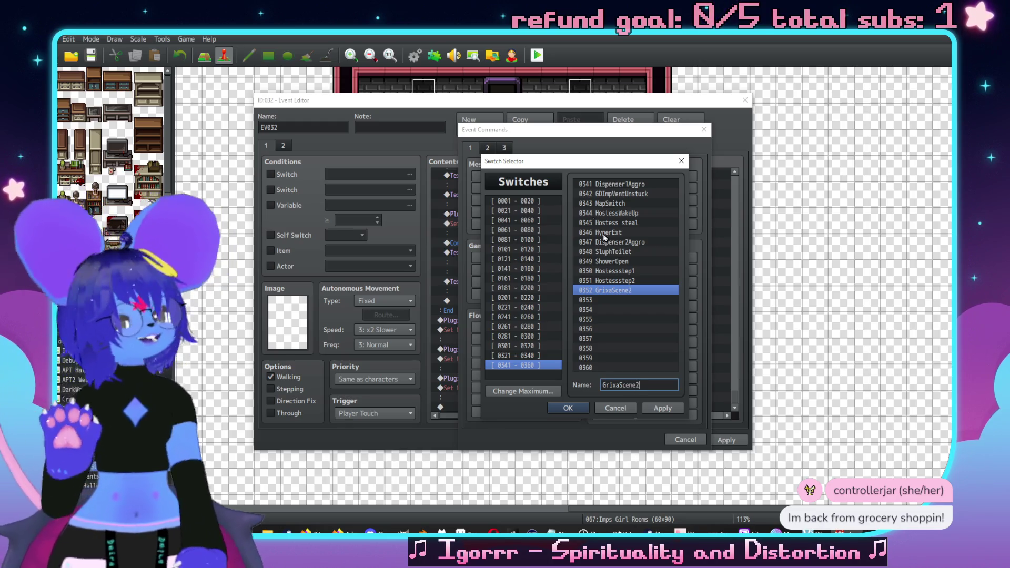
left_click(662, 408)
left_click(567, 409)
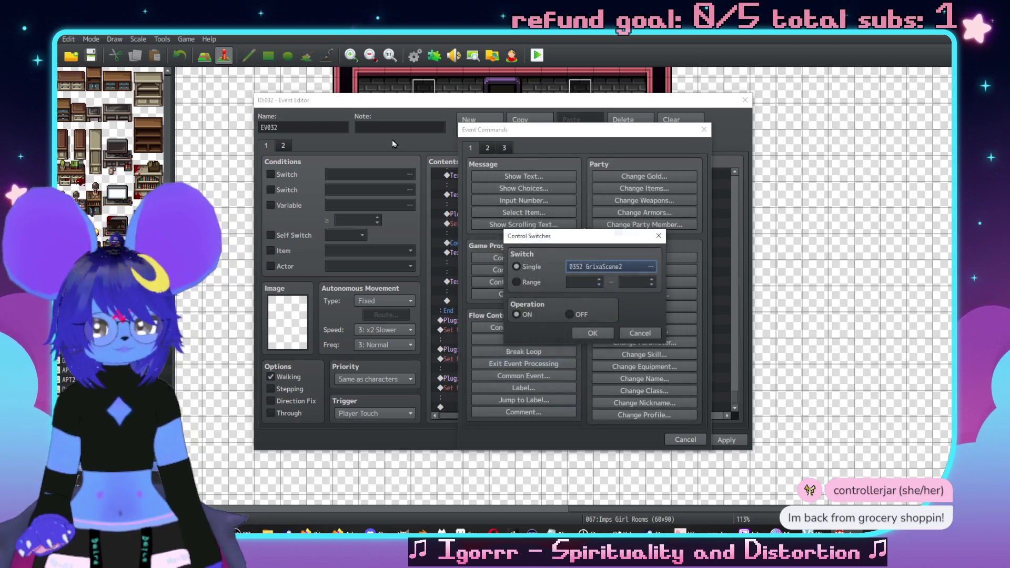
left_click(592, 333)
Step: Create a third page conditioned on switch 0352 GrixaScene2, close EV032, and open Grixa's event
left_click(285, 147)
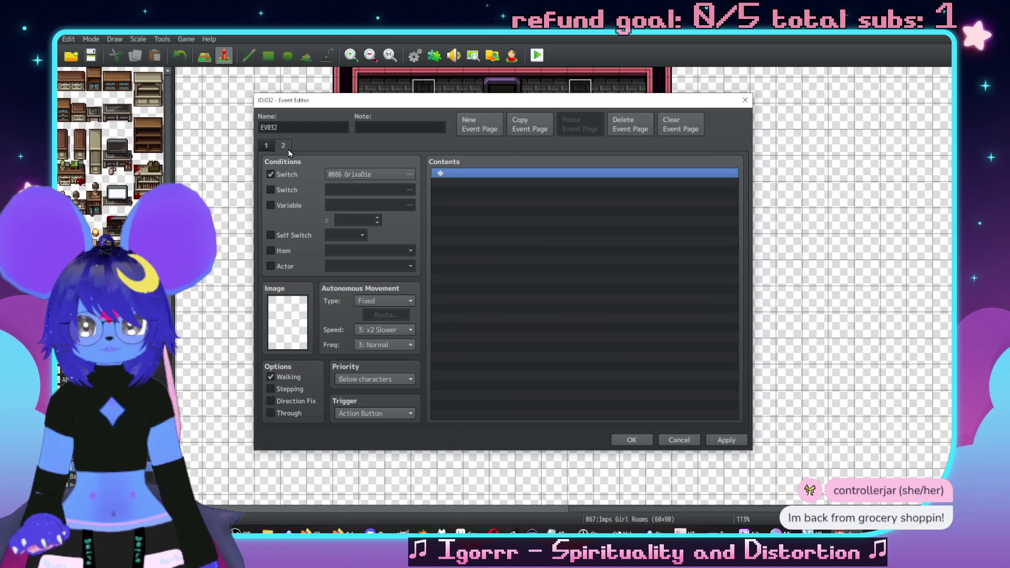
left_click(267, 147)
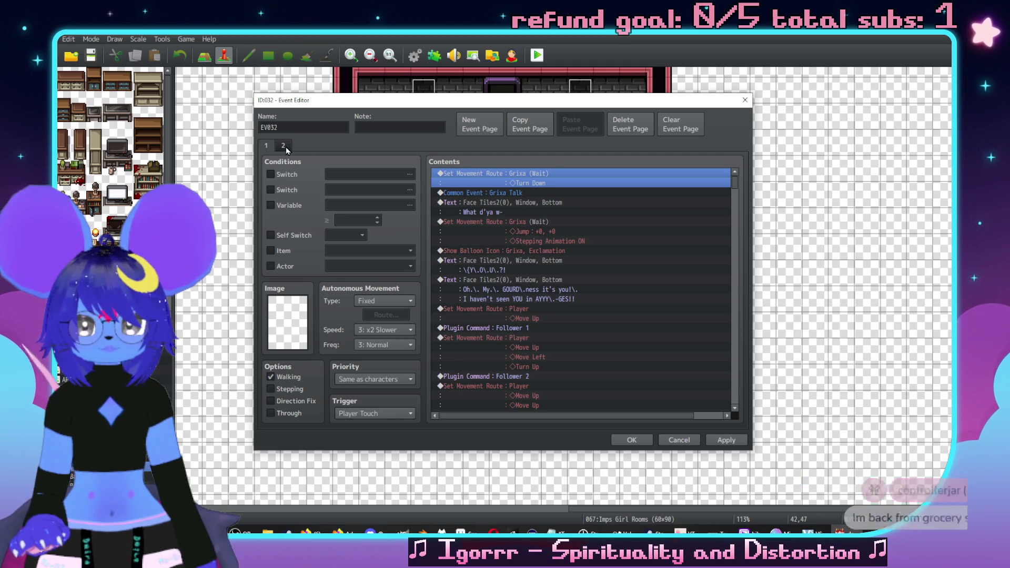
left_click(477, 130)
left_click(270, 174)
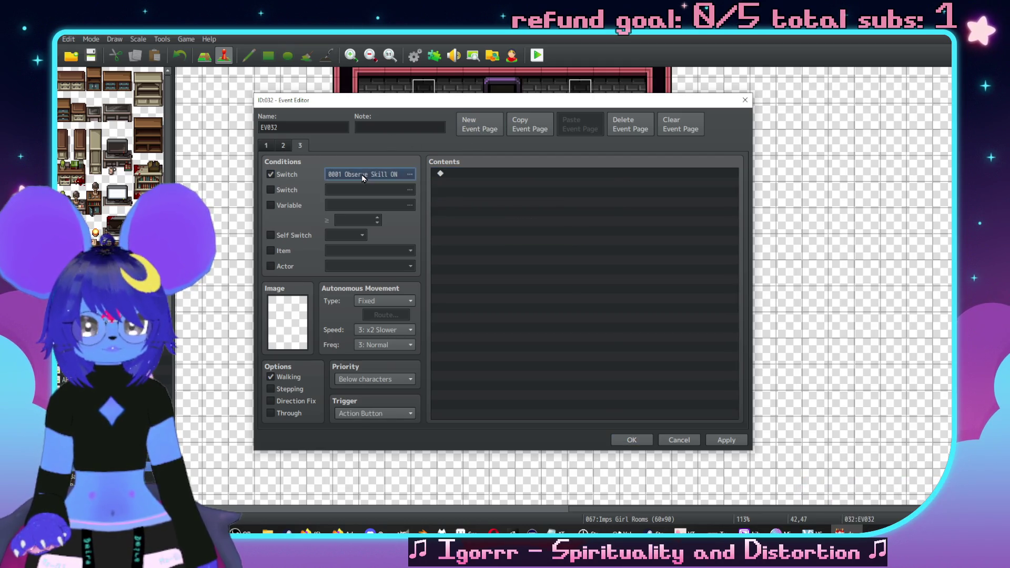
left_click(362, 175)
double_click(536, 273)
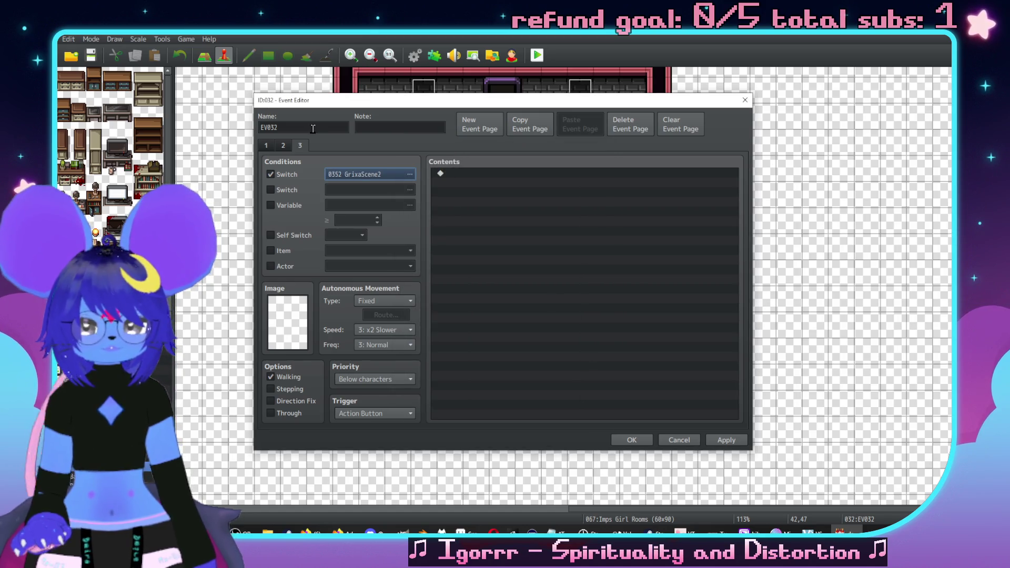
left_click(264, 146)
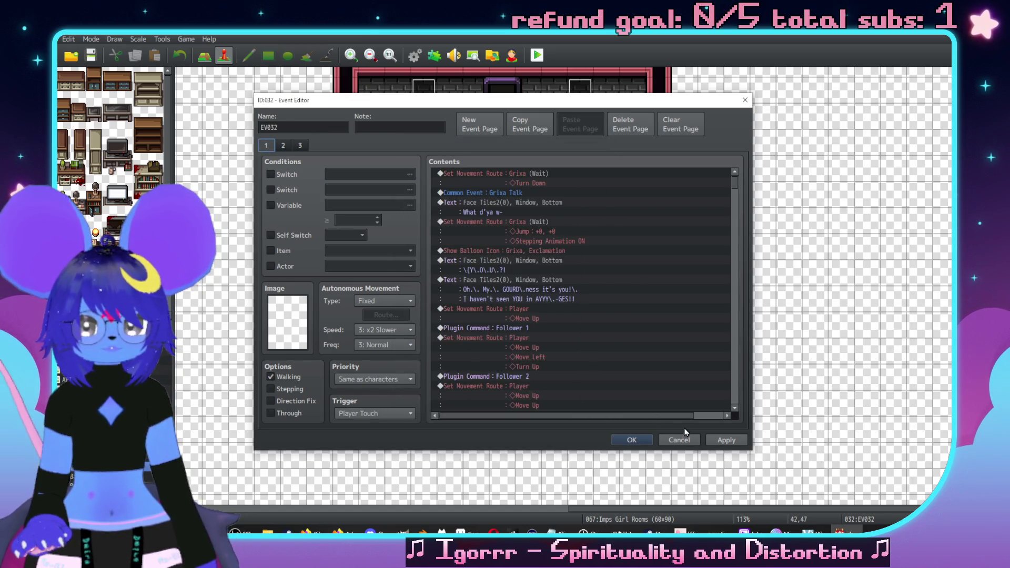
left_click(679, 440)
double_click(574, 247)
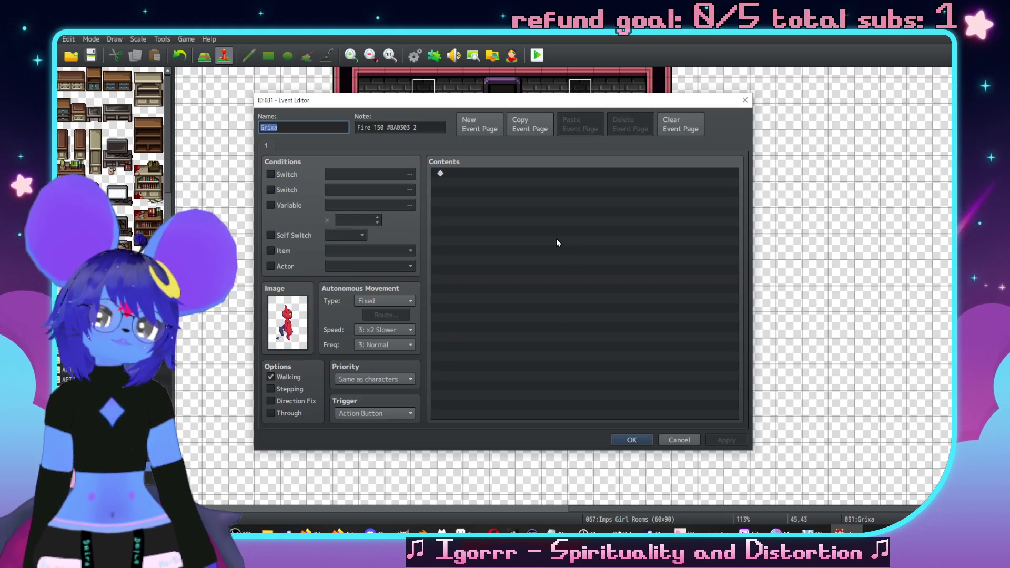
Step: Close the Grixa event editor and reopen the EV032 event
left_click(768, 99)
left_click(744, 99)
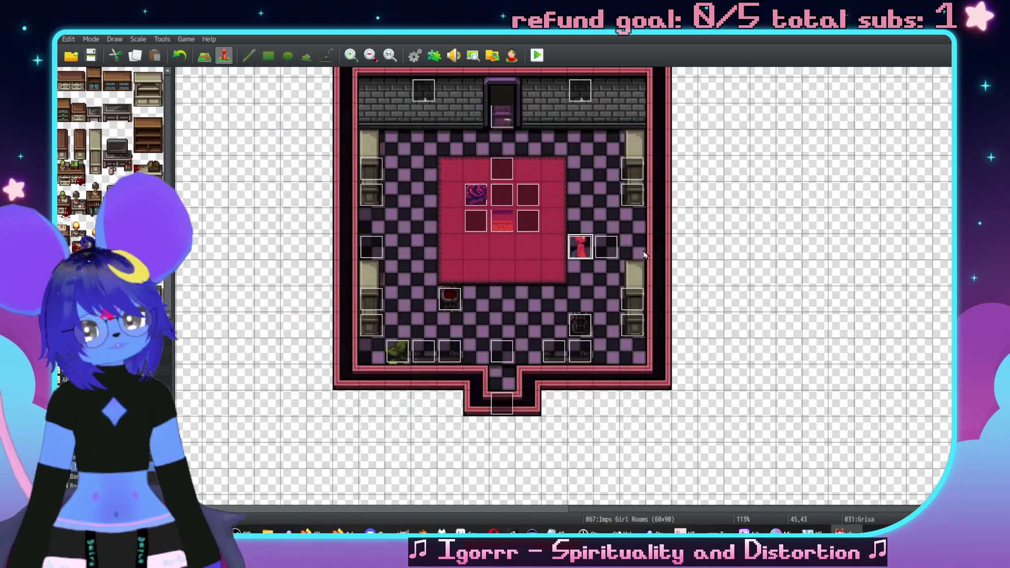
double_click(504, 361)
Step: Review EV032's page 1 cutscene commands, then move the editor aside to uncover the map
scroll(677, 233, "down", 5)
scroll(663, 241, "down", 2)
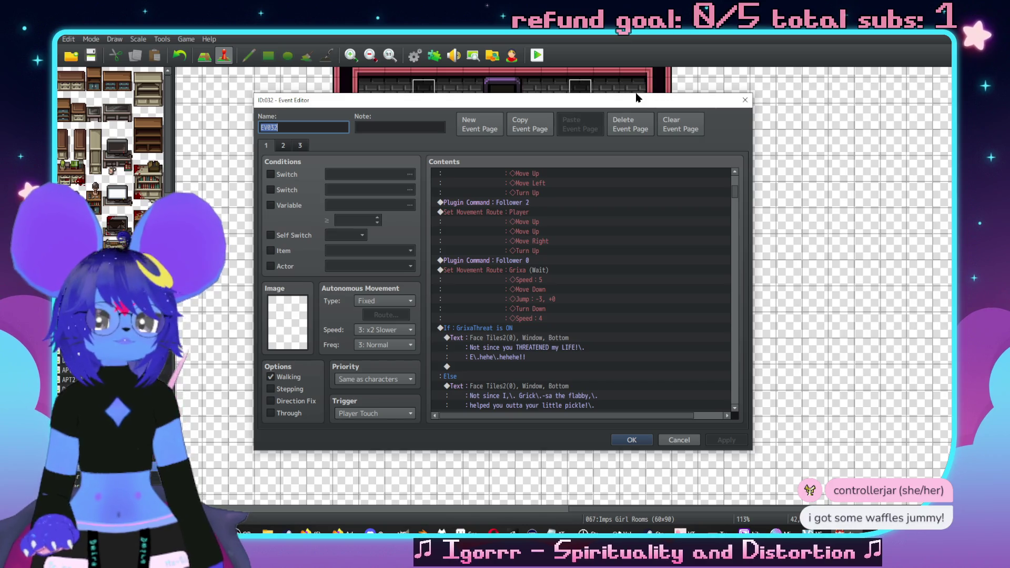
left_click_drag(636, 98, 663, 142)
scroll(712, 307, "down", 7)
scroll(645, 316, "down", 10)
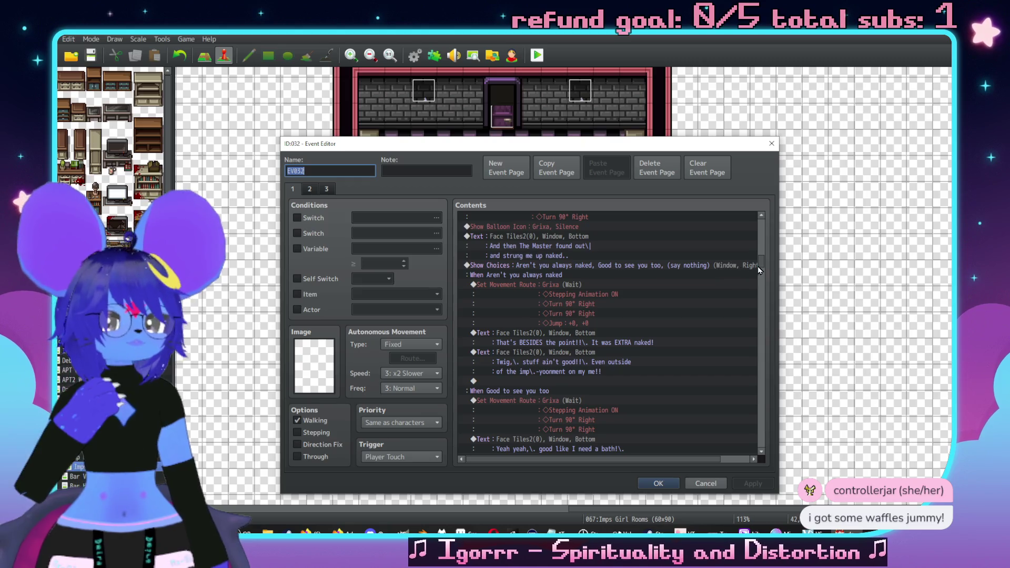
scroll(760, 270, "down", 10)
scroll(658, 404, "down", 8)
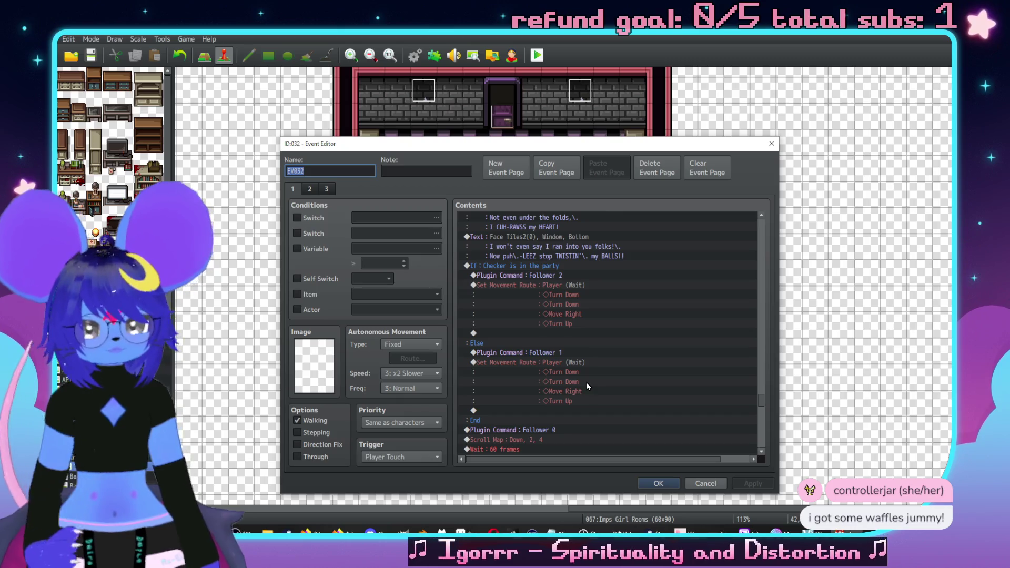
scroll(587, 385, "down", 5)
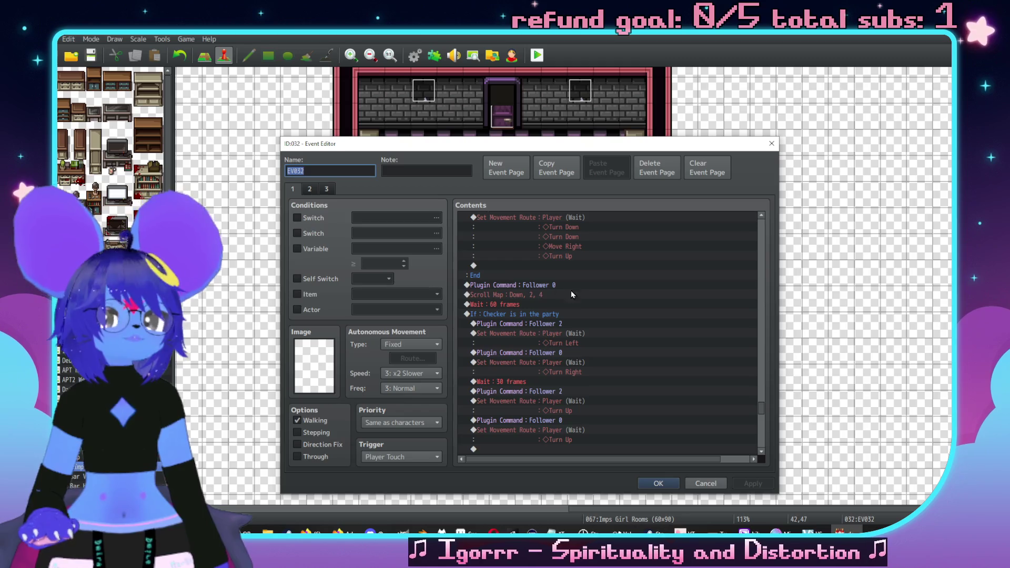
scroll(559, 310, "down", 4)
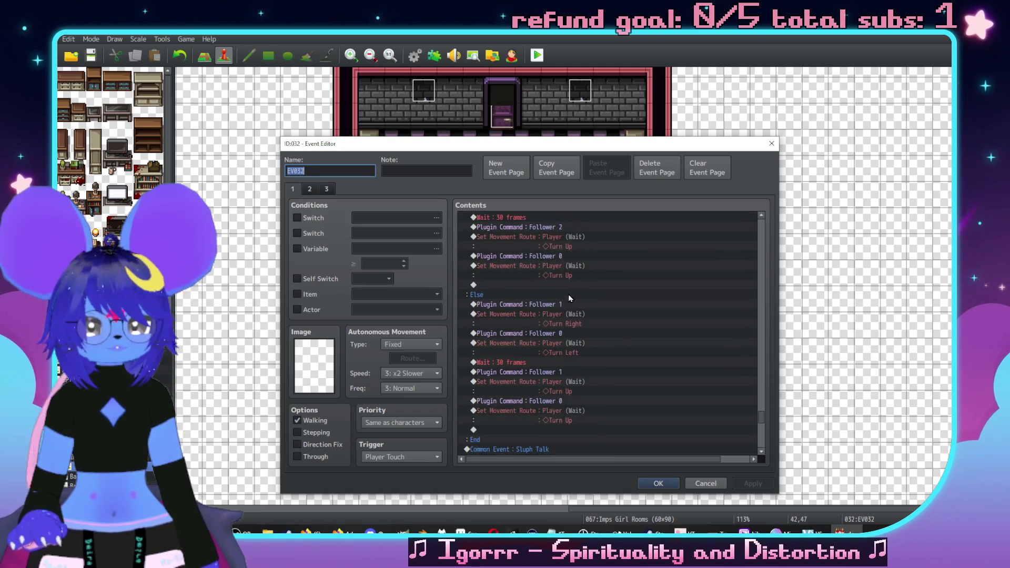
scroll(521, 315, "up", 3)
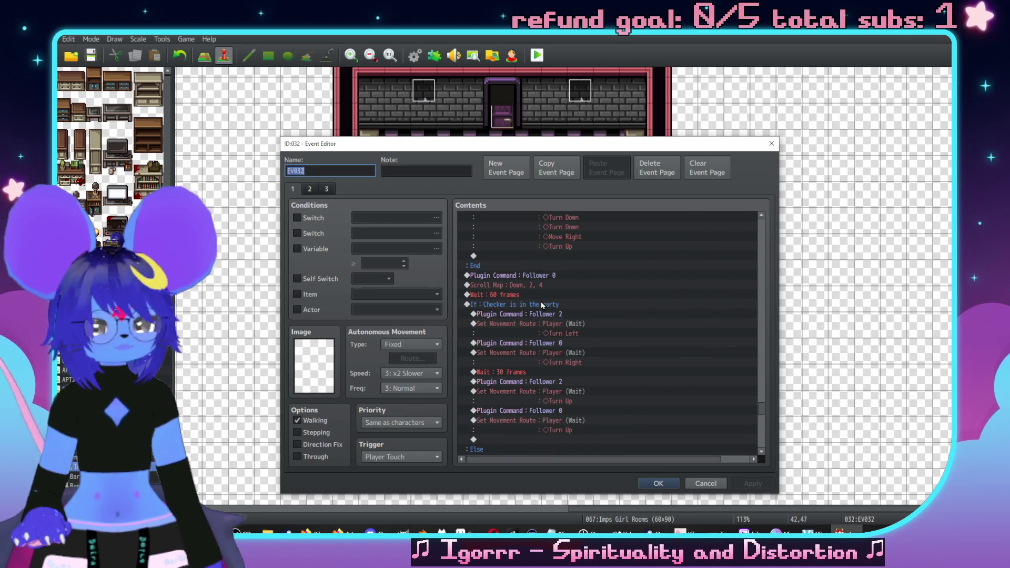
left_click_drag(541, 145, 785, 152)
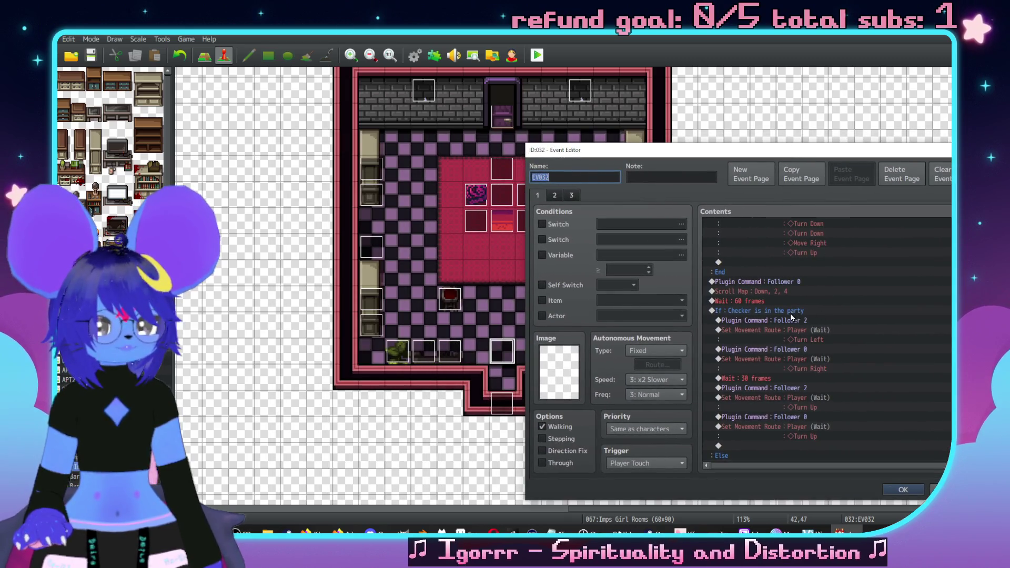
Step: Insert a Set Movement Route command for Grixa before the If Checker block
left_click(791, 314)
key("Insert")
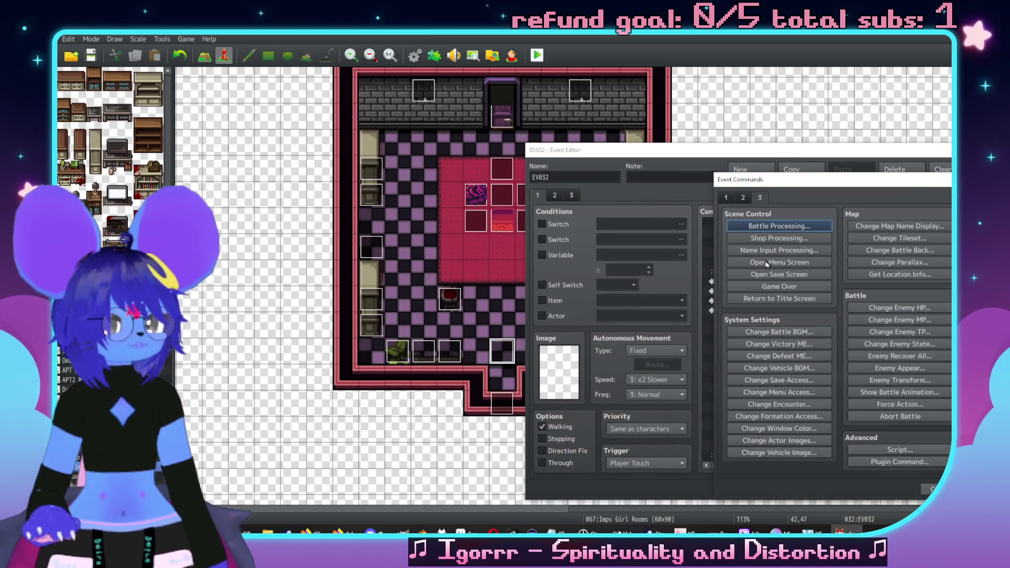
left_click(743, 197)
left_click(779, 274)
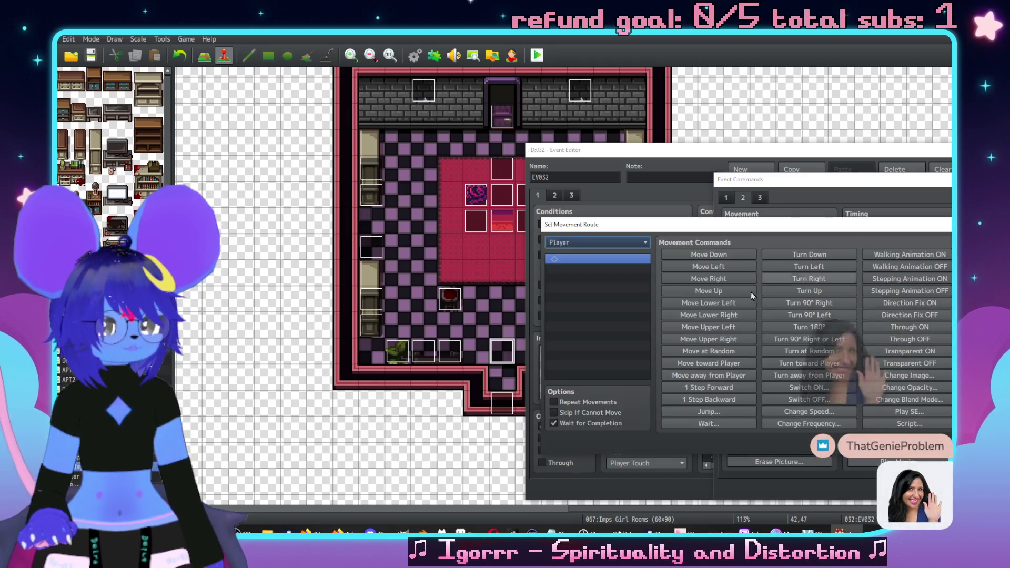
left_click(604, 243)
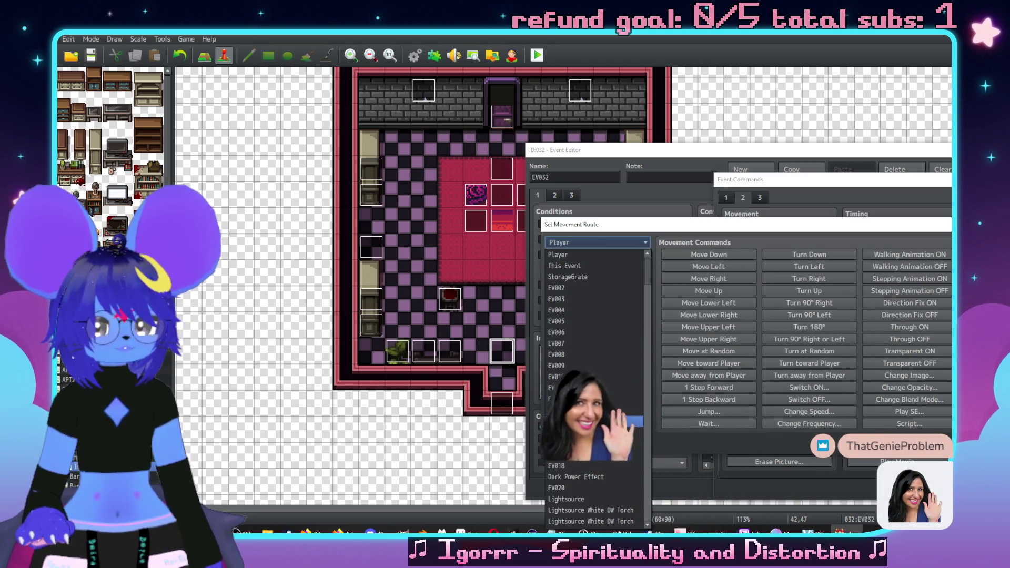
scroll(581, 368, "down", 7)
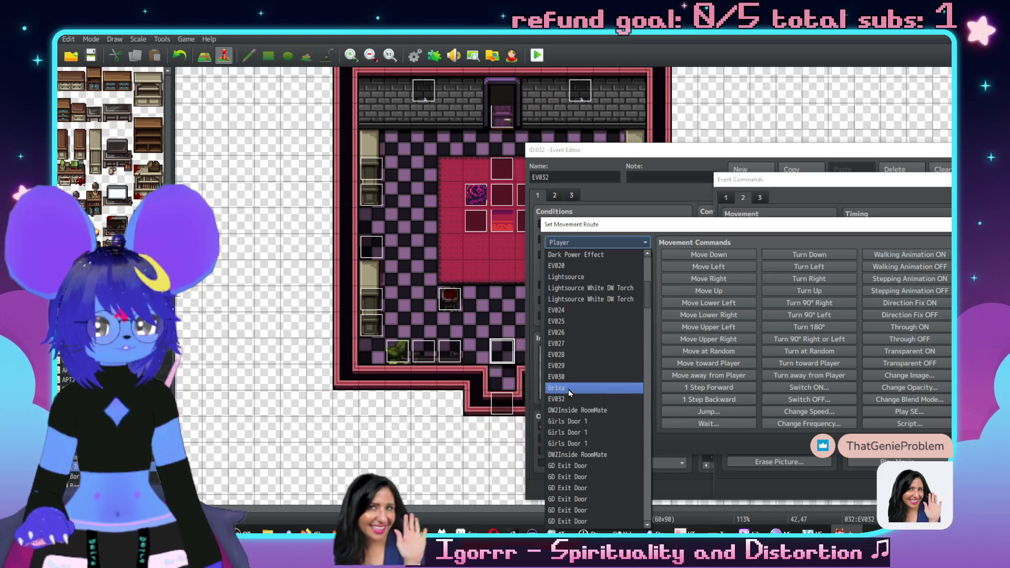
left_click(569, 390)
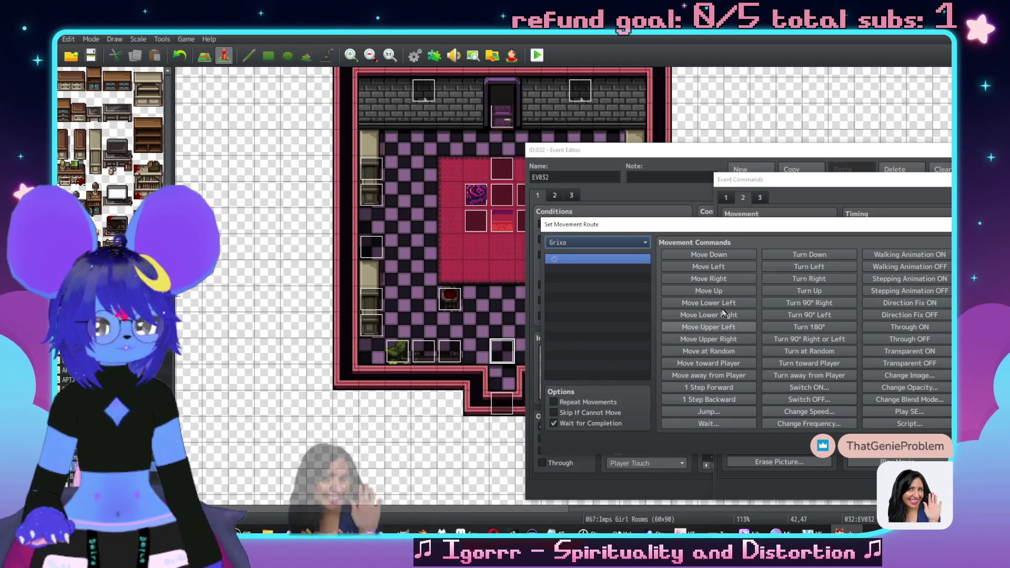
Step: Give Grixa's route Stepping Animation OFF, Move Left x3 and Move Up x2, without waiting
left_click(708, 267)
left_click(712, 267)
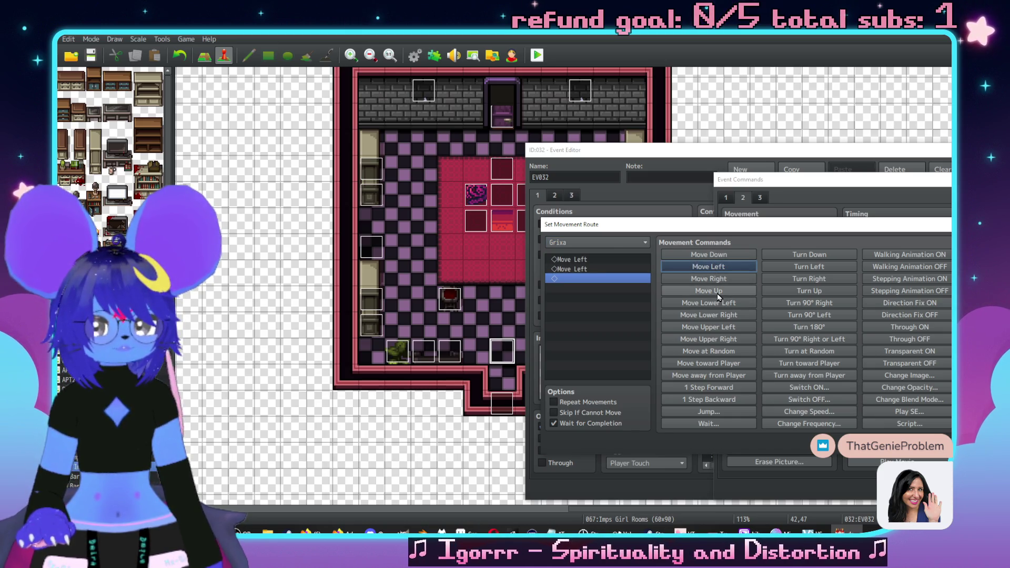
key("space")
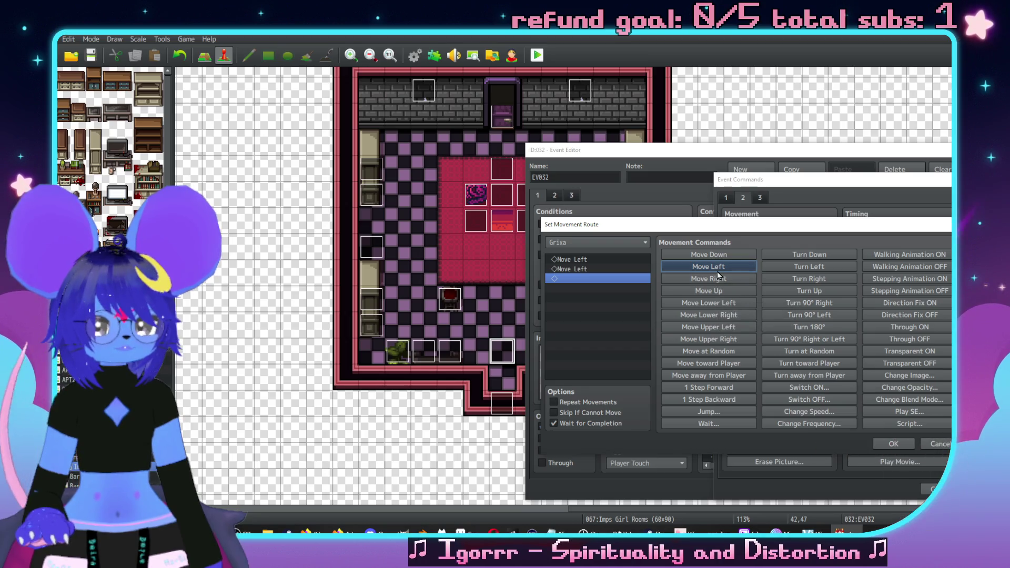
left_click(719, 292)
left_click(719, 293)
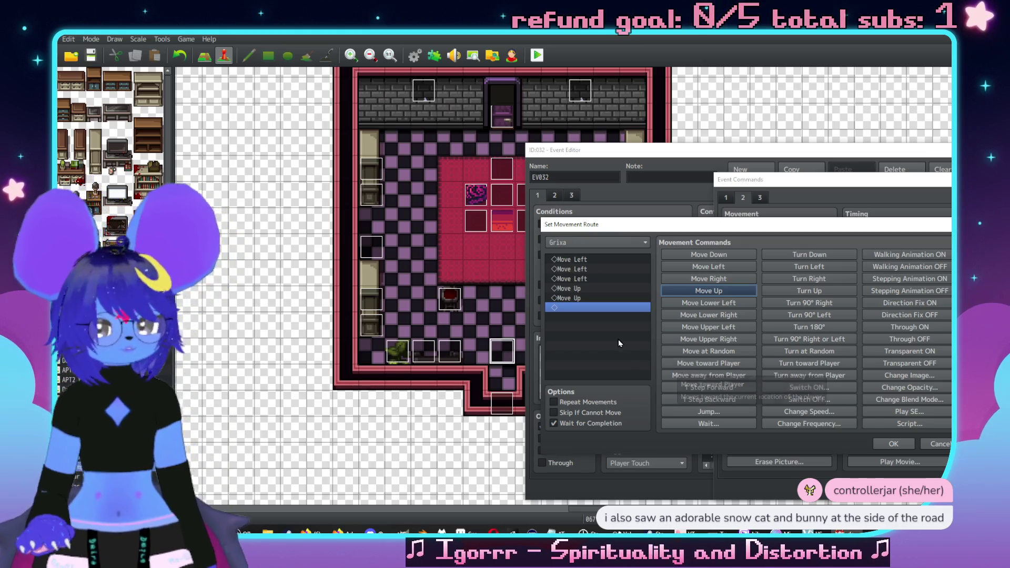
left_click(554, 423)
left_click_drag(720, 232, 641, 233)
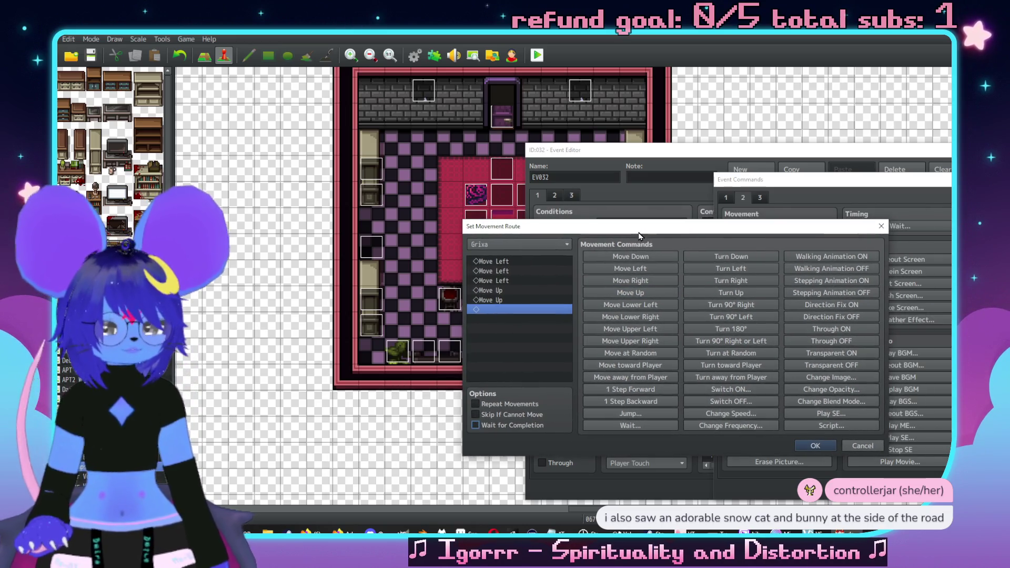
left_click(502, 261)
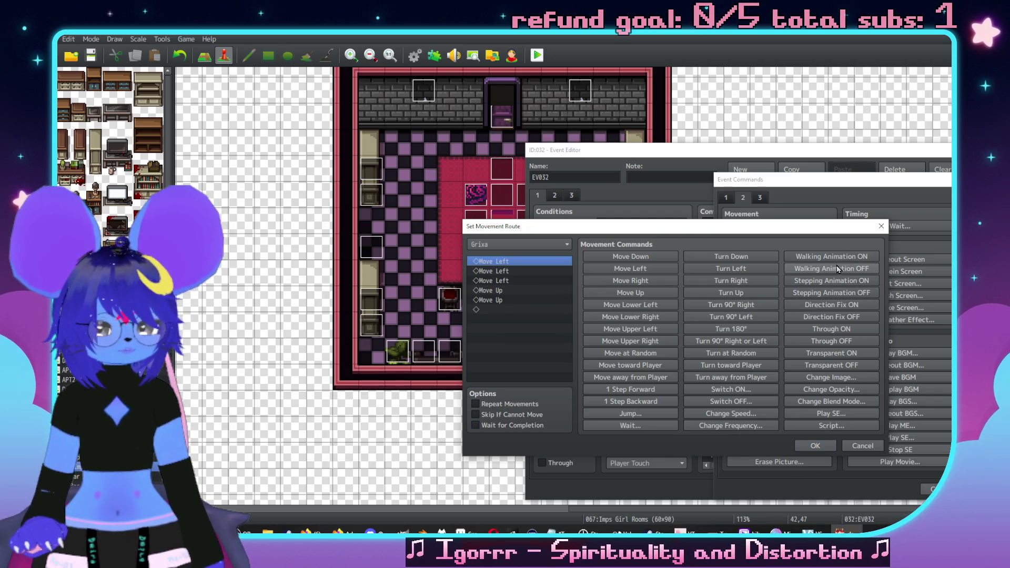
left_click(831, 292)
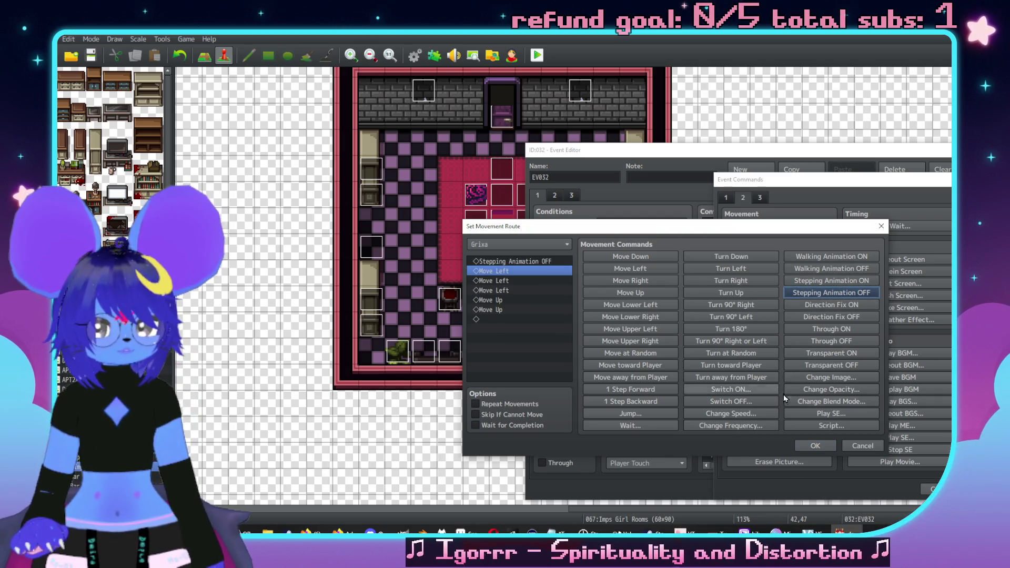
left_click(815, 446)
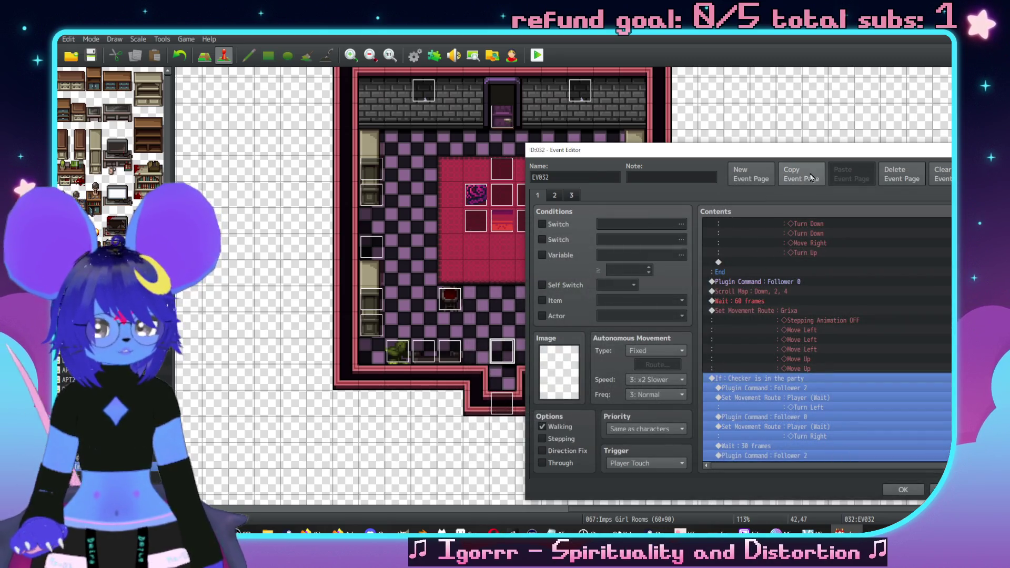
Step: Apply and close EV032, then open the Grixa event
left_click_drag(737, 159, 599, 155)
scroll(759, 333, "up", 5)
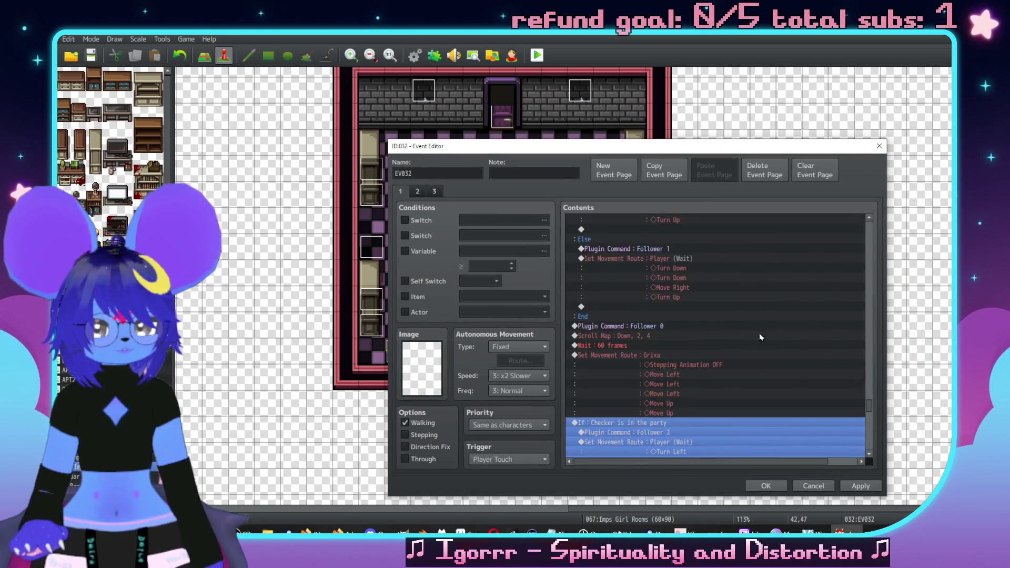
left_click(853, 489)
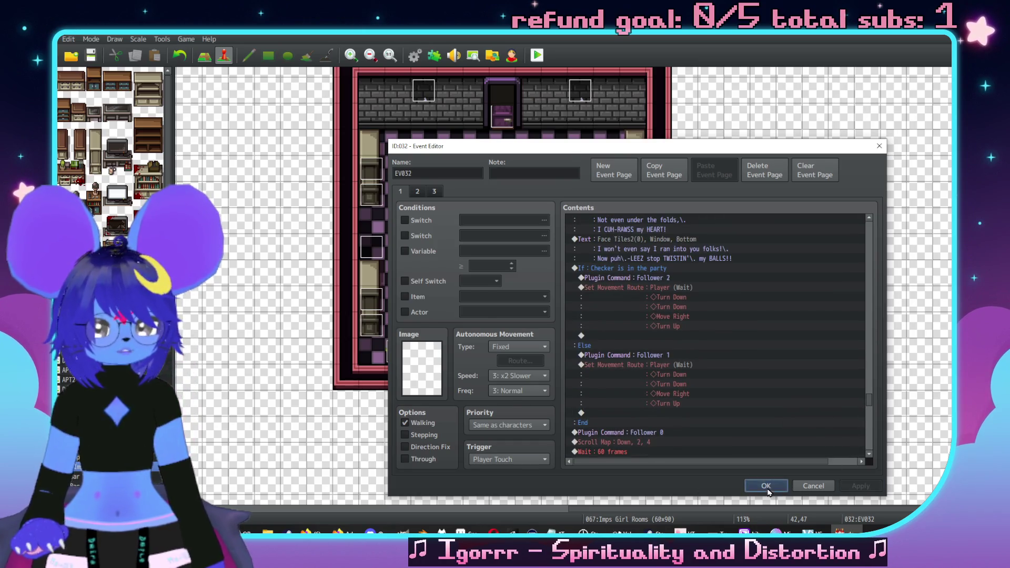
left_click(766, 485)
double_click(581, 248)
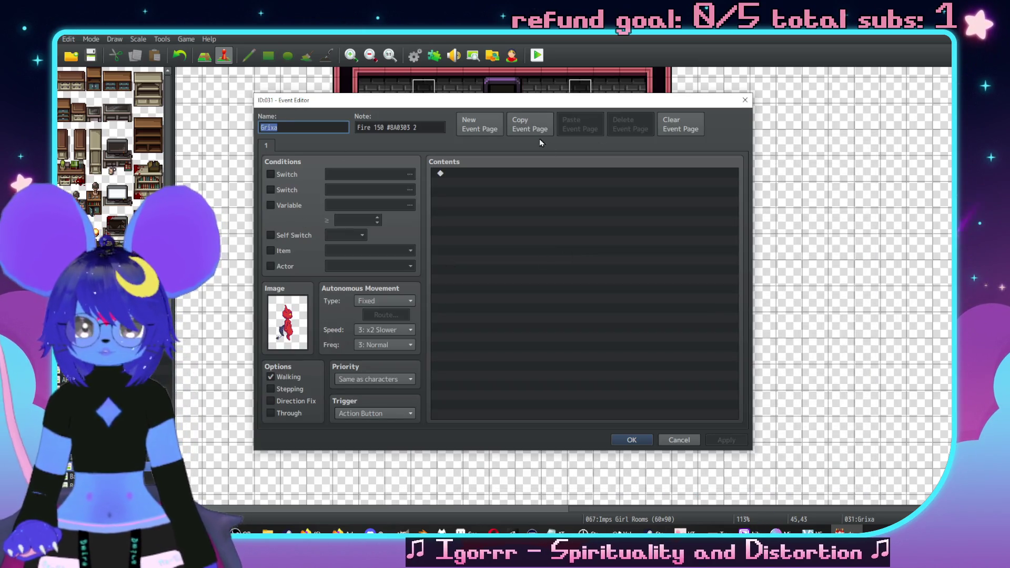
Step: Add a second page to the Grixa event, leaving its graphic unchanged
left_click(478, 124)
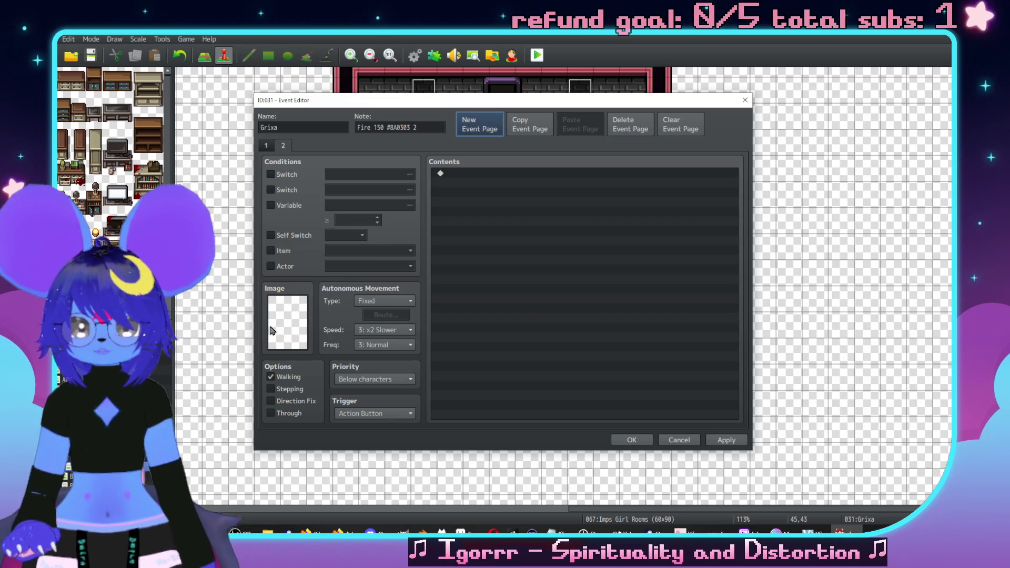
double_click(297, 323)
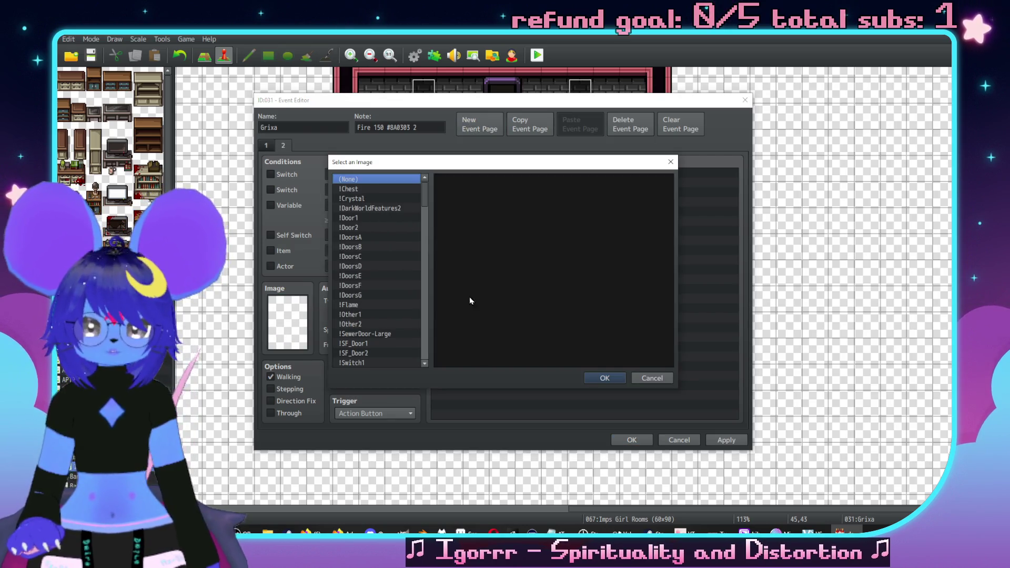
left_click(653, 378)
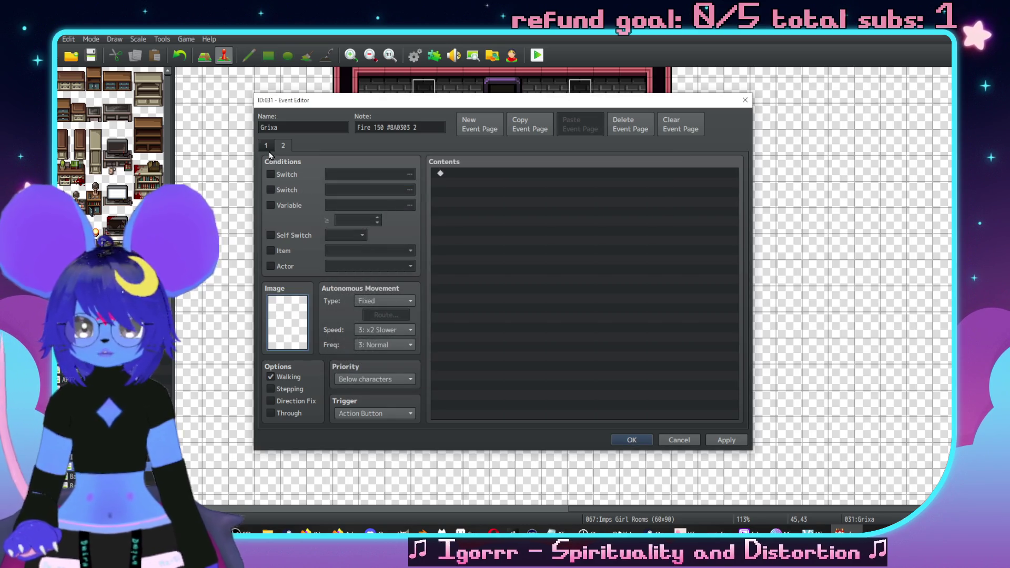
Step: Condition page 2 on switch 0086 GrixaDie, then add a third page
left_click(278, 174)
left_click(341, 175)
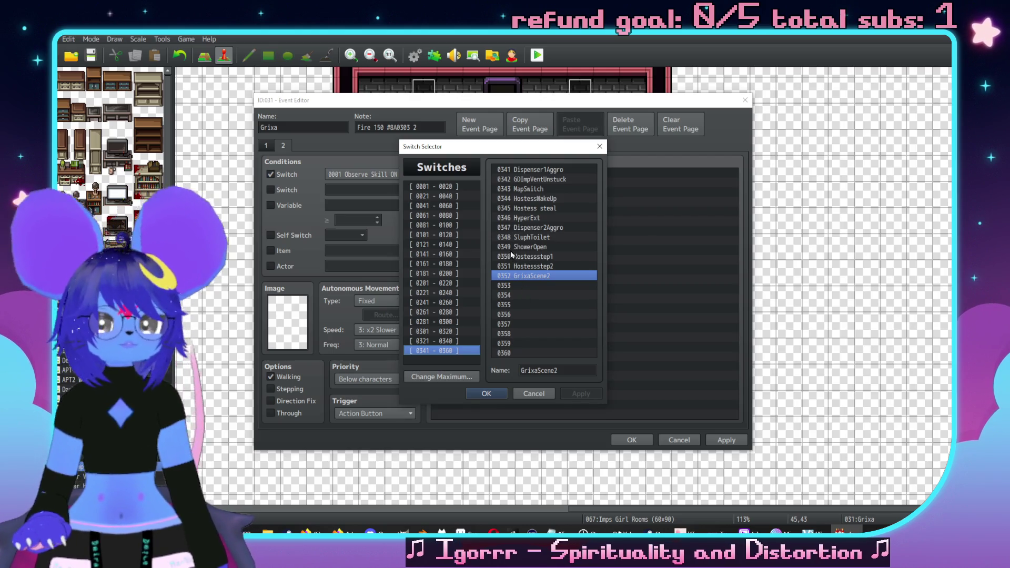
left_click(450, 244)
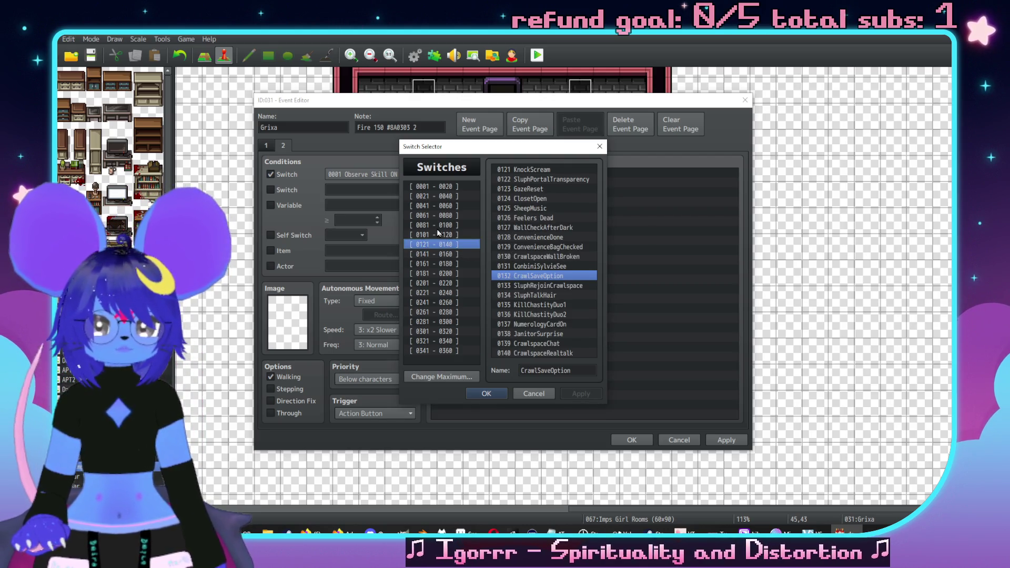
left_click(436, 225)
left_click(433, 215)
left_click(433, 225)
double_click(526, 218)
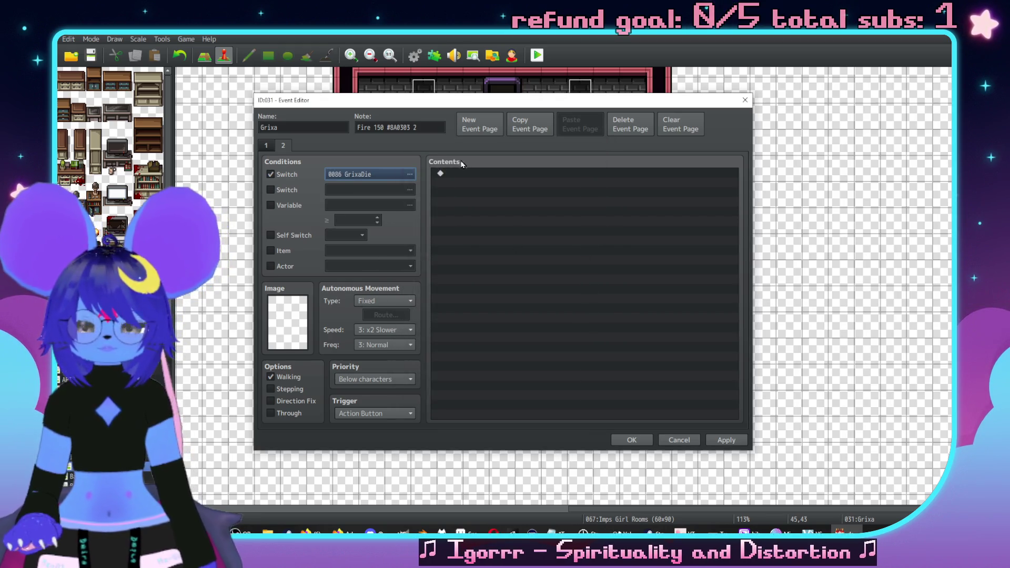
left_click(477, 125)
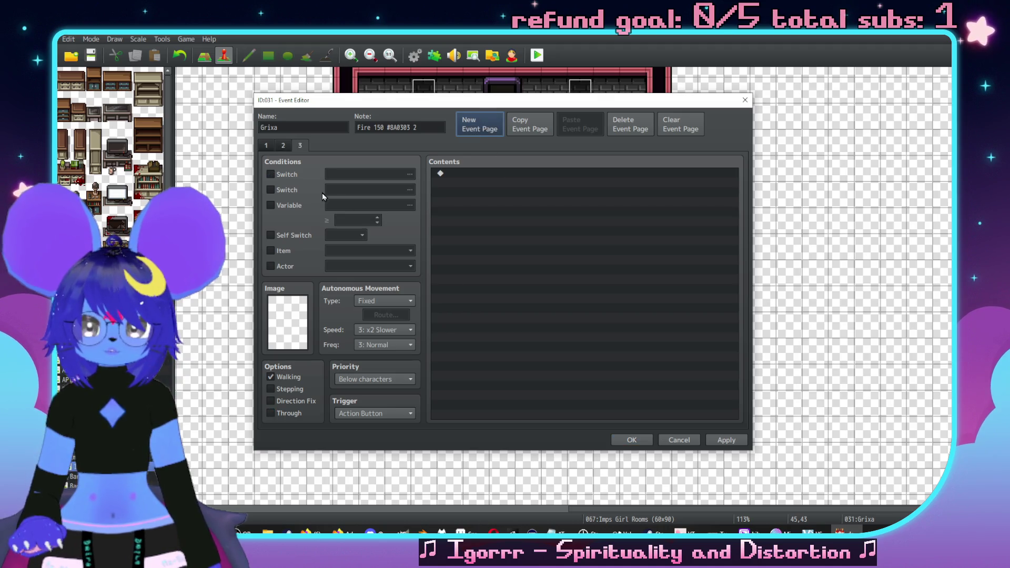
Step: Give page 3 the side-facing Grixa frame from $GrixaSprites as its image
left_click(290, 176)
double_click(282, 316)
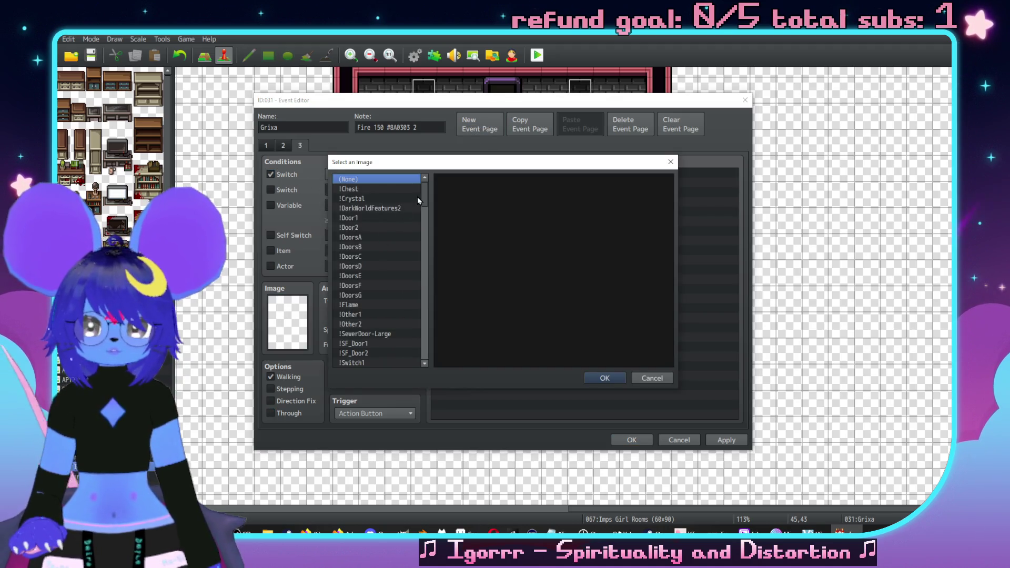
scroll(379, 237, "down", 15)
left_click(374, 202)
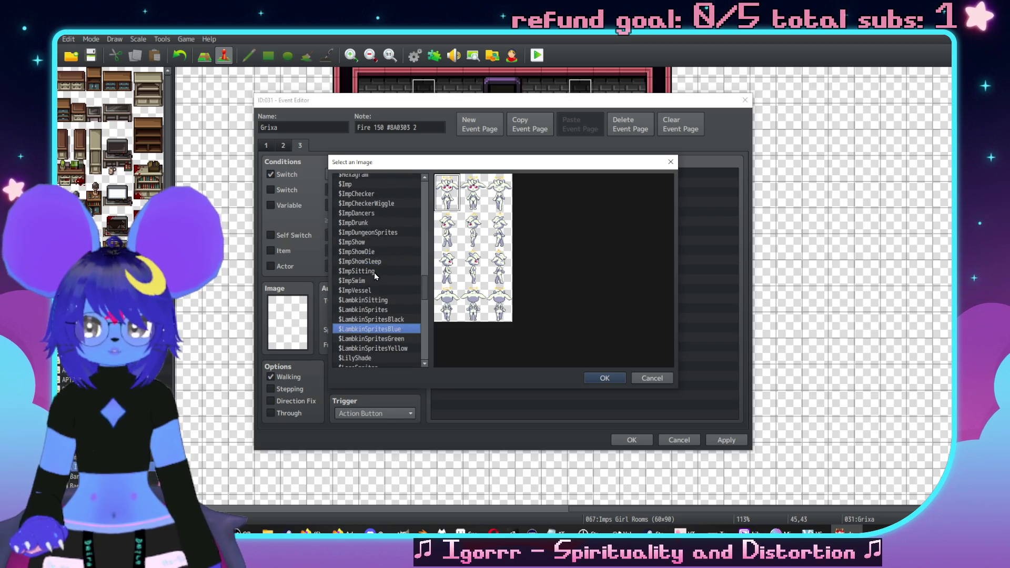
left_click(374, 272)
scroll(376, 253, "up", 1)
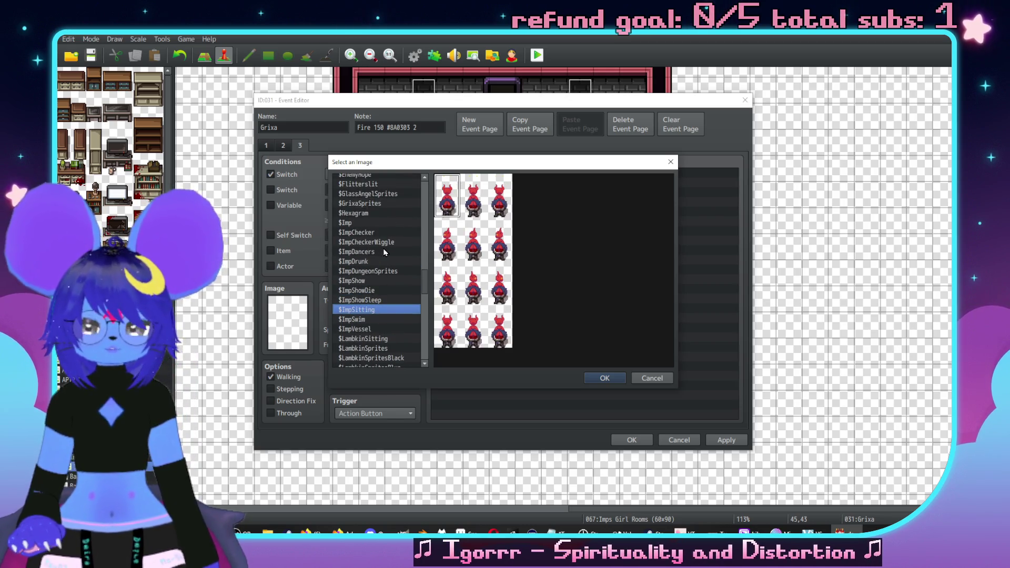
scroll(381, 290, "up", 5)
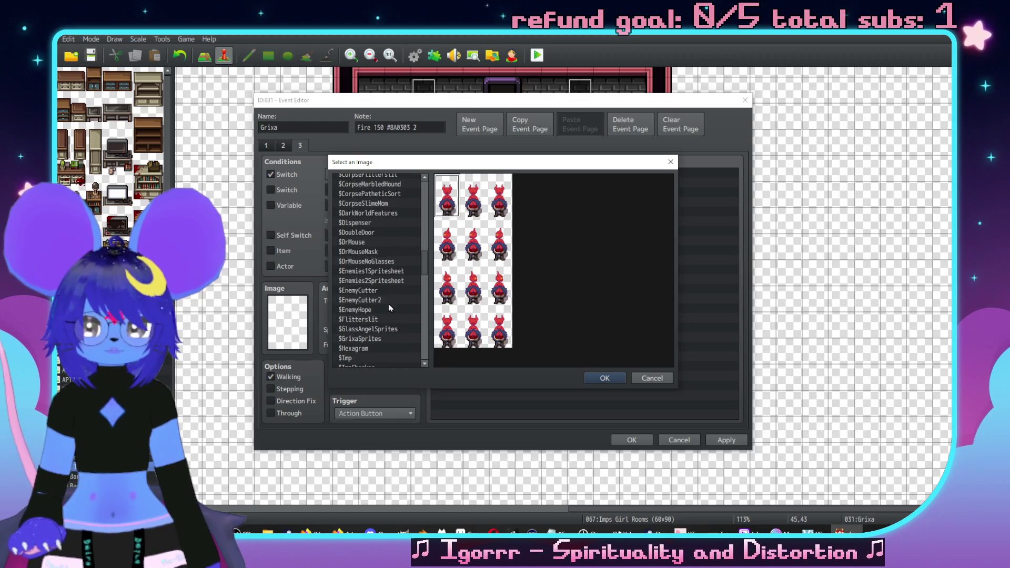
left_click(363, 339)
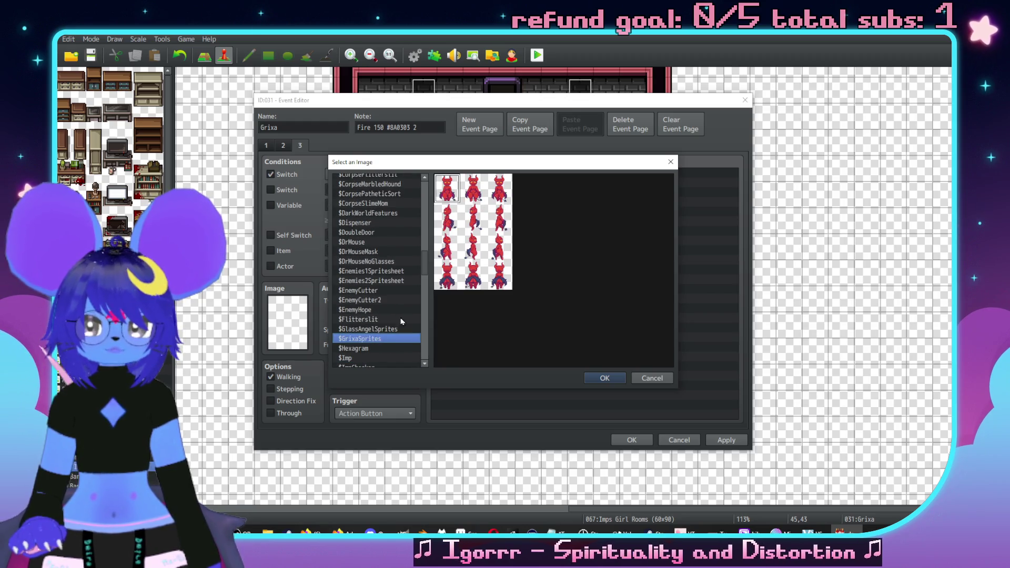
double_click(474, 246)
double_click(298, 324)
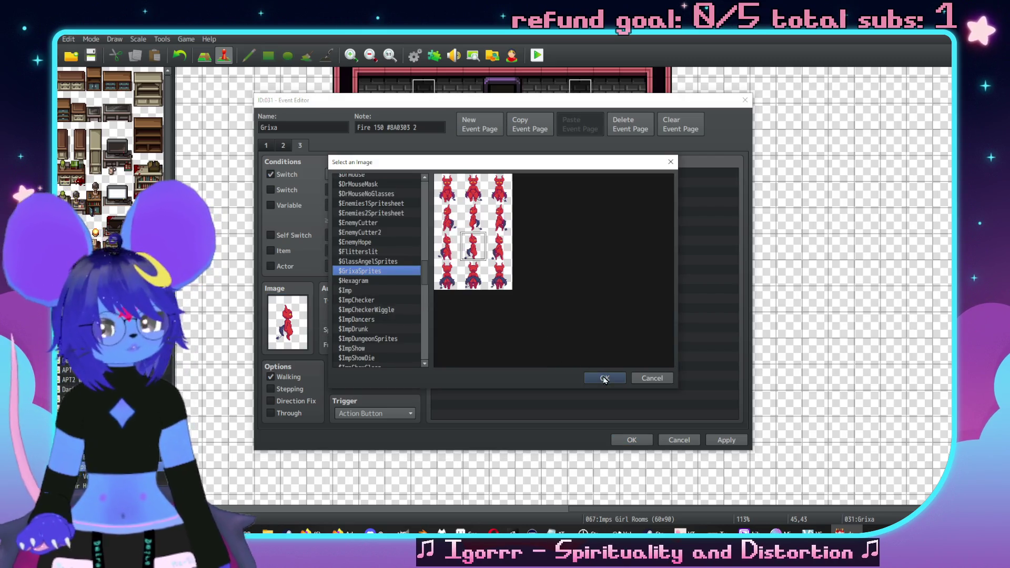
left_click(599, 379)
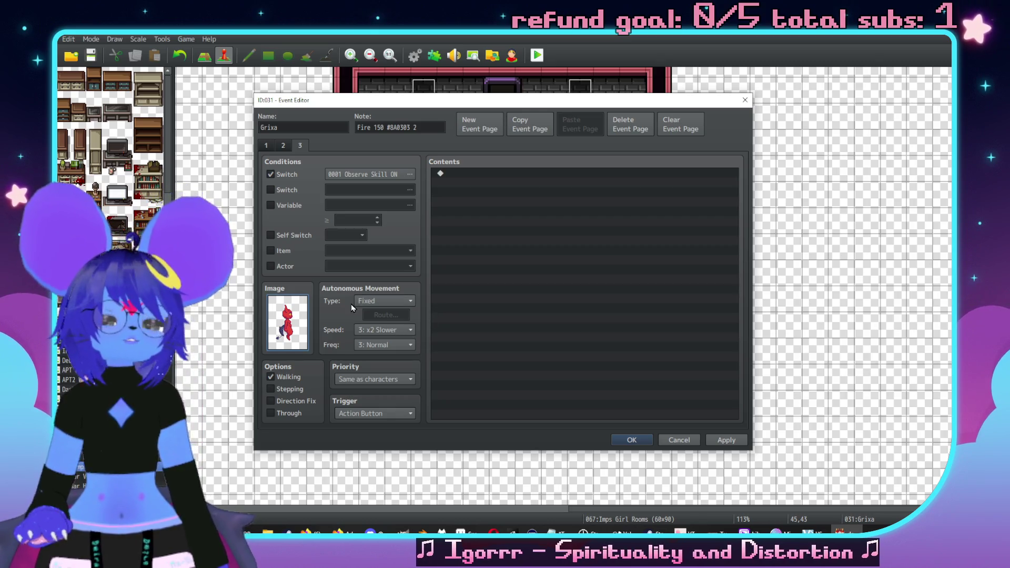
Step: Require switch 0352 GrixaScene2 for page 3, apply, and reopen the doorway event EV032
left_click(366, 174)
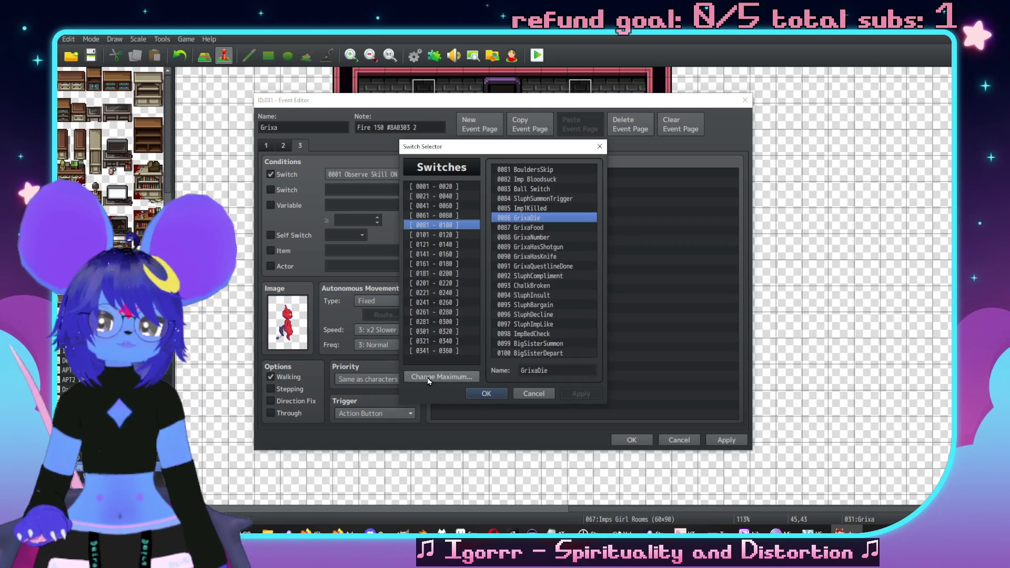
left_click(442, 351)
double_click(547, 276)
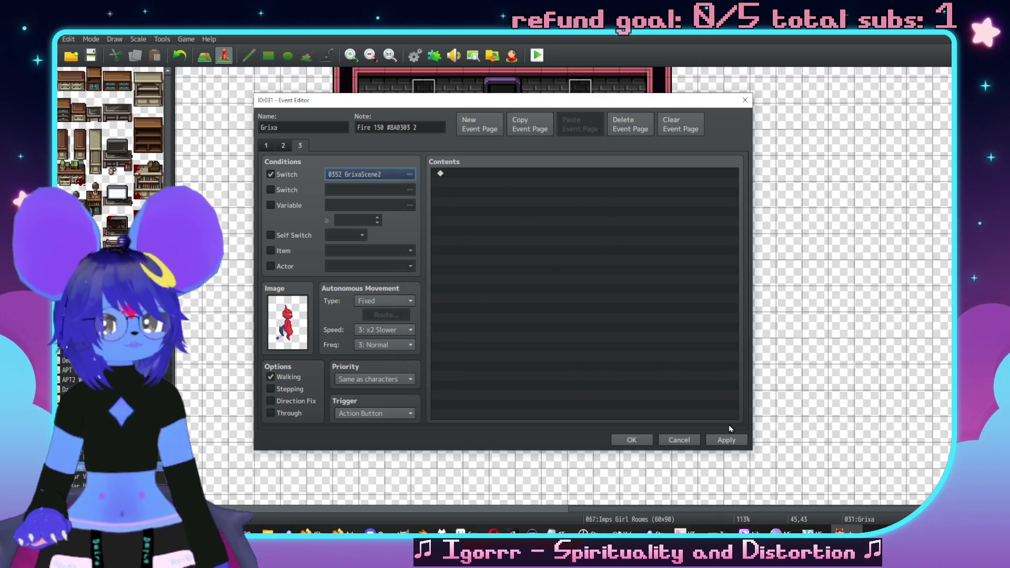
left_click(721, 440)
left_click(637, 441)
left_click(503, 360)
double_click(503, 360)
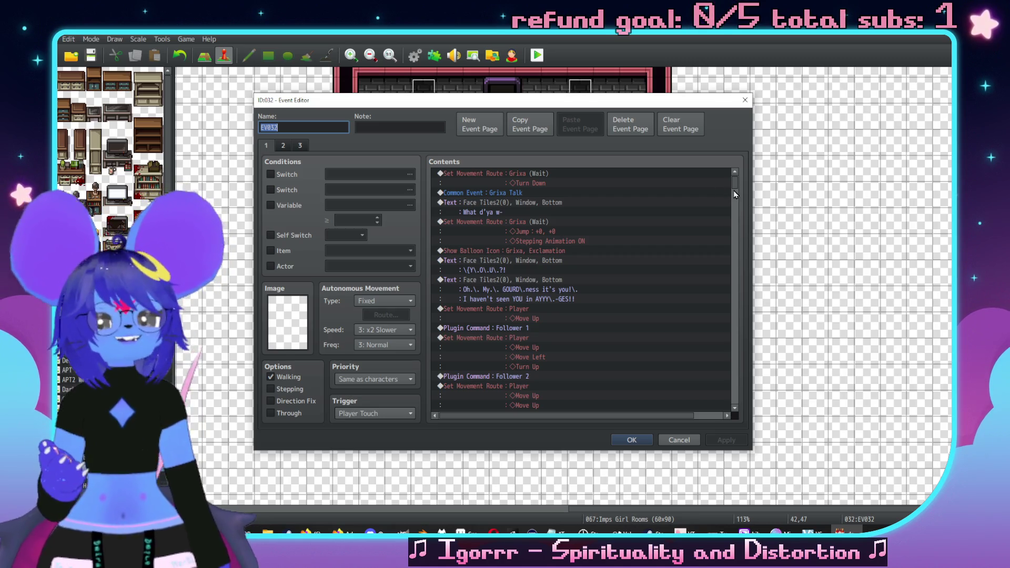
Step: Append a call to common event 0006 Reset Talk at the end of EV032's commands
left_click_drag(737, 187, 744, 429)
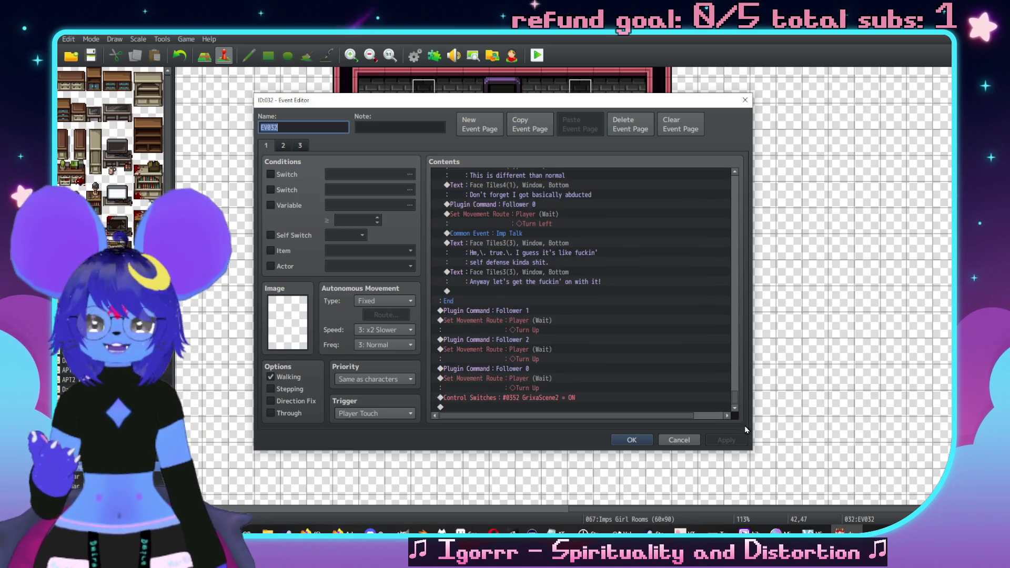
double_click(508, 407)
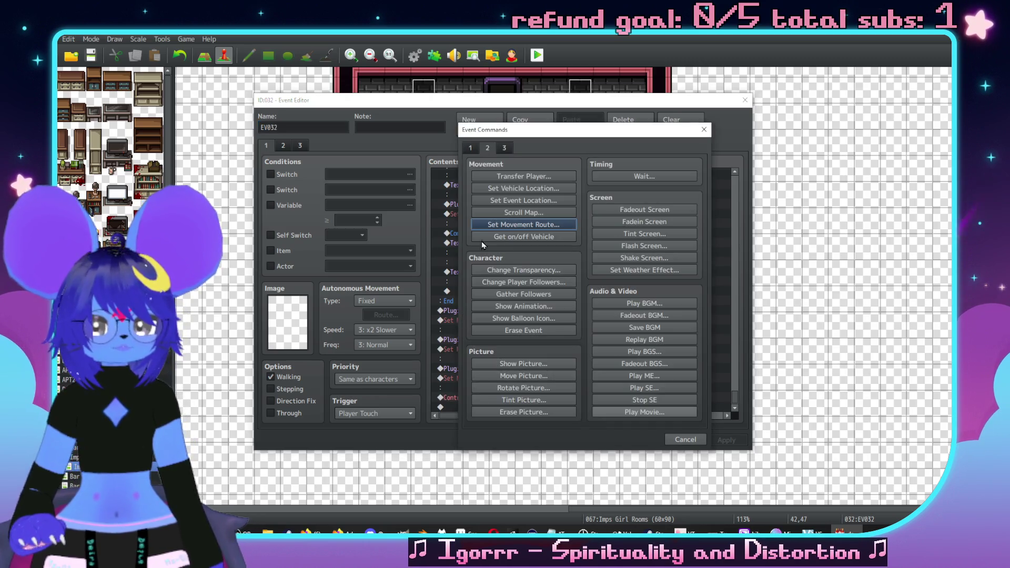
left_click(470, 149)
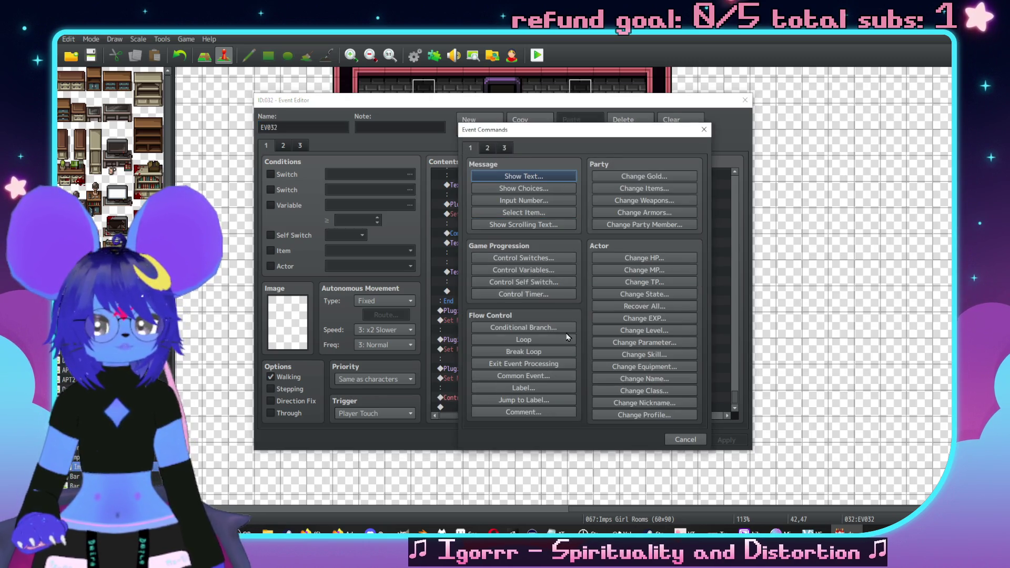
left_click(545, 374)
left_click(589, 288)
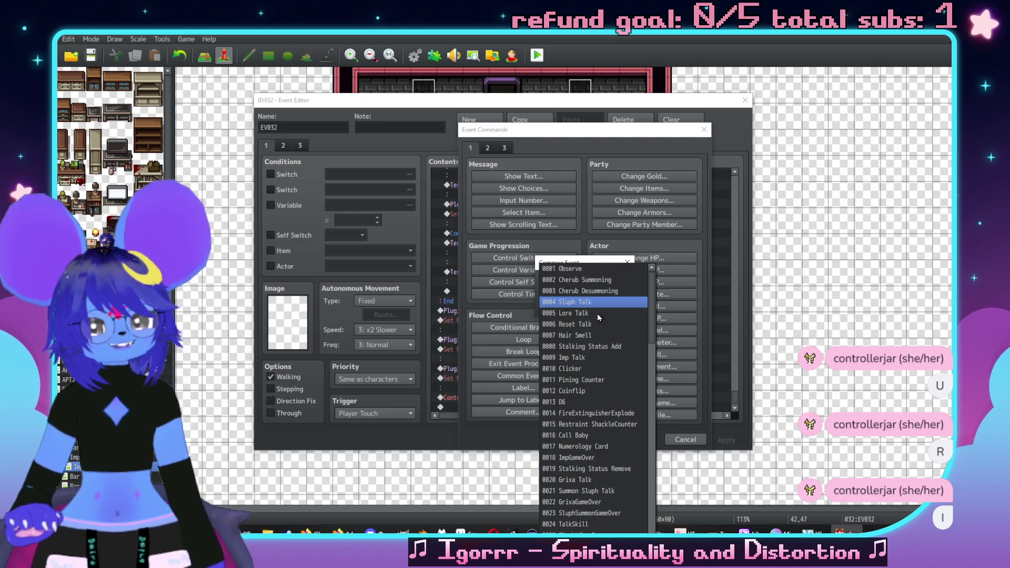
left_click(604, 326)
left_click(563, 307)
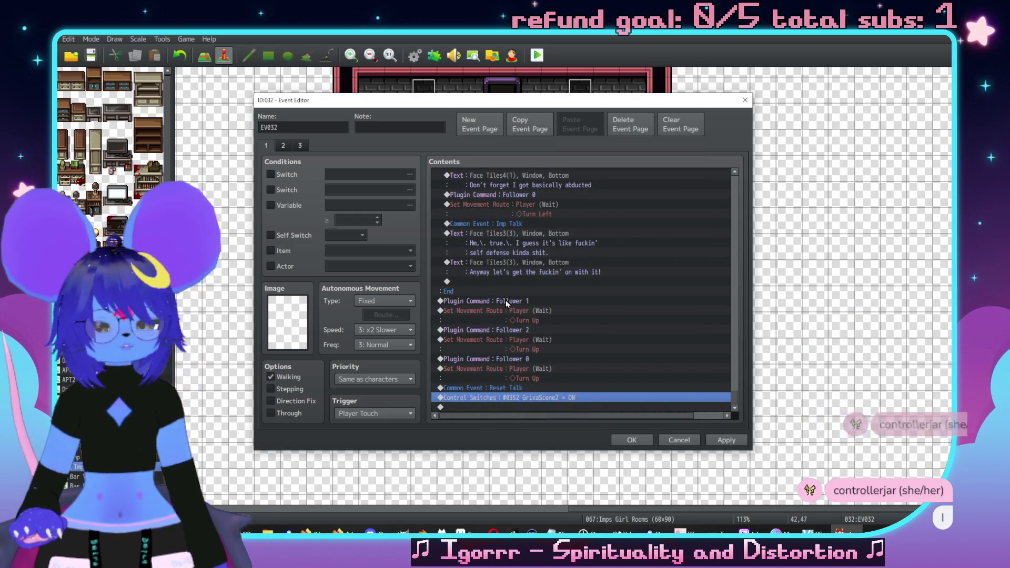
Step: Check EV032's second page, then apply and close the editor
scroll(508, 301, "up", 3)
left_click(285, 146)
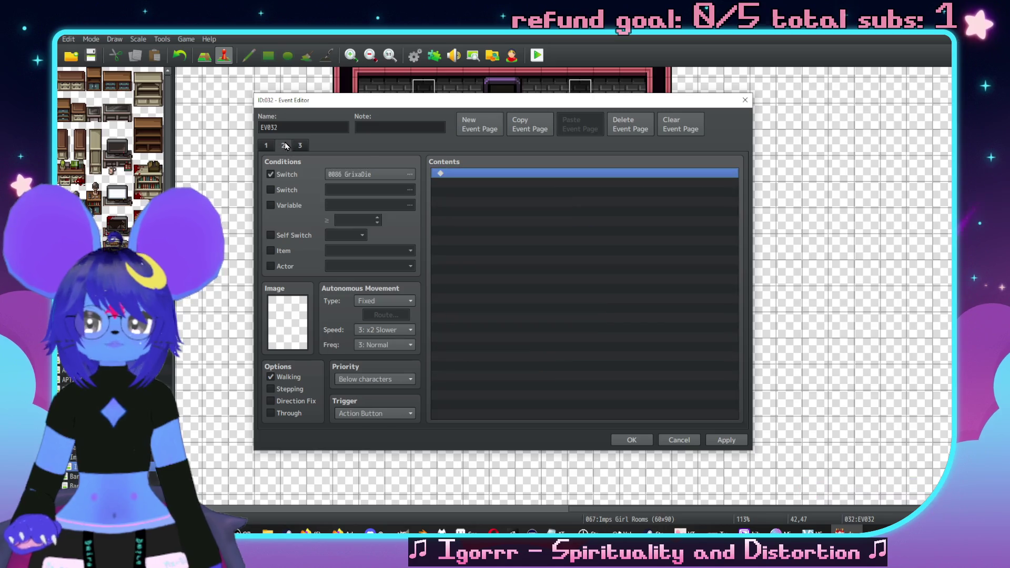
left_click(729, 439)
left_click(632, 440)
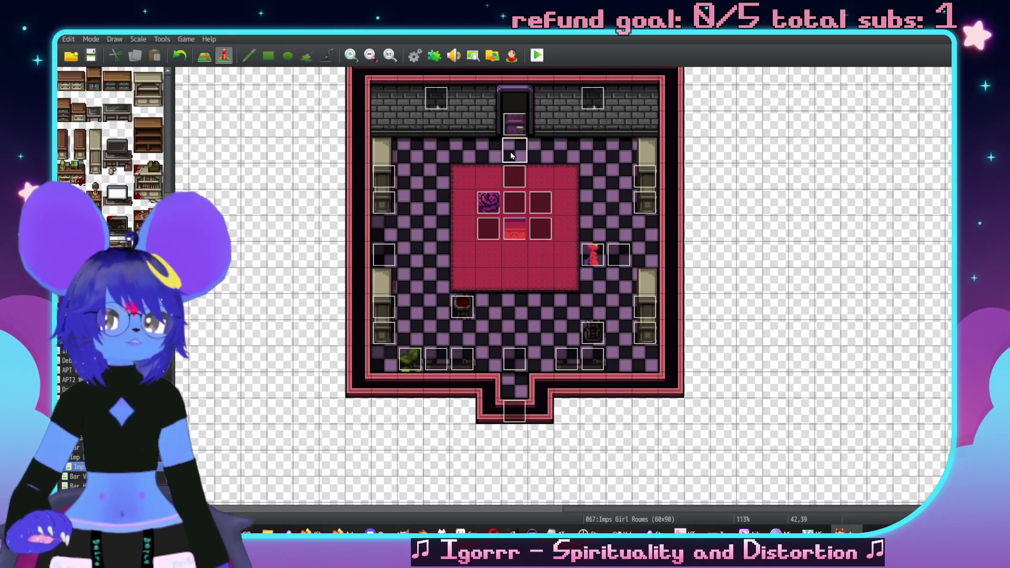
Step: Create an empty EV072 event on a floor tile, then close its editor
double_click(510, 152)
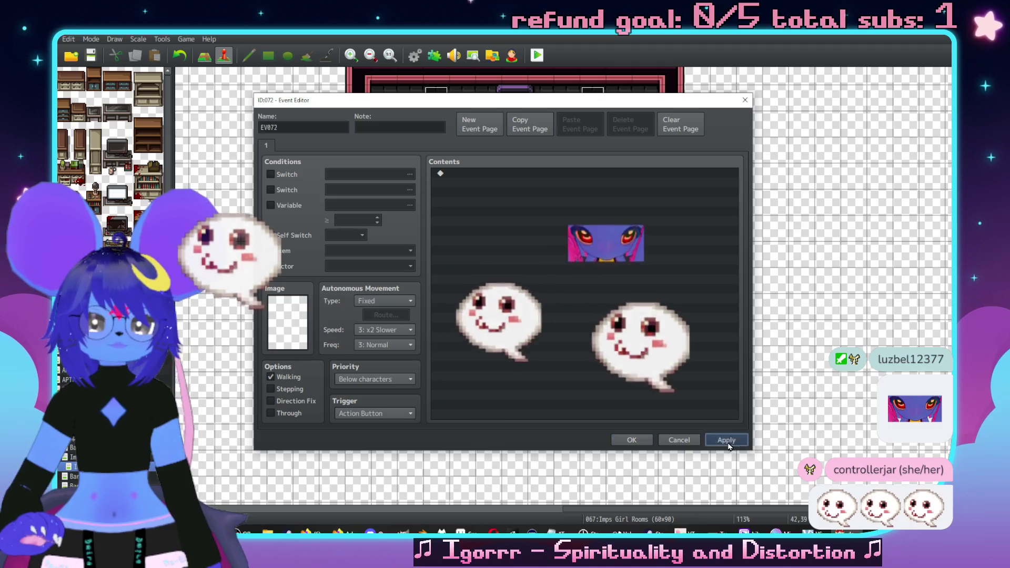
left_click(718, 440)
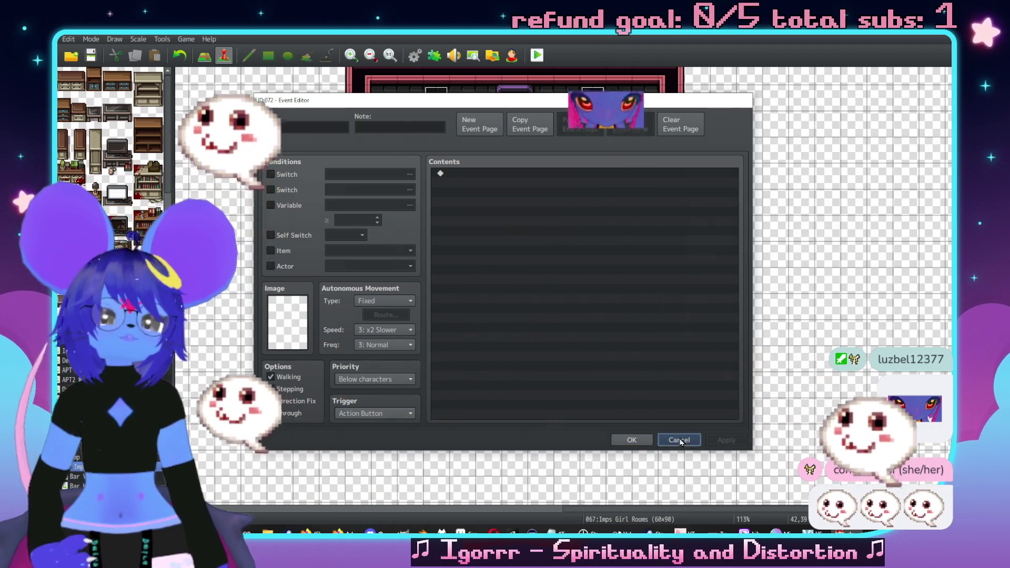
left_click(679, 440)
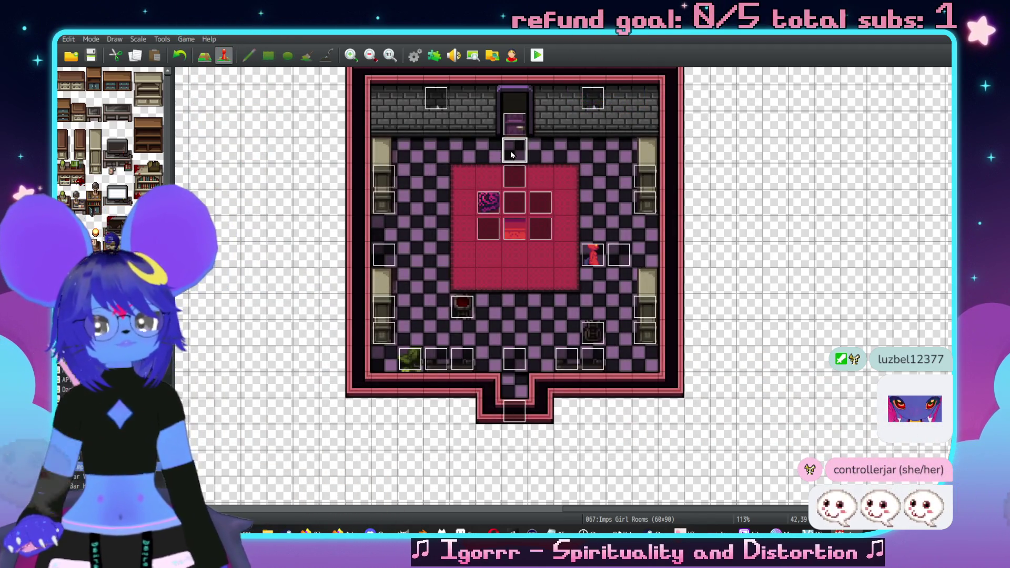
double_click(510, 152)
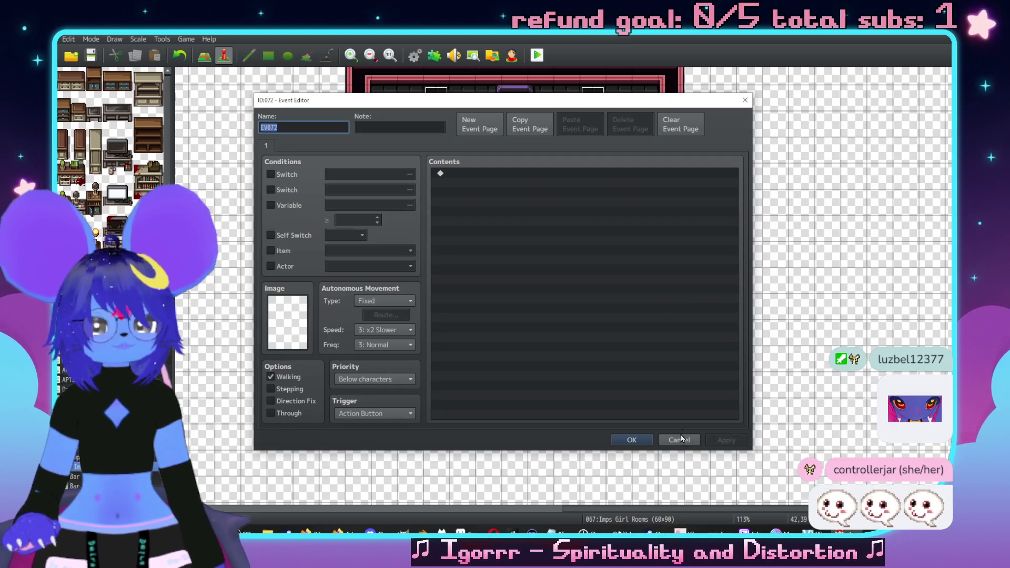
left_click(639, 438)
Step: Review EV032's third page, close it, and open the Grixa event
double_click(511, 363)
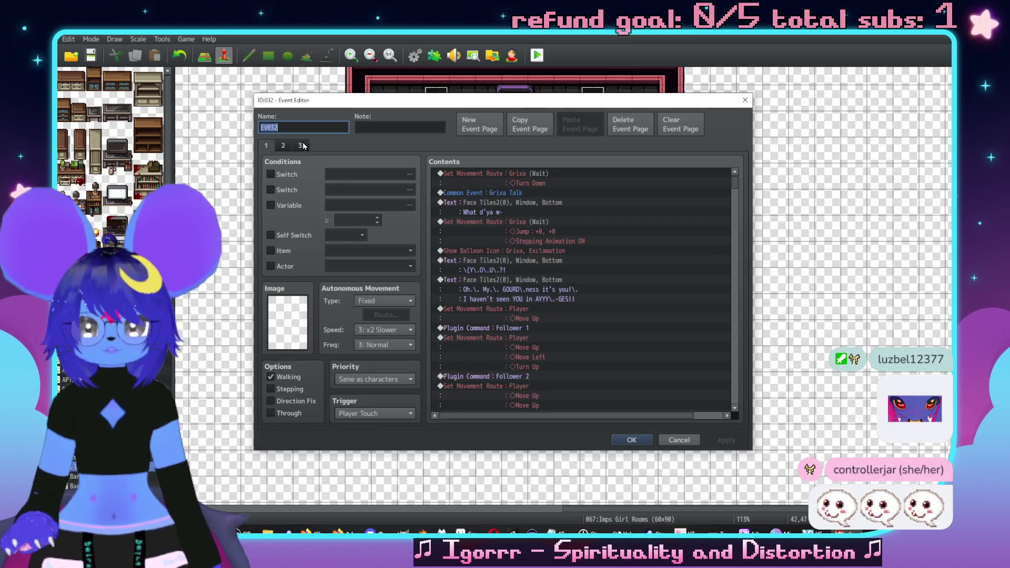
left_click(300, 145)
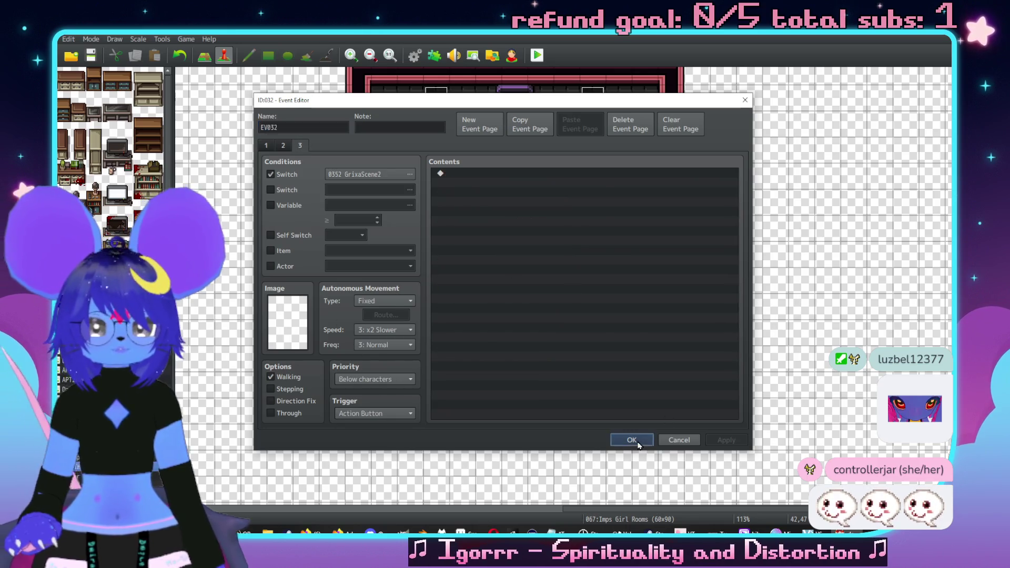
left_click(633, 440)
double_click(590, 255)
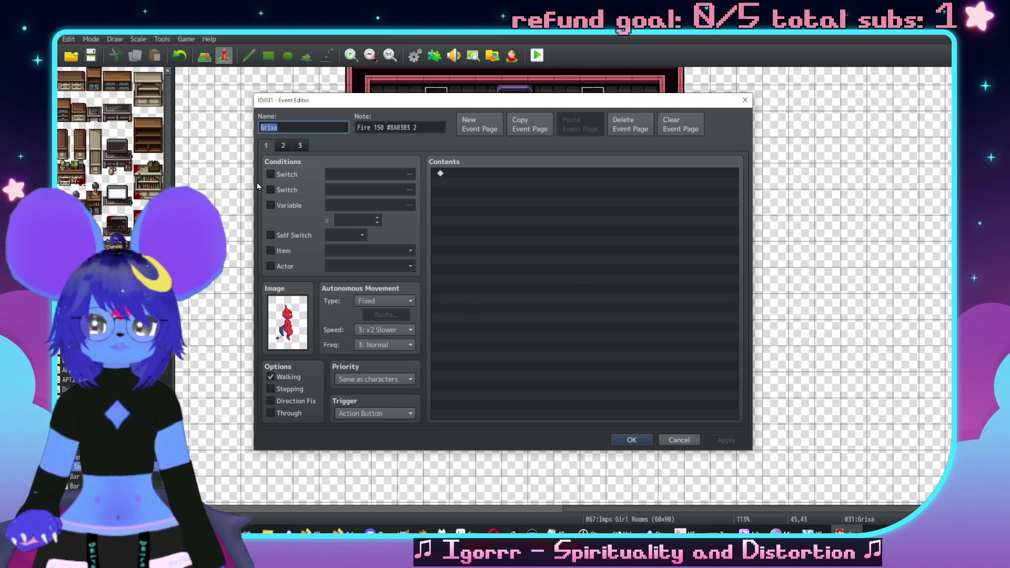
Step: Add a call to common event 0020 Grixa Talk at the top of the GrixaScene2 page
left_click(301, 145)
left_click(478, 174)
double_click(478, 174)
left_click(523, 375)
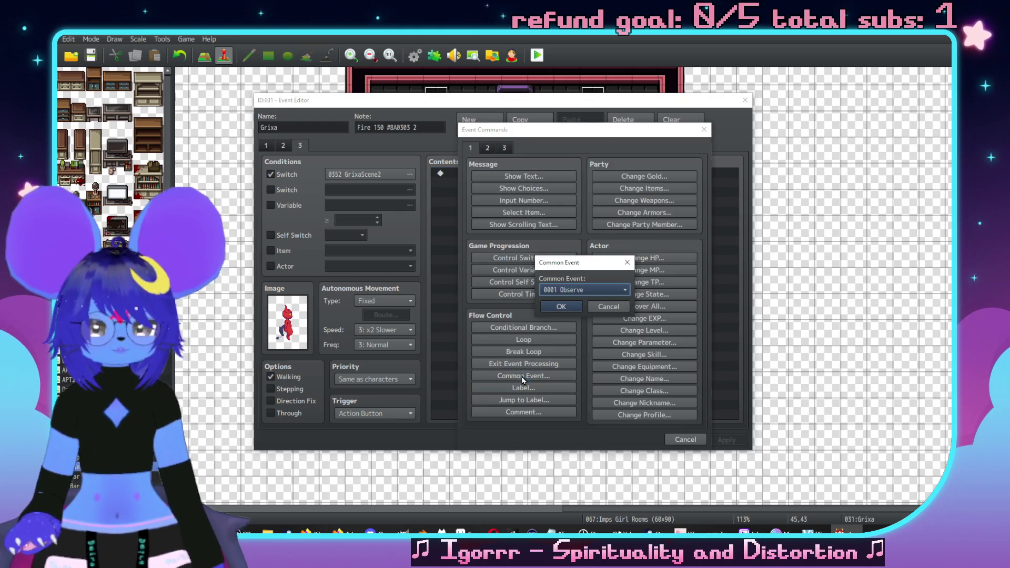
left_click(579, 289)
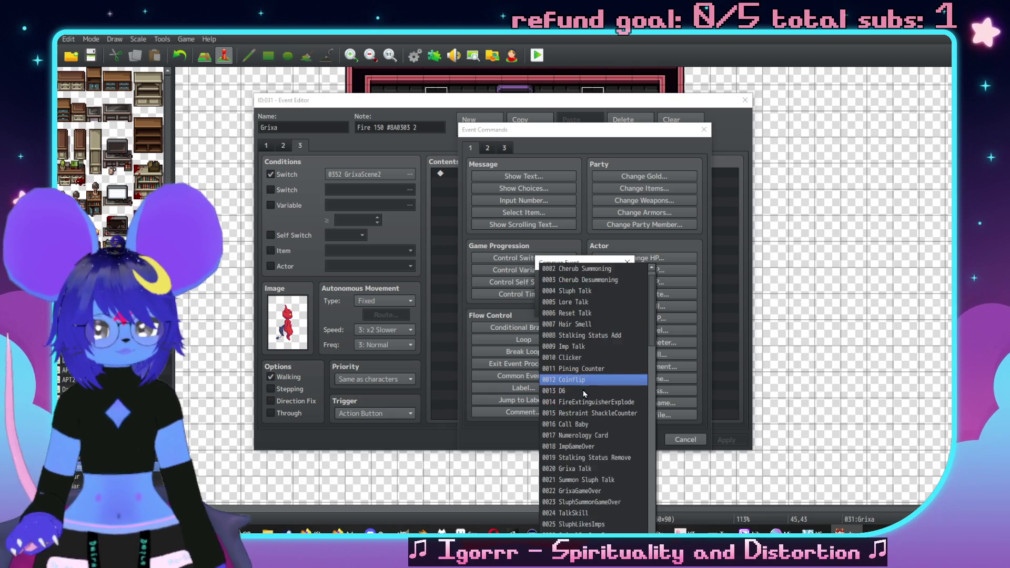
scroll(583, 390, "down", 4)
left_click(598, 359)
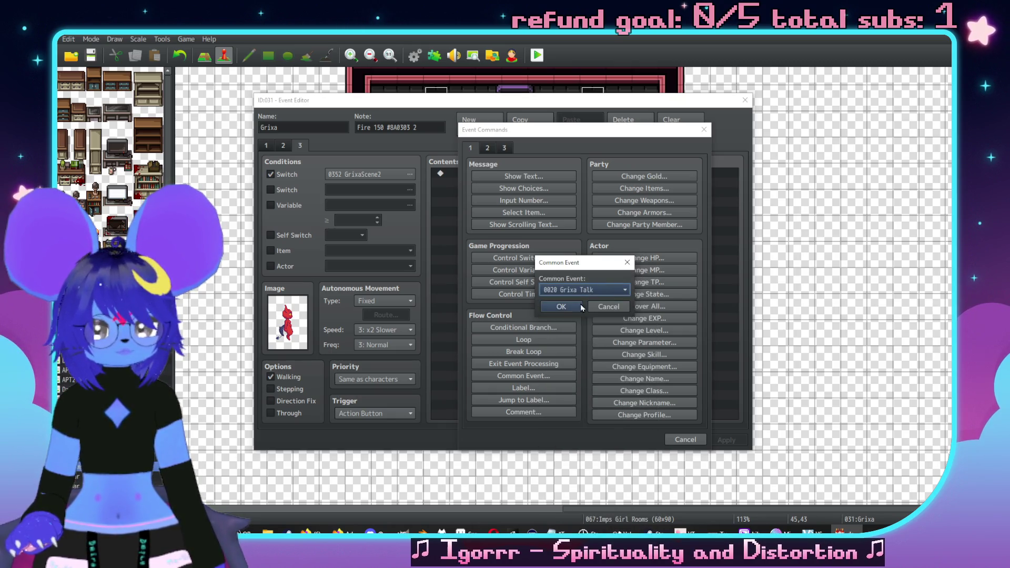
left_click(582, 306)
Step: Add Grixa's Face Tiles2 message: 'Whaddya want, twig! Your good already shook me down! And I ain't NARCIN'!'
left_click(510, 175)
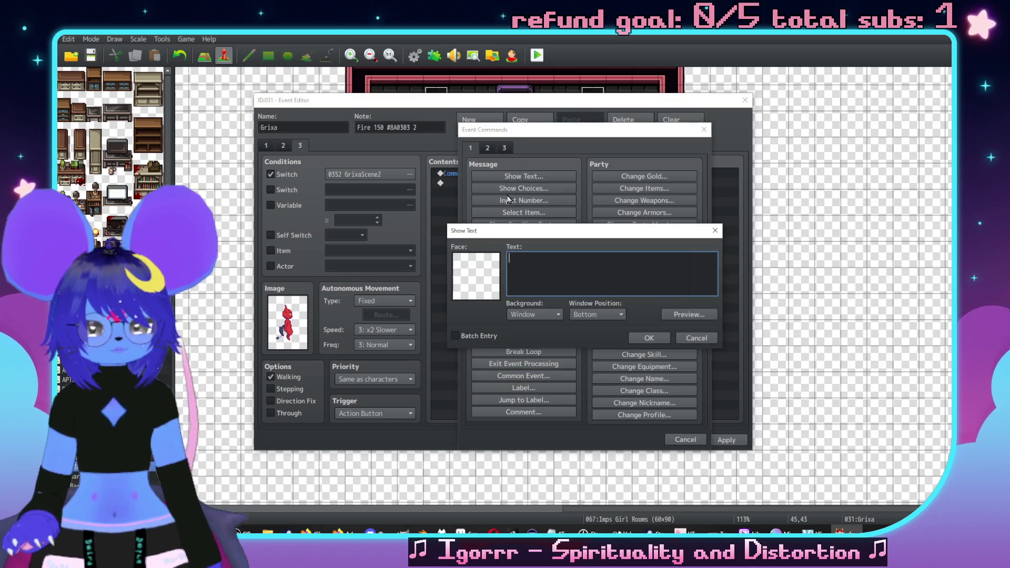
double_click(475, 274)
double_click(526, 211)
type("Whaddya want,\\")
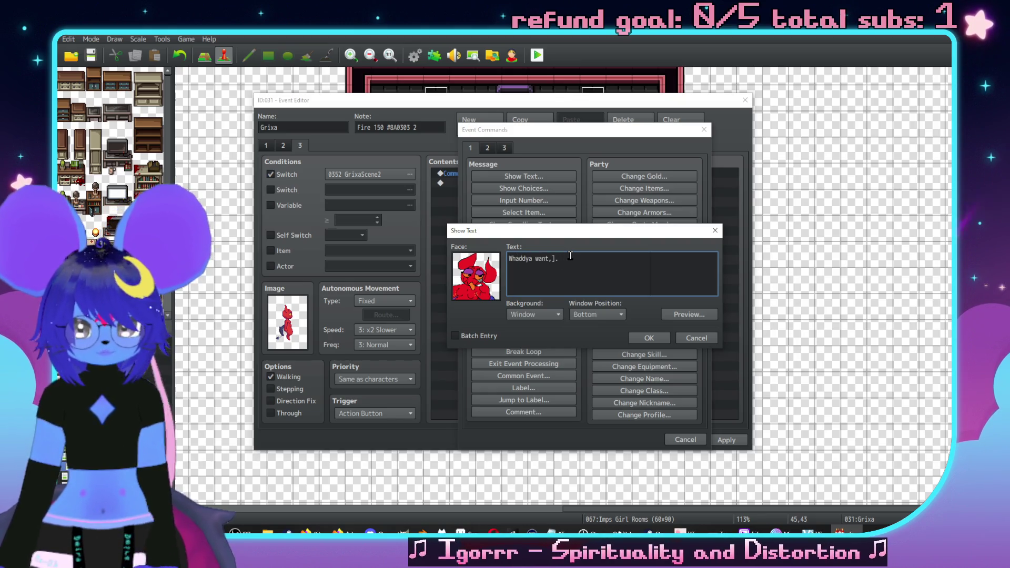
type(". twig!\\. Your")
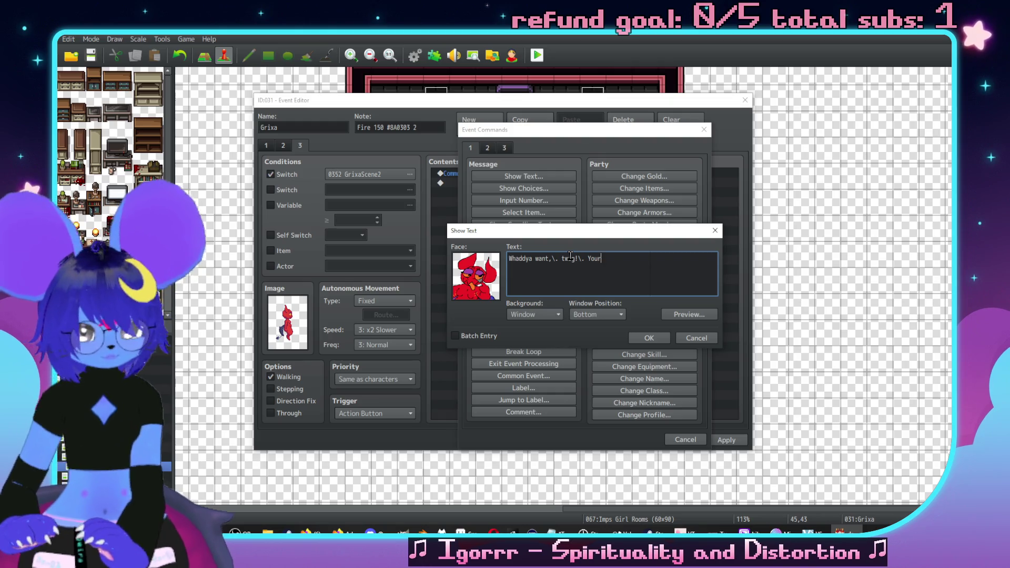
type(" good alre")
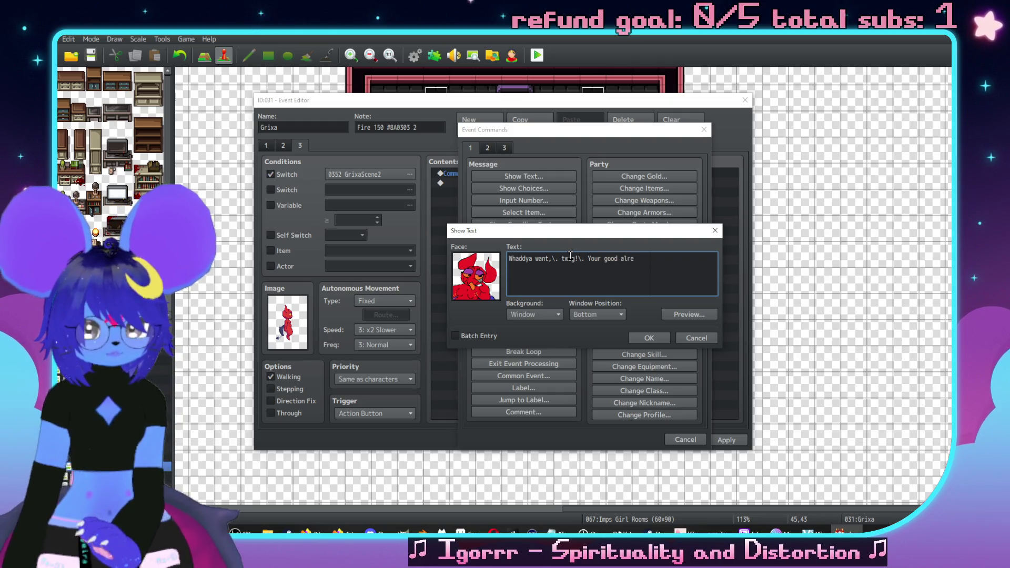
type("ady shook")
key("BackSpace")
key("BackSpace")
key("BackSpace")
type("shook me down")
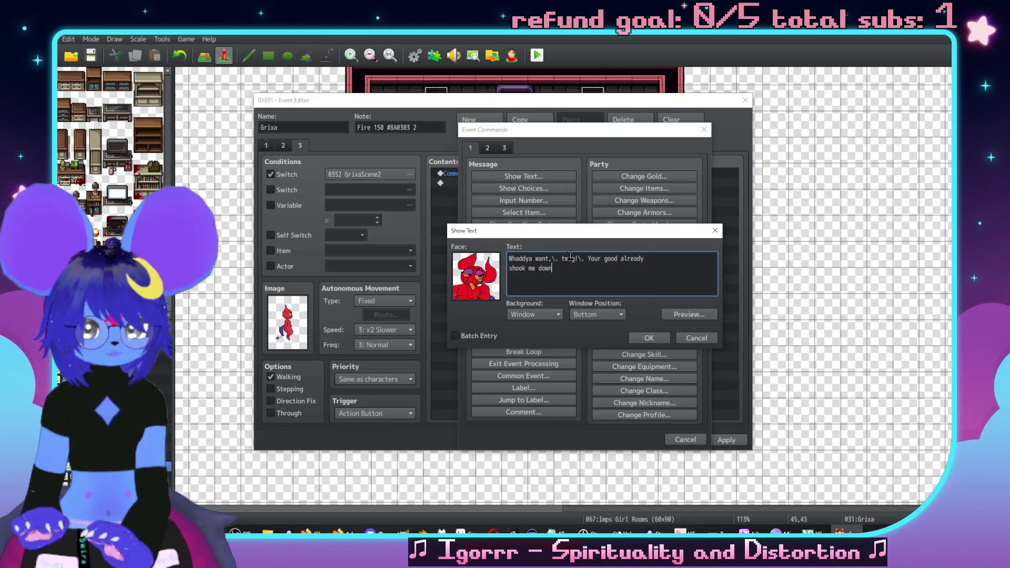
type("!")
left_click(587, 257)
key("Return")
key("End")
key("Delete")
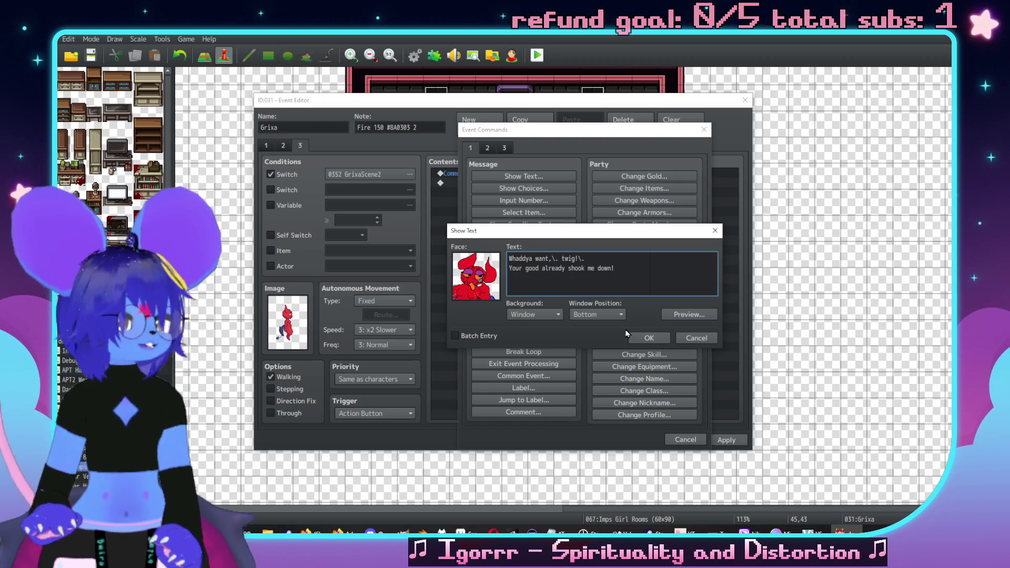
left_click(652, 273)
type("And I ain't NAR")
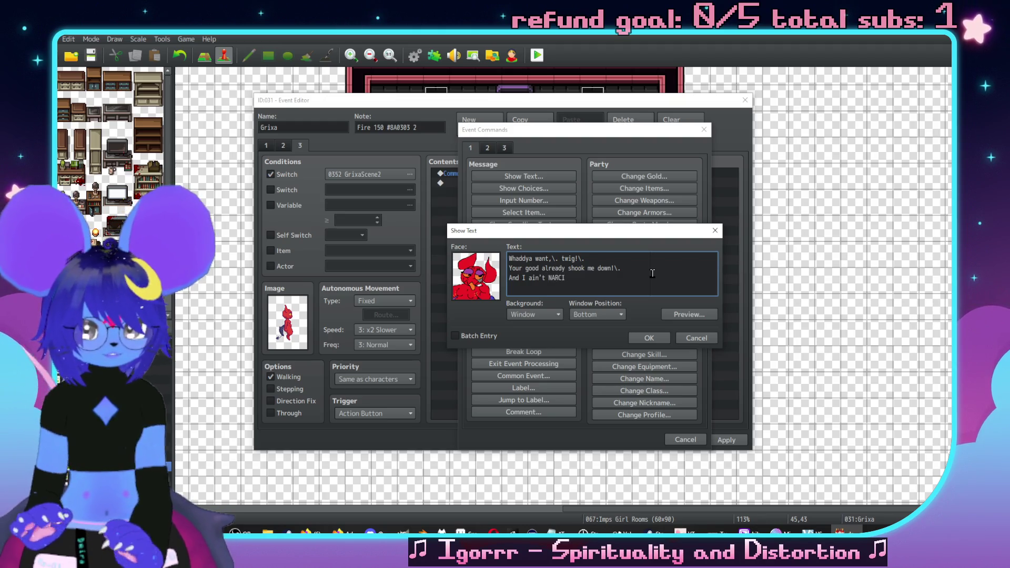
type("CIN'!")
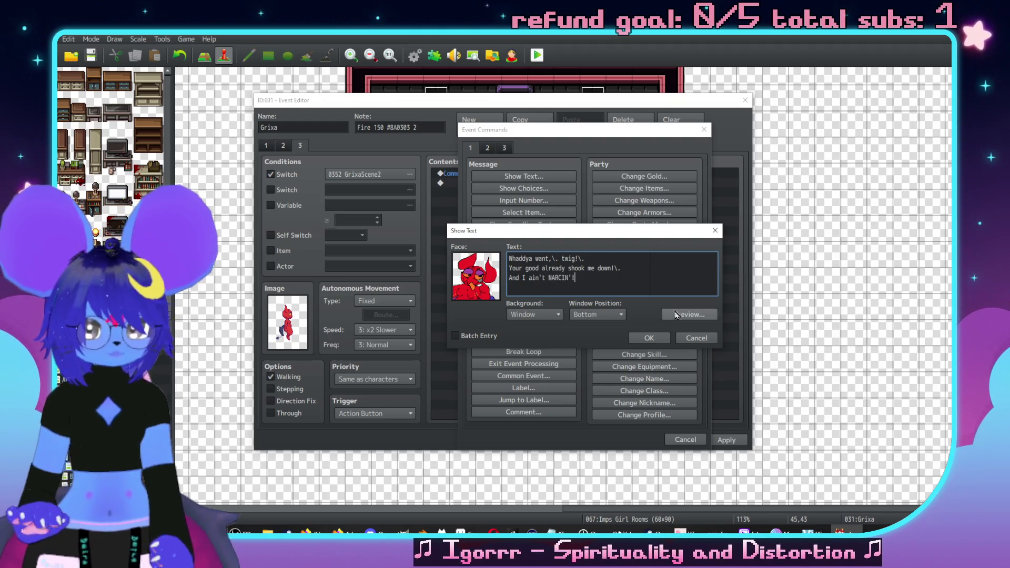
left_click(649, 337)
double_click(506, 225)
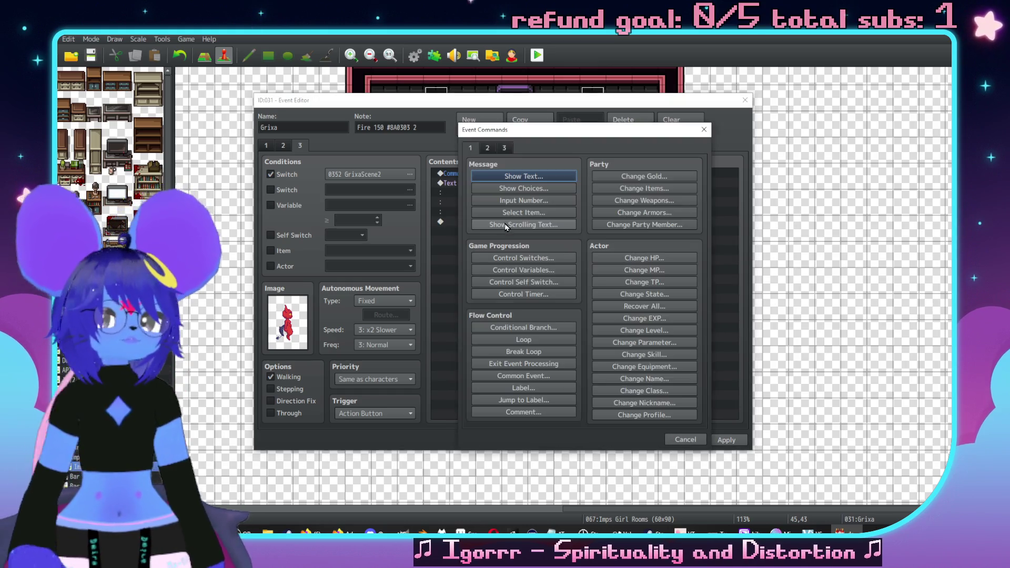
Step: Add Show Choices 'What is this place', 'Don't call her that', '(leave)' with Cancel set to Disallow
left_click(545, 191)
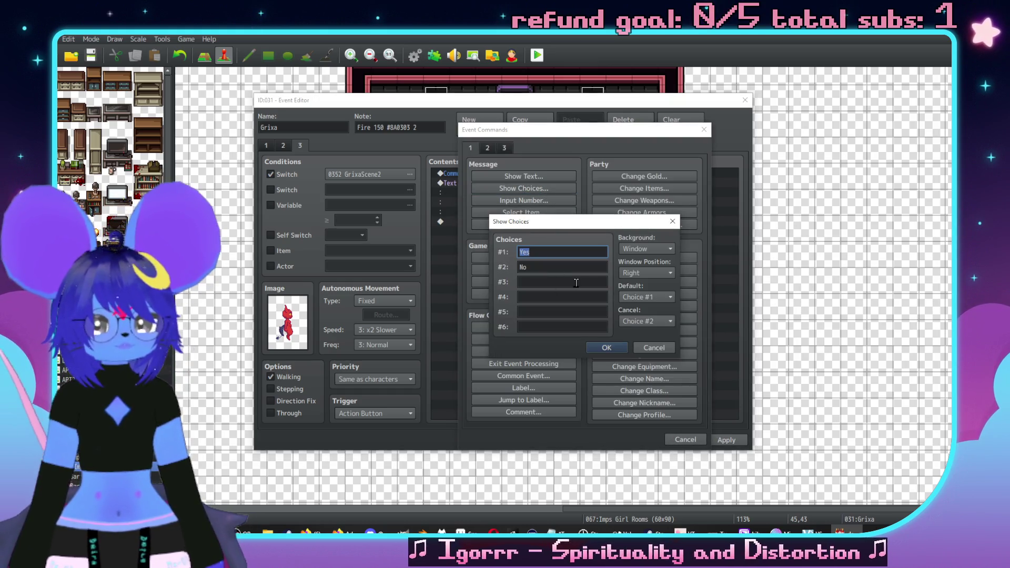
type("What is this place")
key("Tab")
type("D")
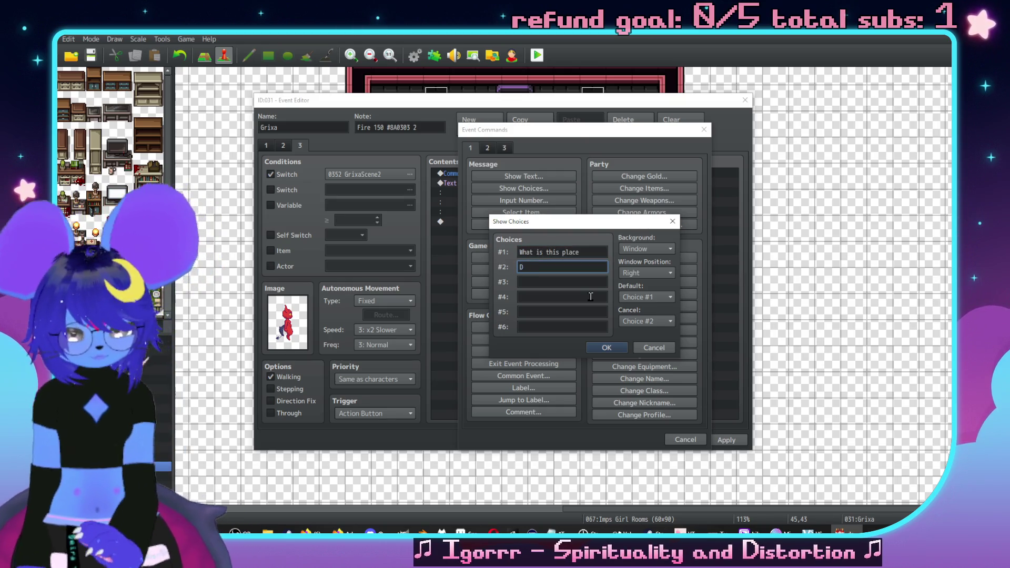
type("on't call her that")
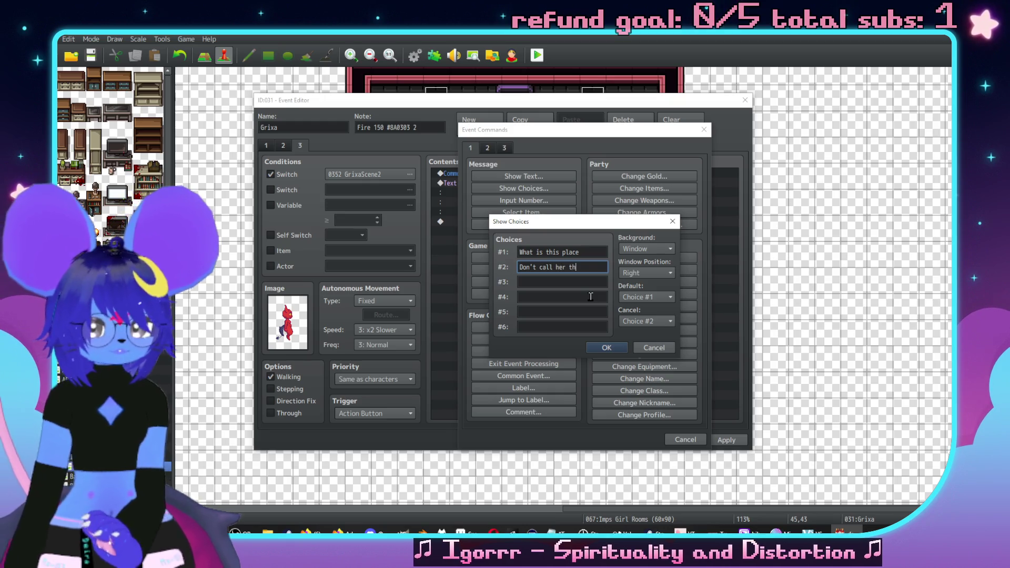
key("Tab")
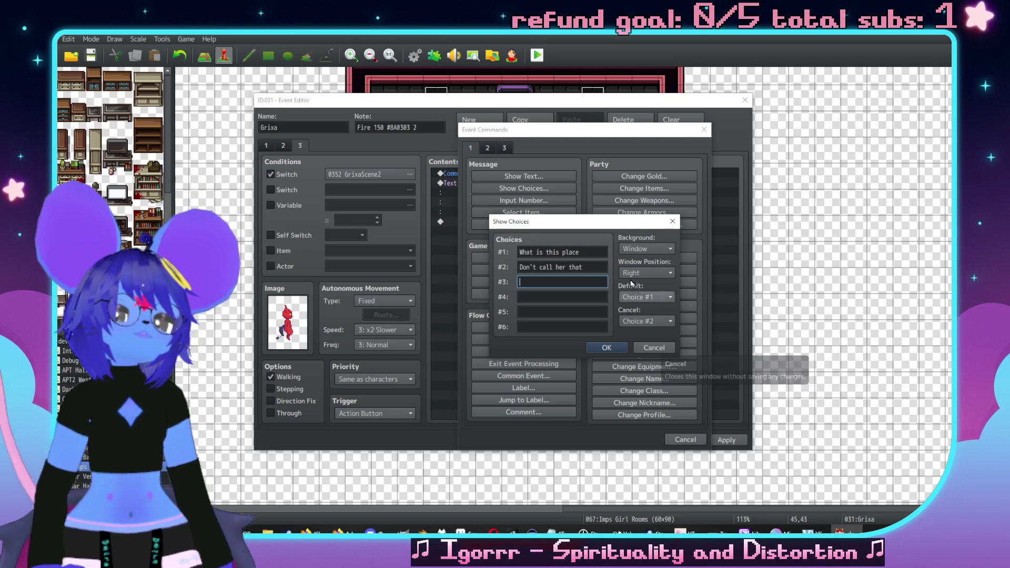
left_click(657, 320)
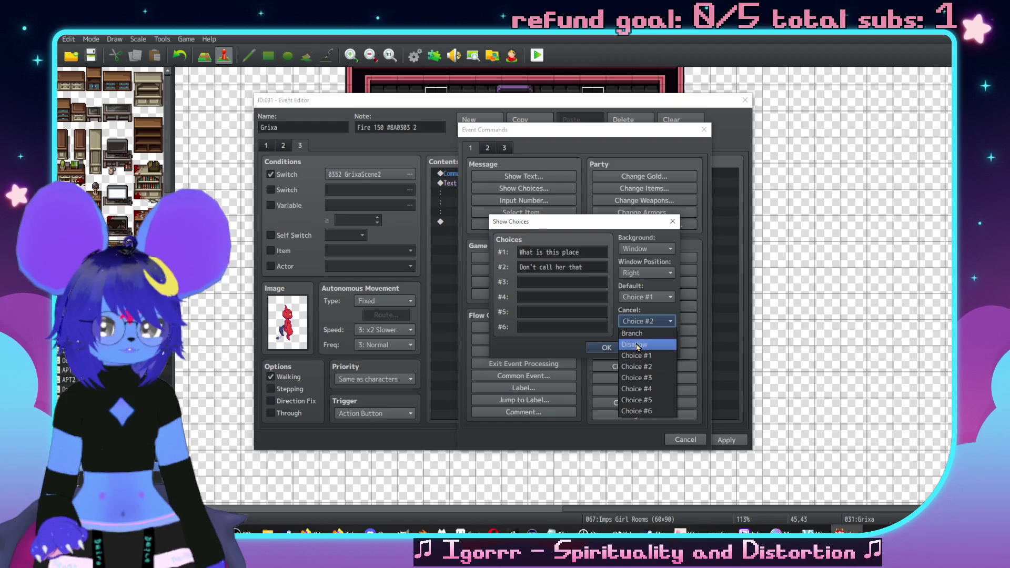
left_click(640, 345)
type("(leave)")
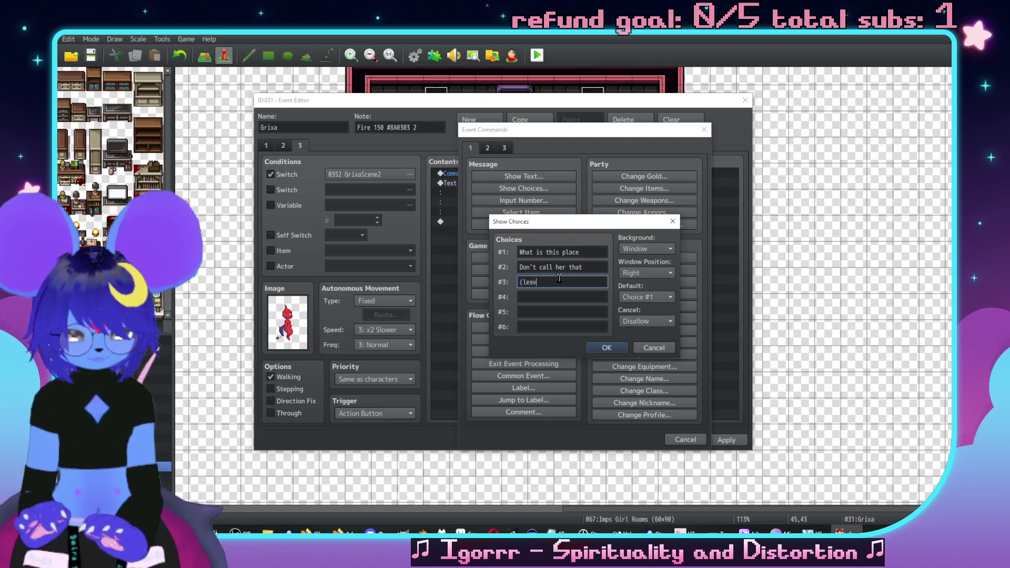
left_click(606, 348)
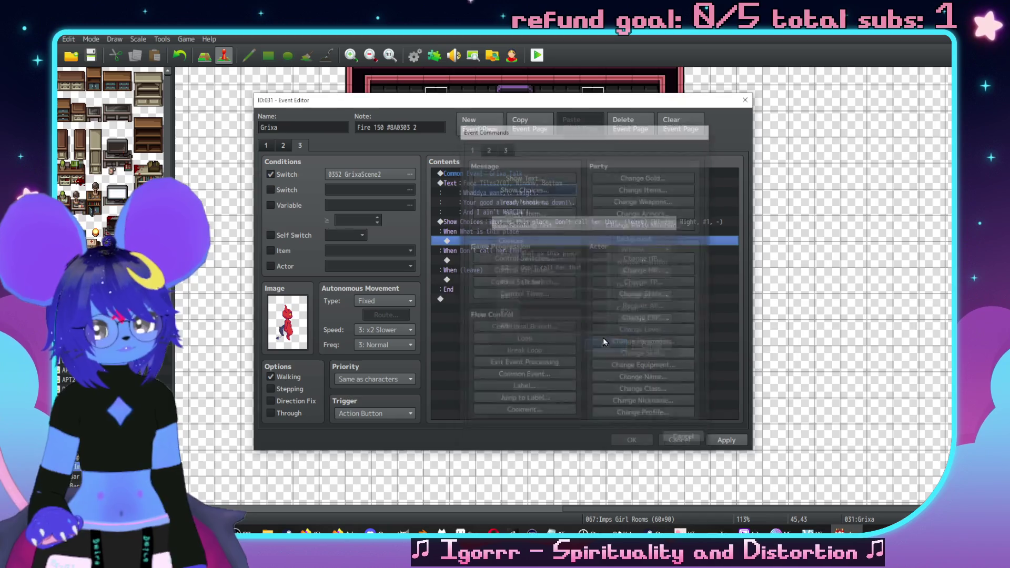
Step: Under 'What is this place', add Grixa's Face Tiles2 message explaining the Girl Dungeon and The Master
double_click(508, 241)
left_click_drag(505, 126, 647, 150)
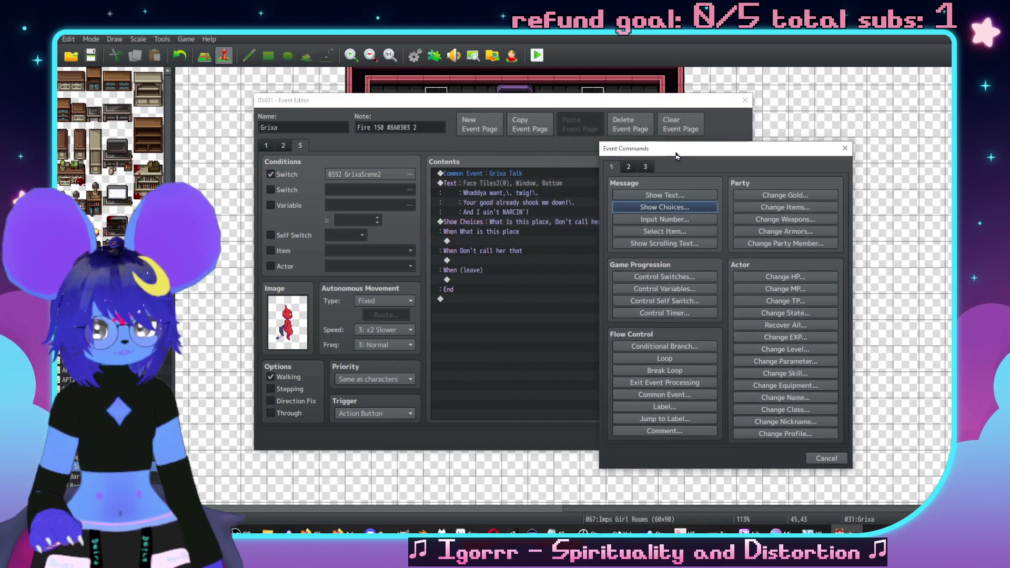
left_click(664, 195)
double_click(627, 292)
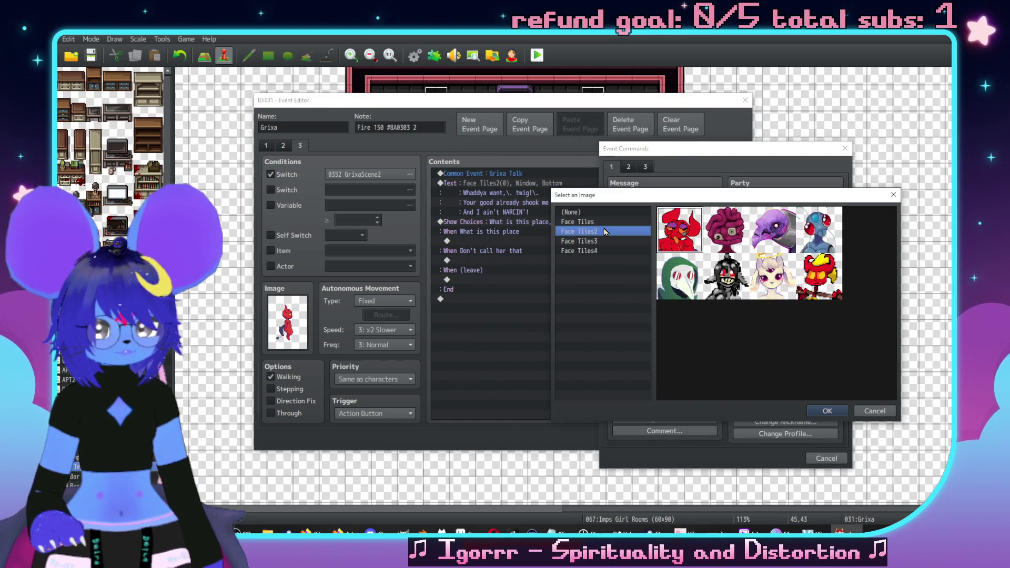
double_click(682, 233)
left_click(685, 294)
type("T")
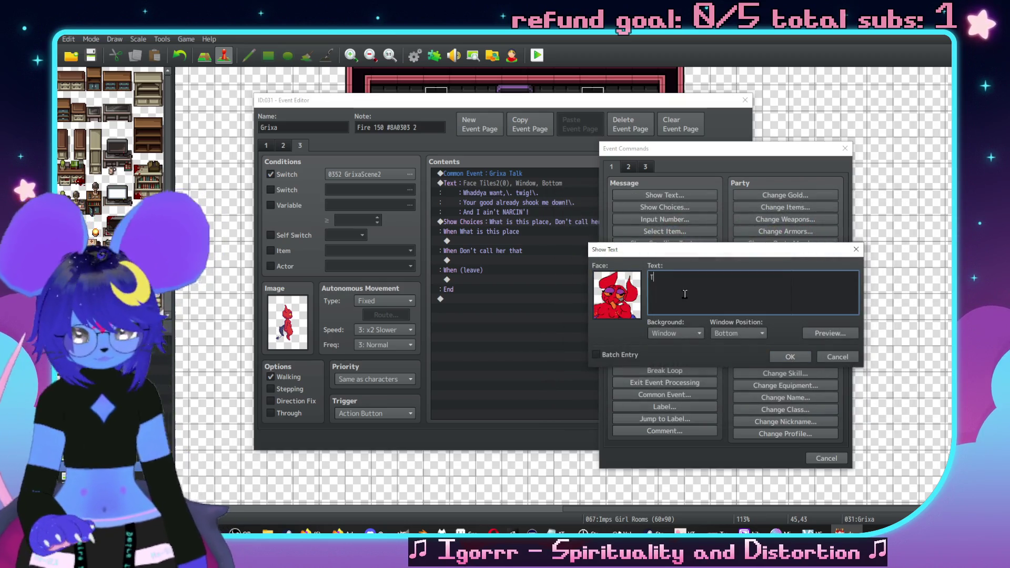
type(" Girl Dungeon!\\.")
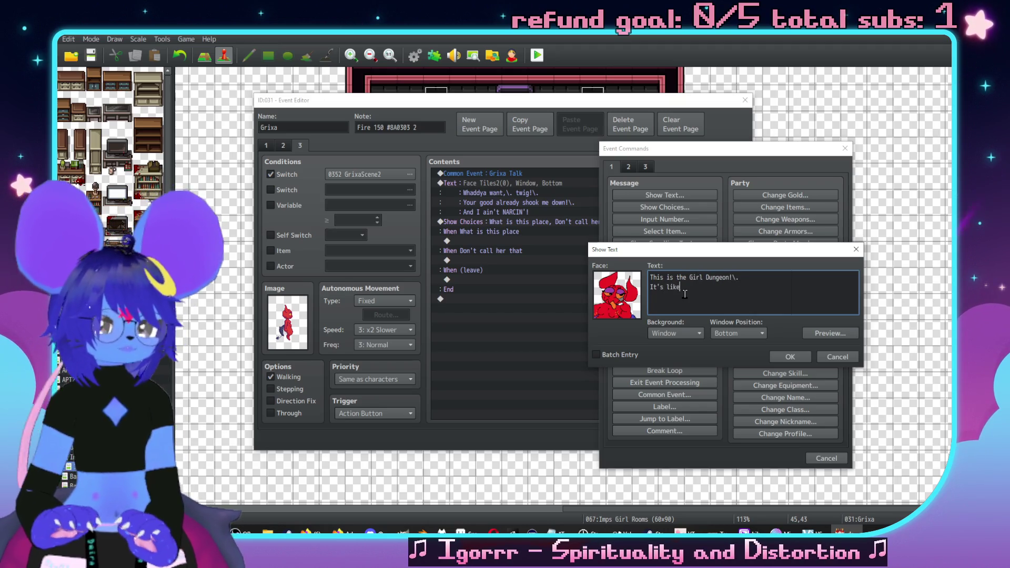
type("recur")
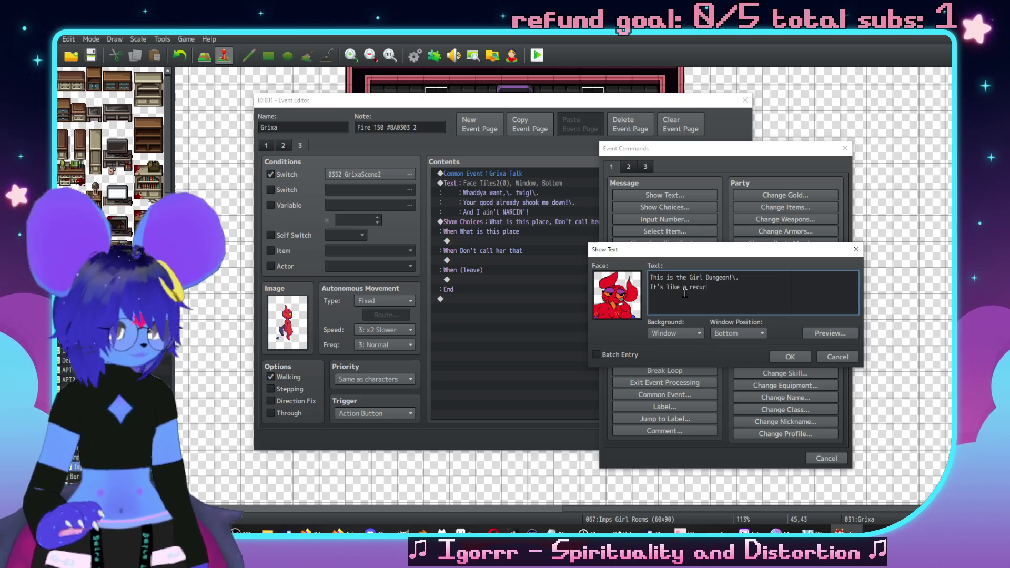
type("sive extension on the")
key("Return")
type("Girl House,\\. whifh ")
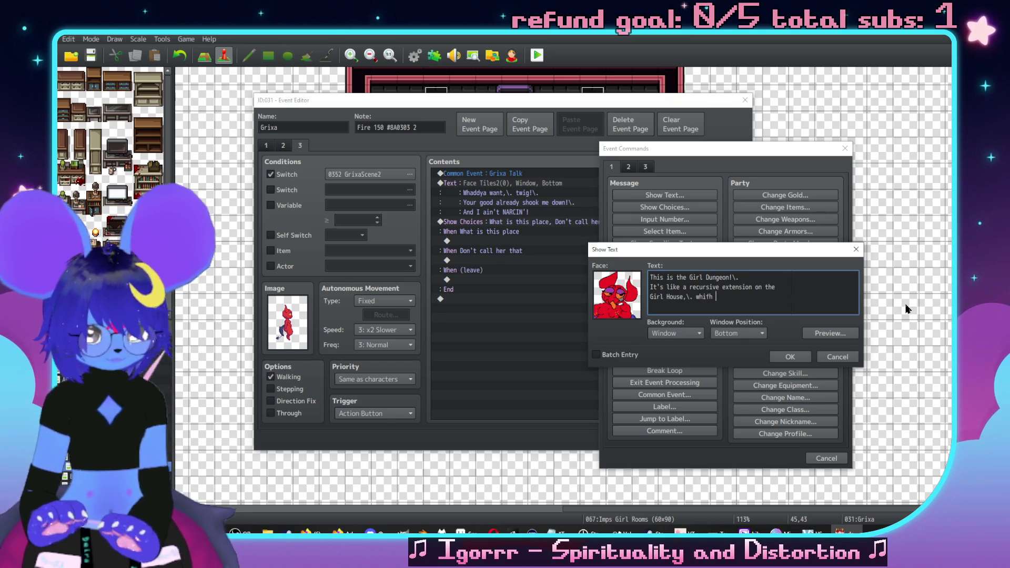
key("BackSpace")
key("BackSpace")
key("BackSpace")
type("ch is a p")
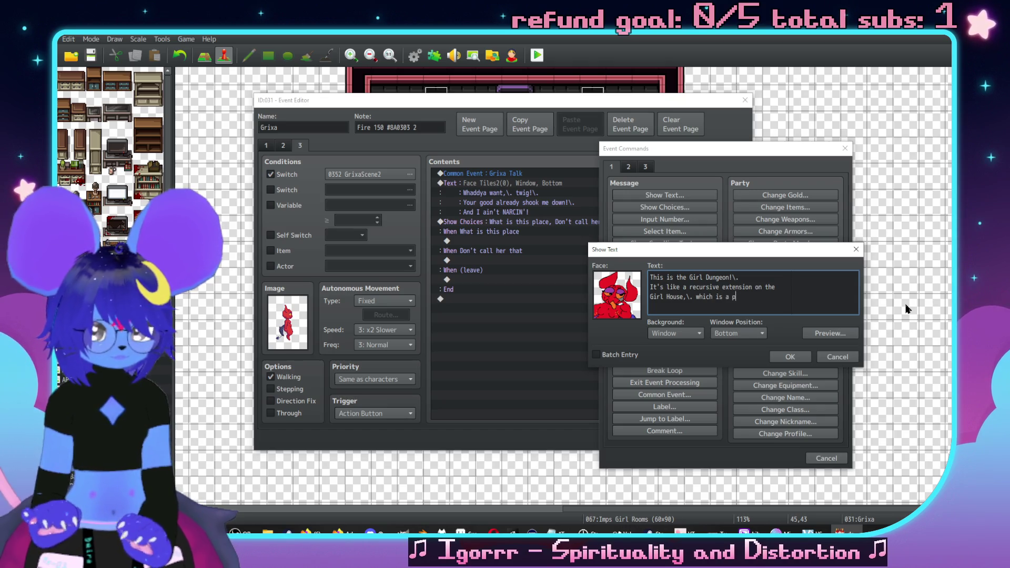
type("by")
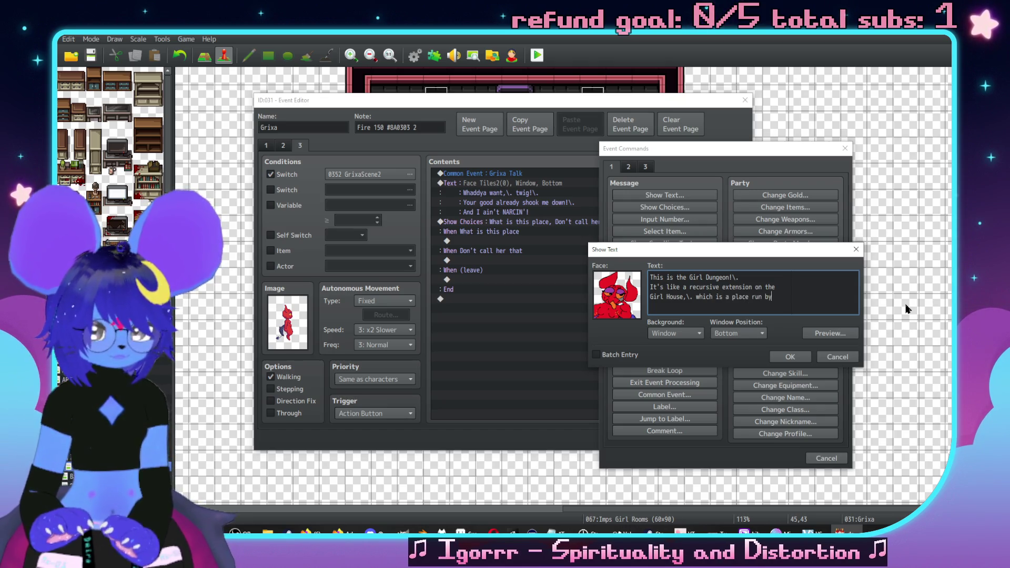
key("Return")
type("my boss,\\. The")
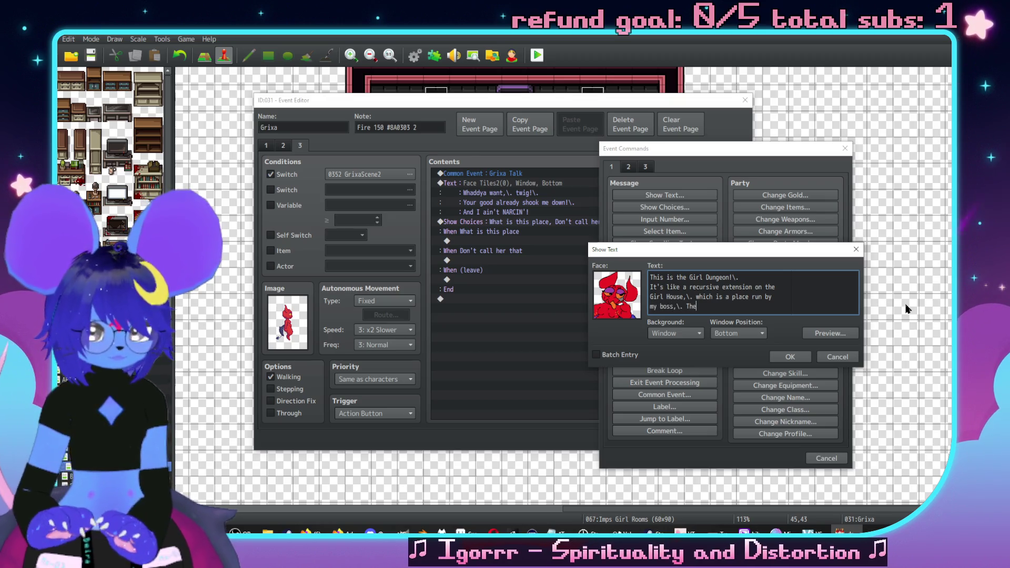
type(" Master!")
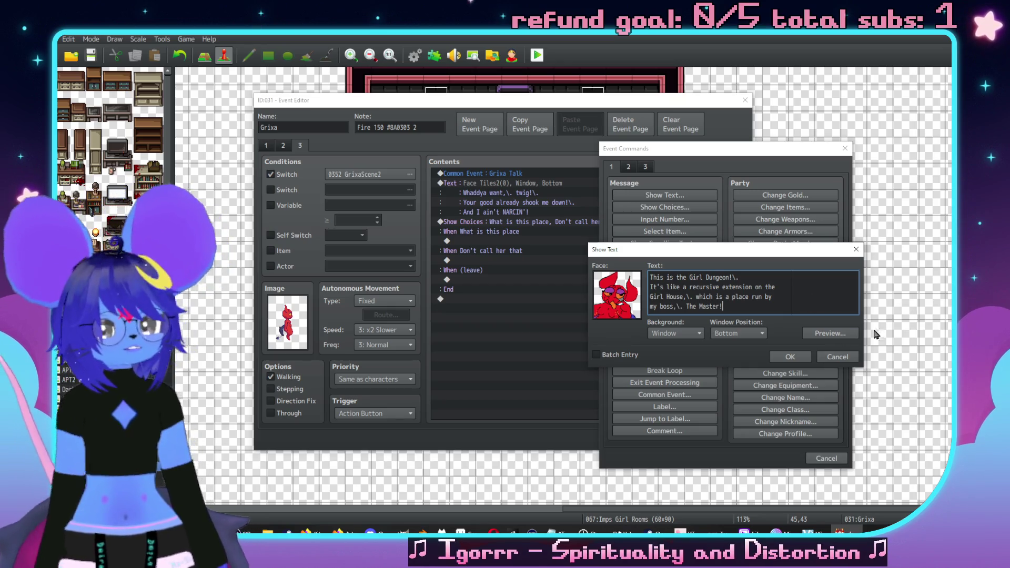
left_click(790, 357)
Step: Add a Grixa-face message: 'Think of it like a kewt lil' demiplane… all girls, all dungeon, all the time!'
double_click(535, 290)
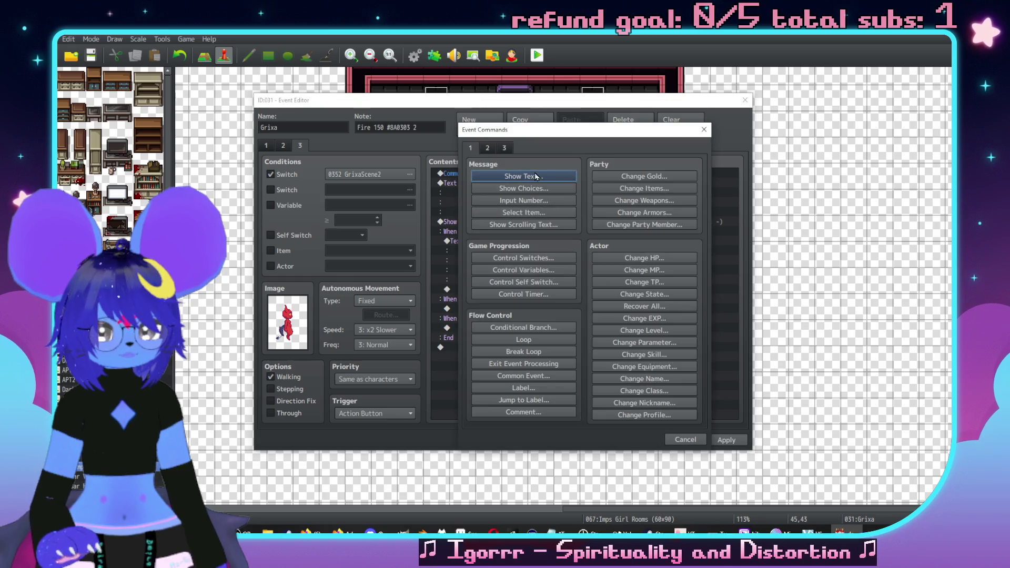
left_click(524, 176)
double_click(482, 269)
double_click(540, 208)
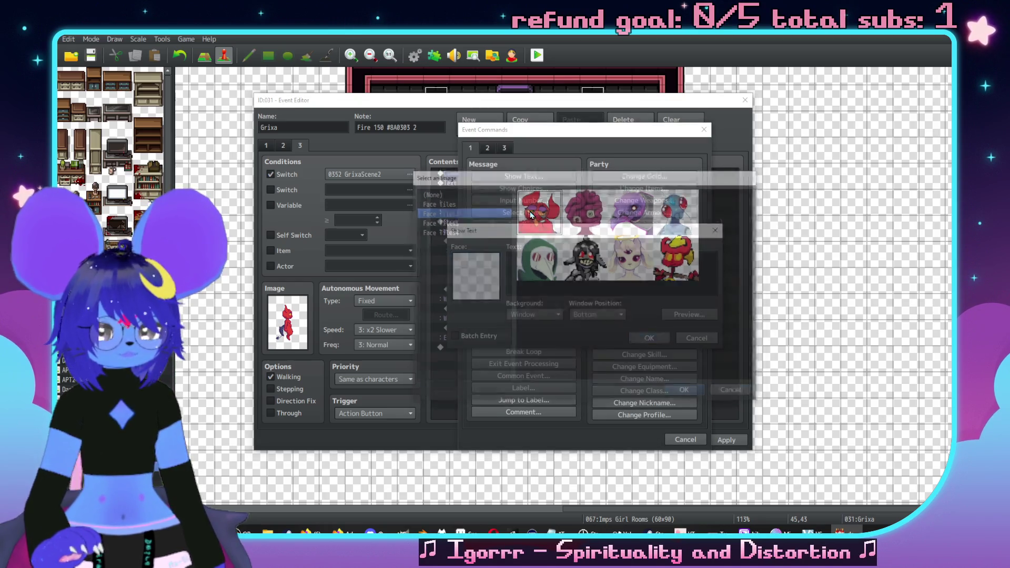
type("Think of it like a lil")
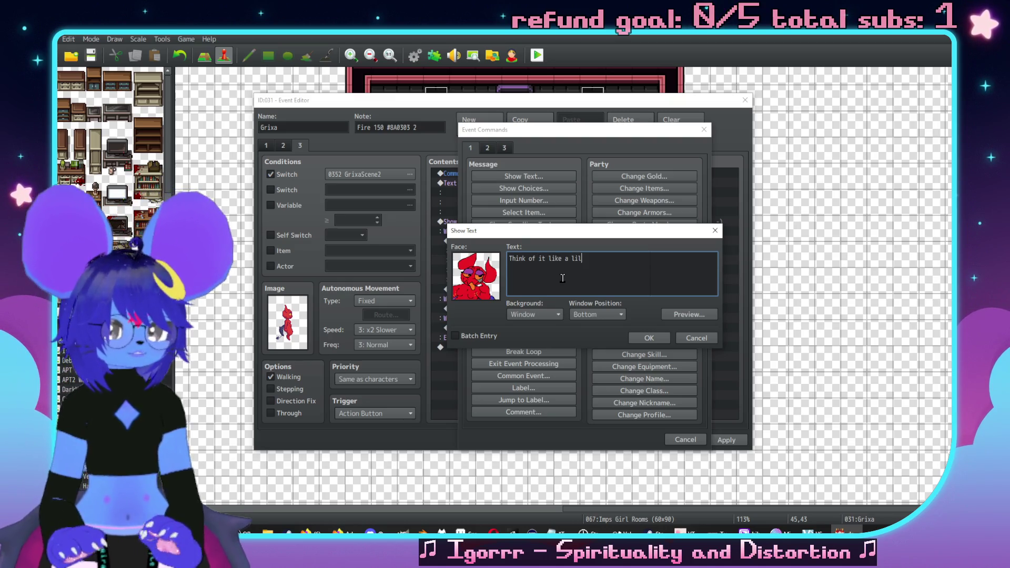
key("BackSpace")
key("BackSpace")
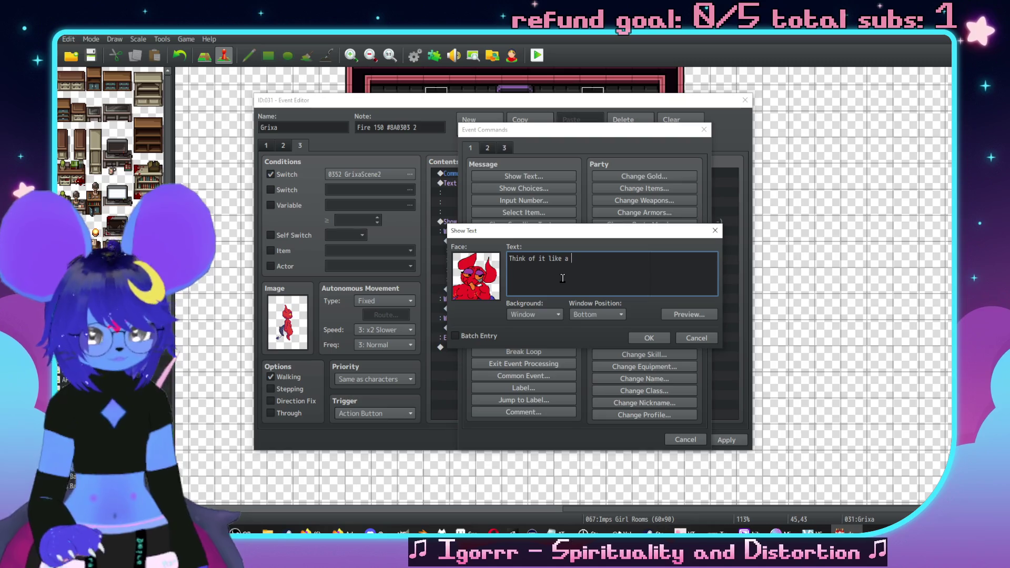
type("c")
type("kewt lil.")
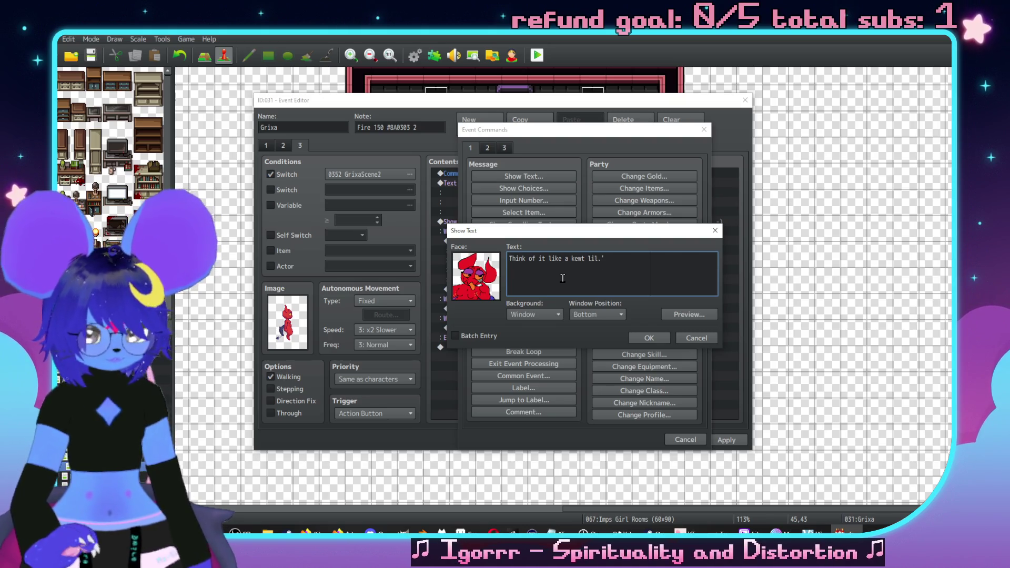
type("\\.")
key("Return")
type("all girls,\\. all dungeon,\\.")
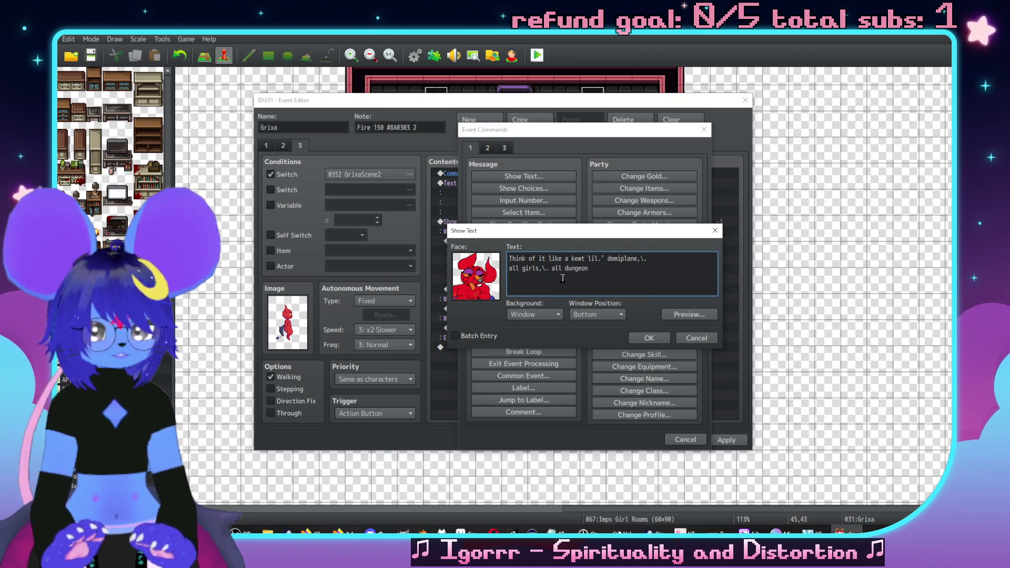
type(" all the time!")
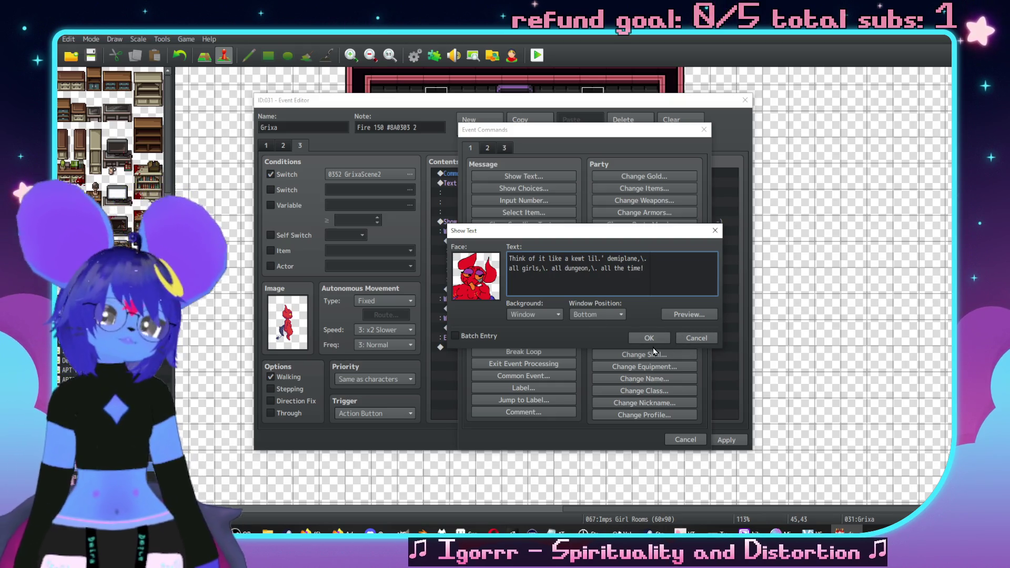
left_click(641, 338)
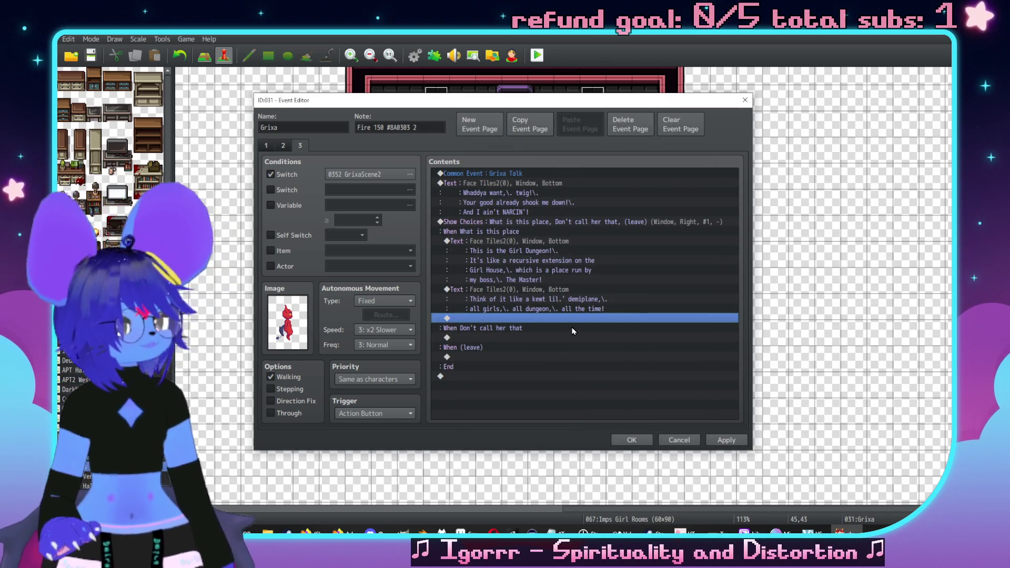
double_click(559, 320)
Step: Add a Grixa red-face (Face Tiles2) message explaining The Master took over the former brothel, now magically extruded space
left_click(510, 176)
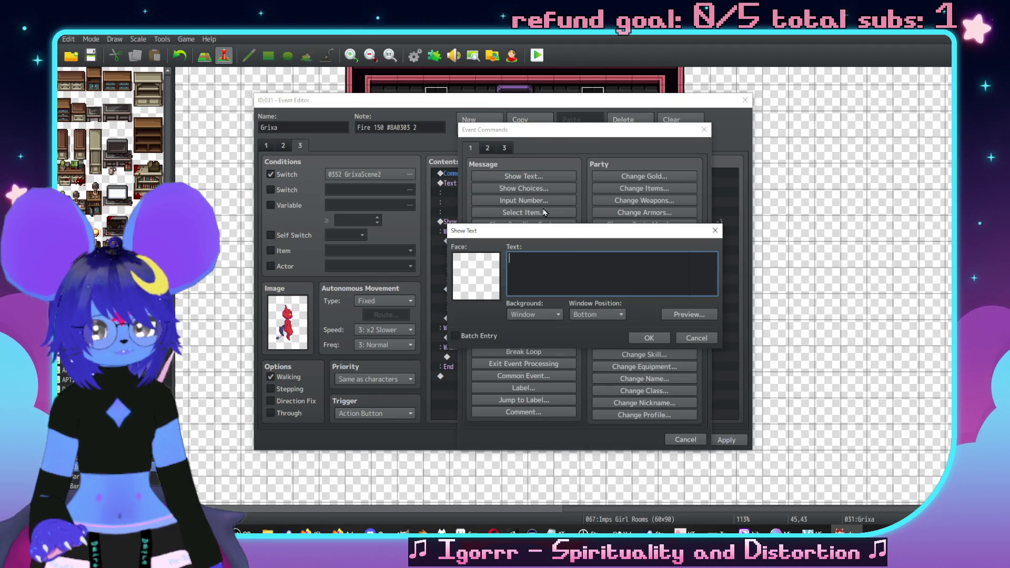
double_click(479, 269)
left_click(481, 213)
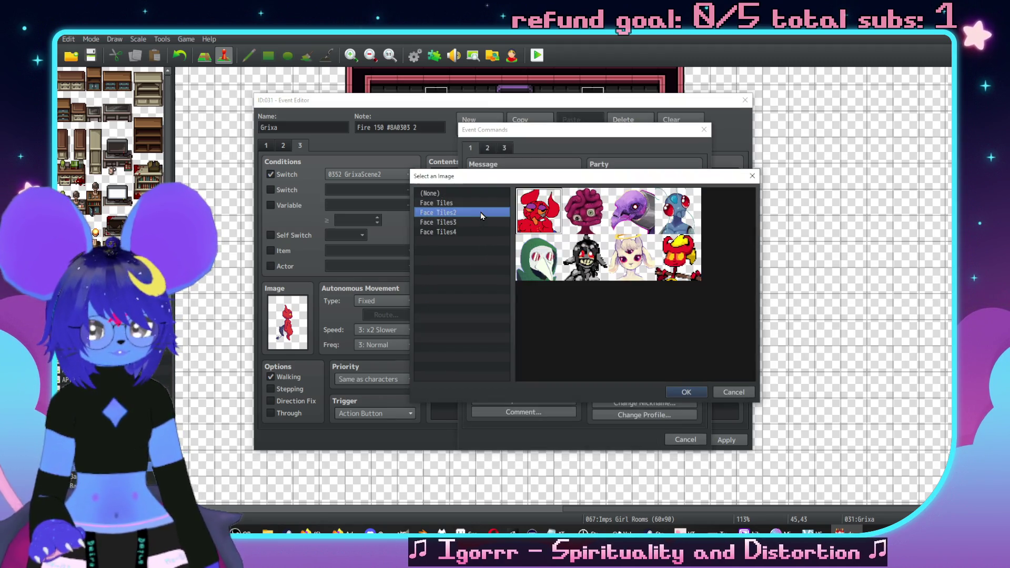
double_click(524, 276)
type("An")
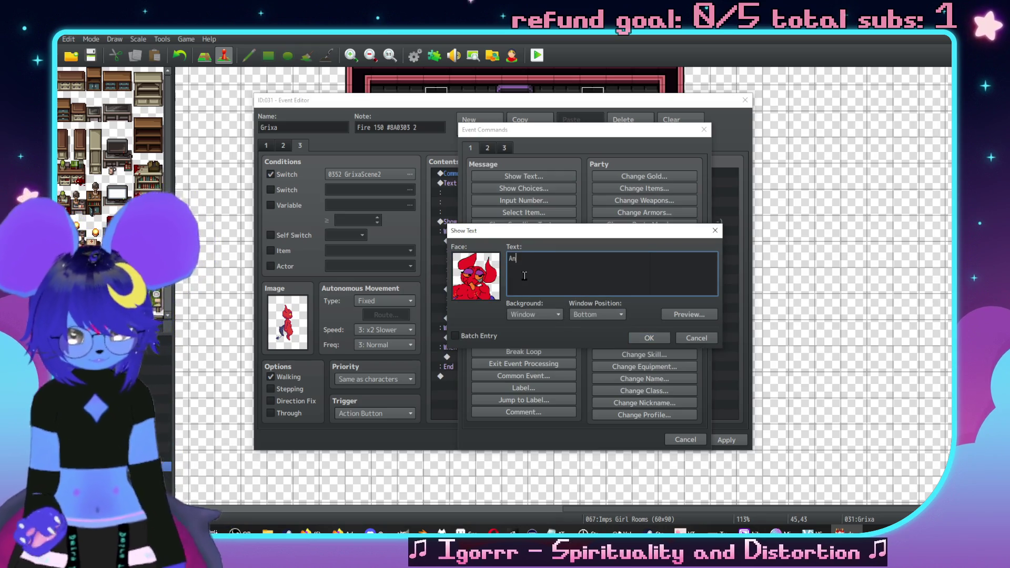
type("yways!\\. ")
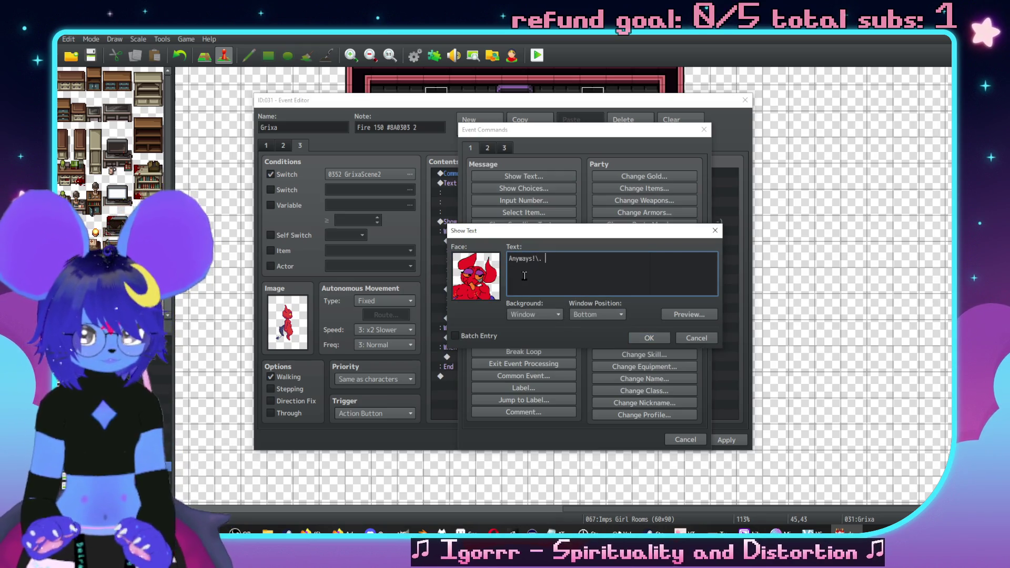
type("It used to be")
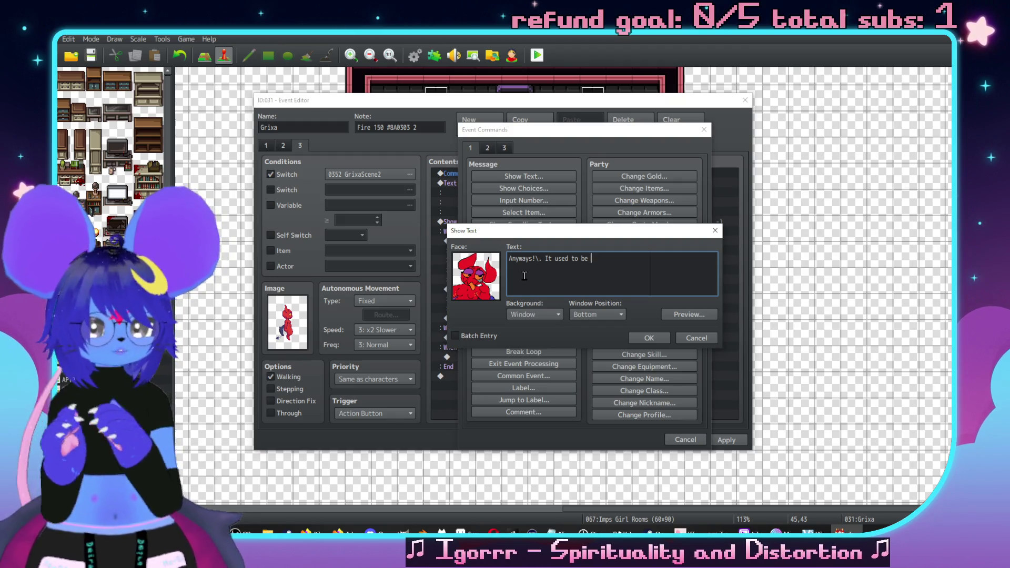
type("just a")
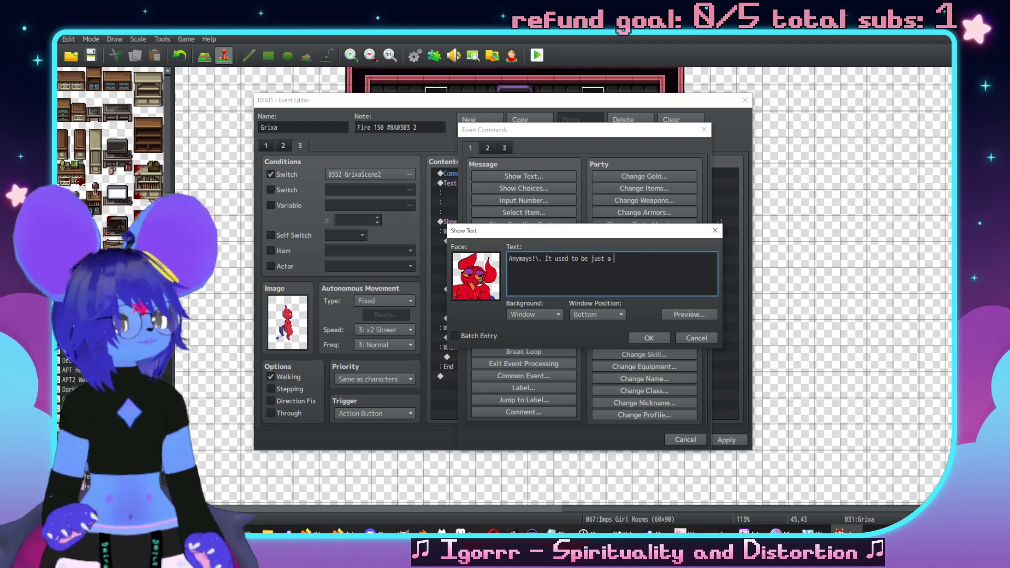
type(" brothel")
key("Return")
type("kinda thong")
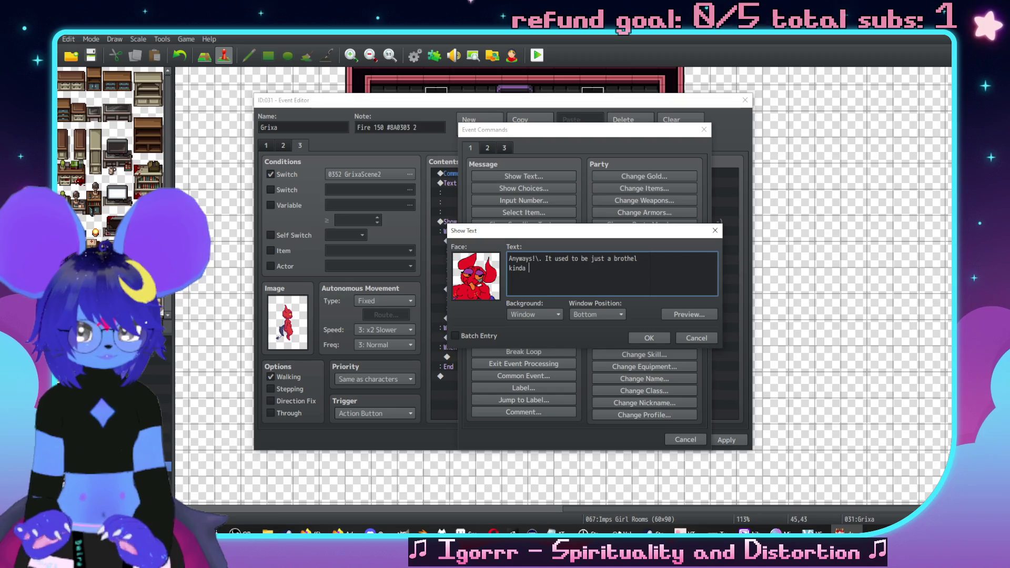
key("BackSpace")
key("BackSpace")
key("BackSpace")
type("ing run by a")
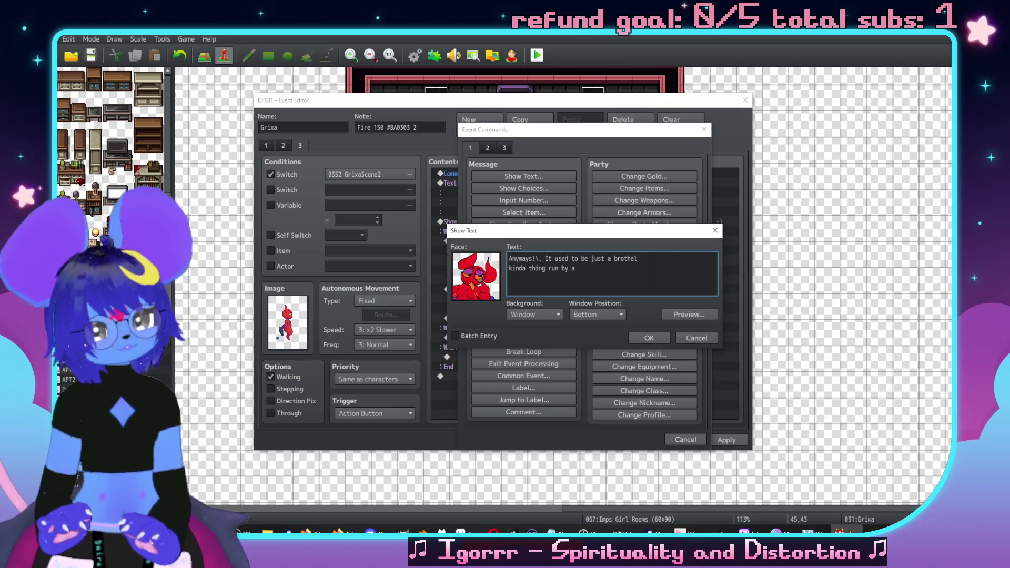
type(" sister,\\.")
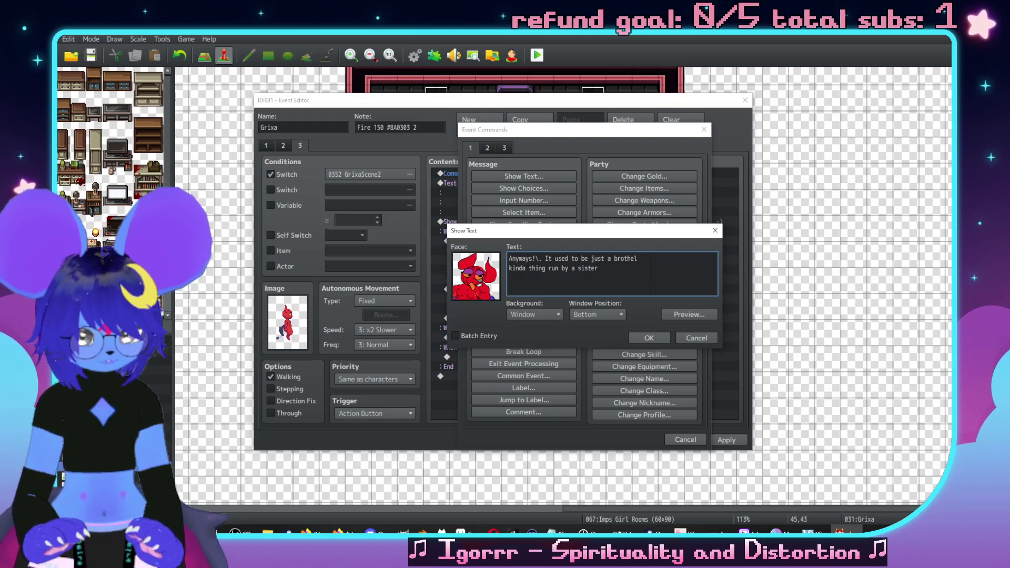
type(" but Th")
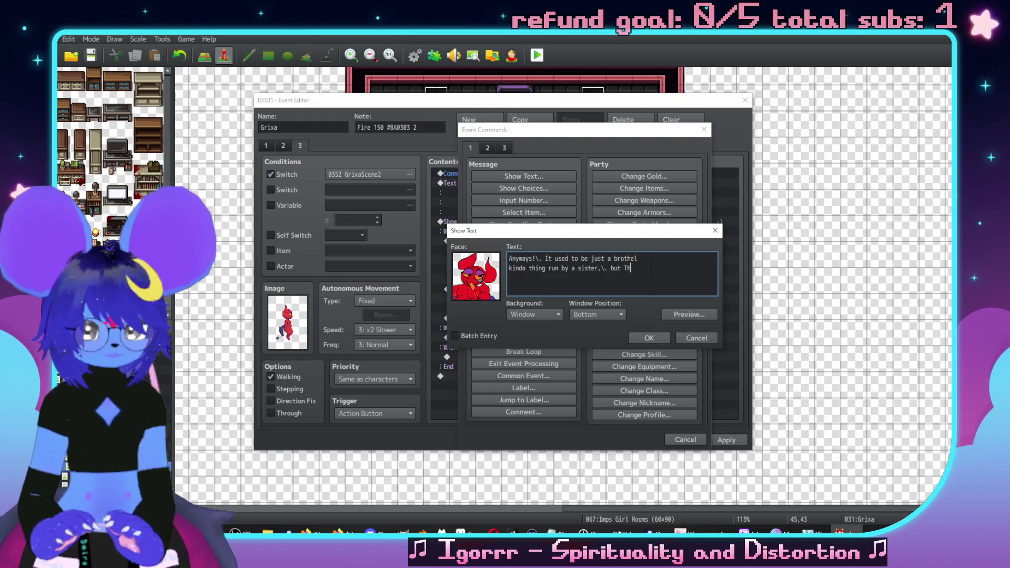
type("e Master c")
type("ame by")
type(" and de")
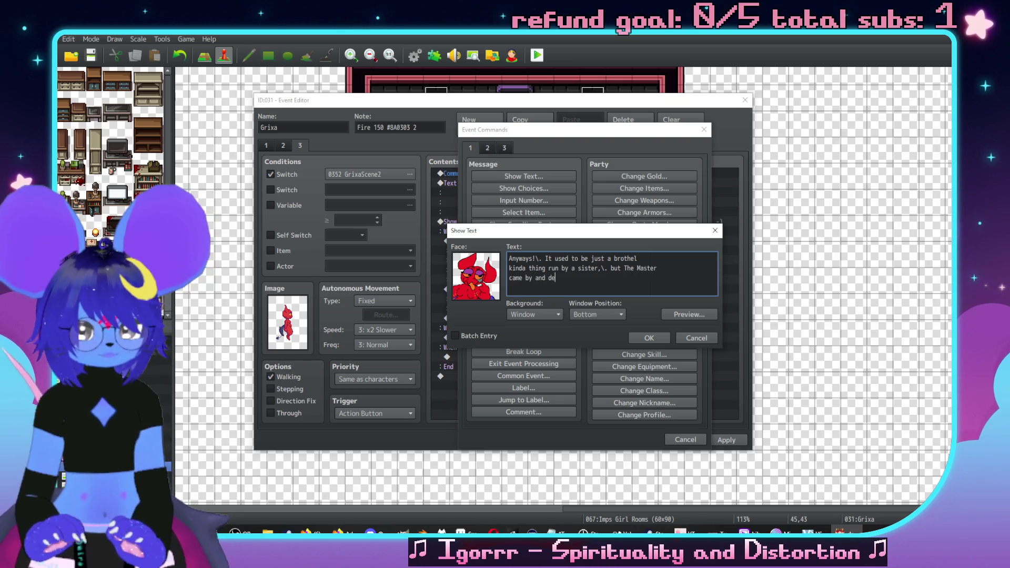
type("cided to run th")
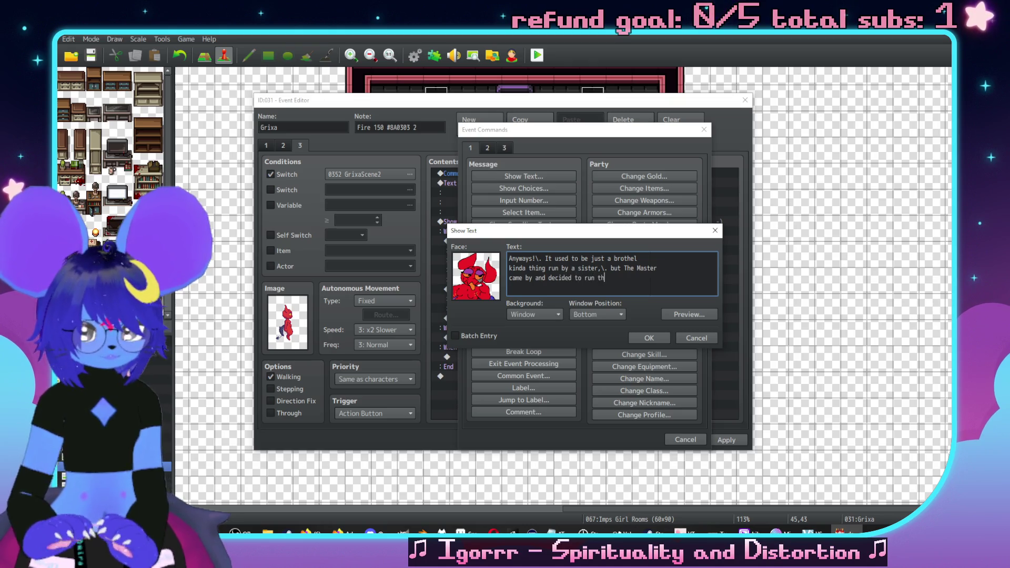
type("e show.\\.")
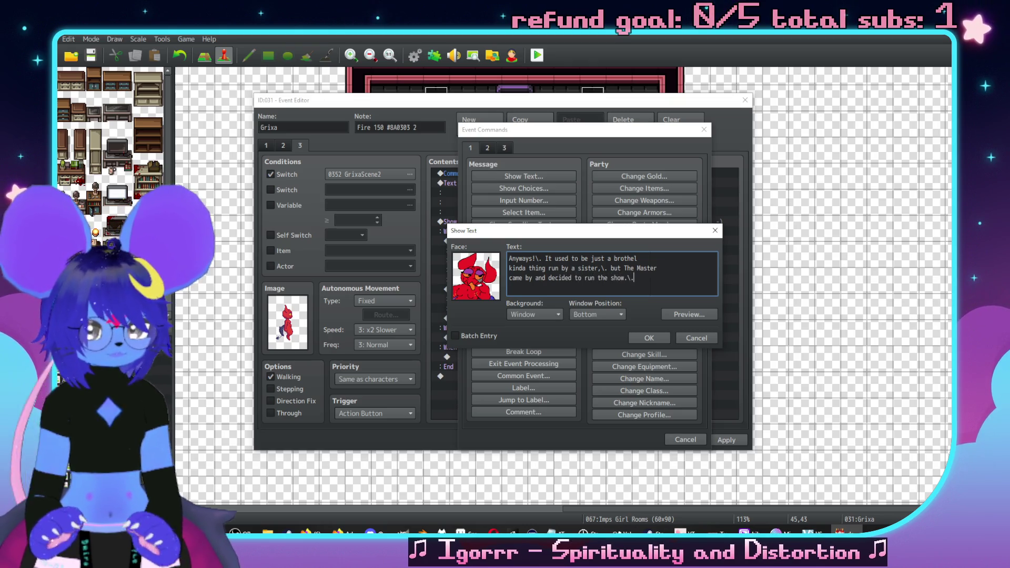
type(" Now it's ")
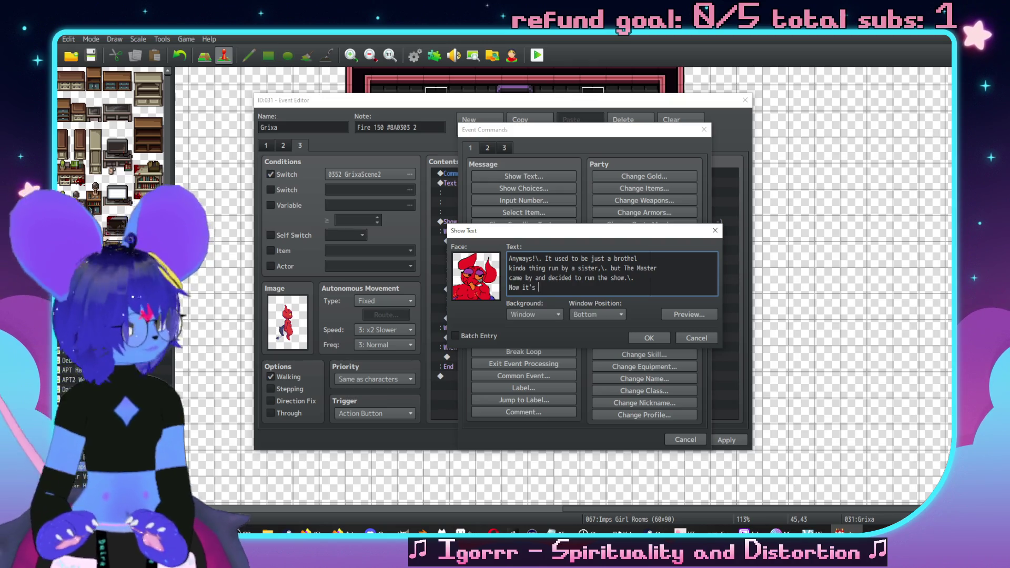
type("magically extruded spa ce.")
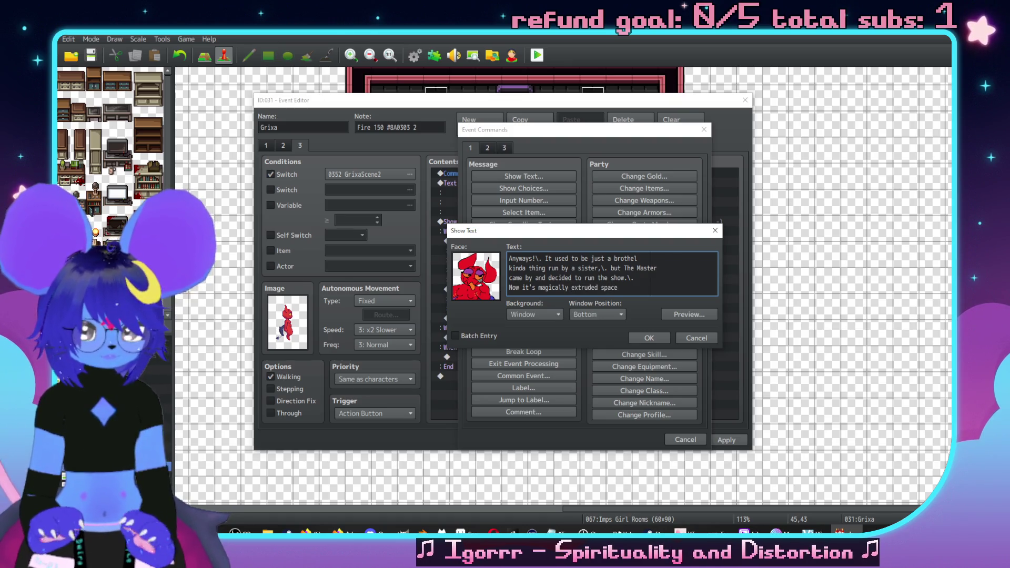
left_click(641, 341)
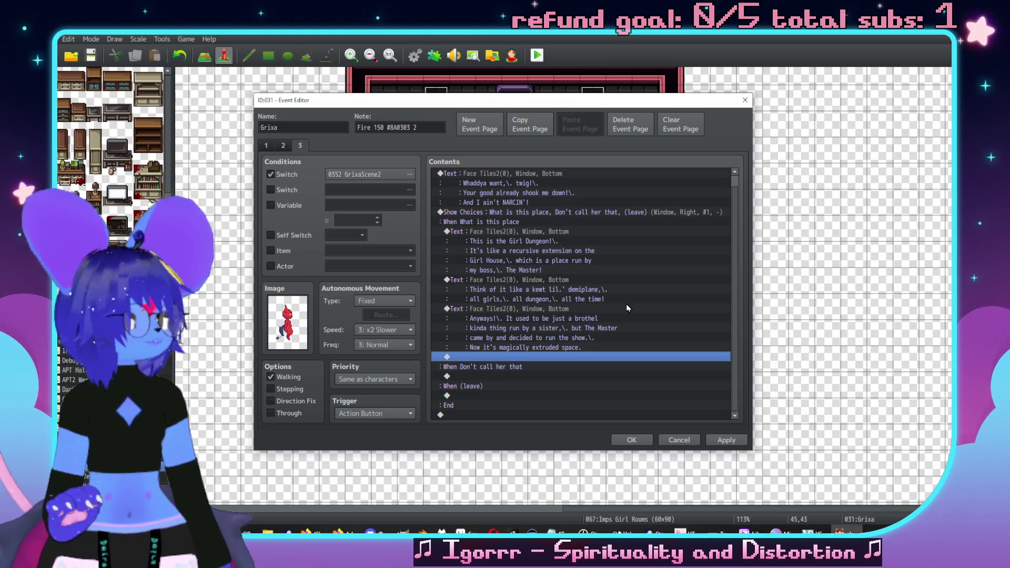
Step: Start a Show Text message under Don't call her that using Grixa's red Face Tiles2 face
scroll(573, 387, "up", 1)
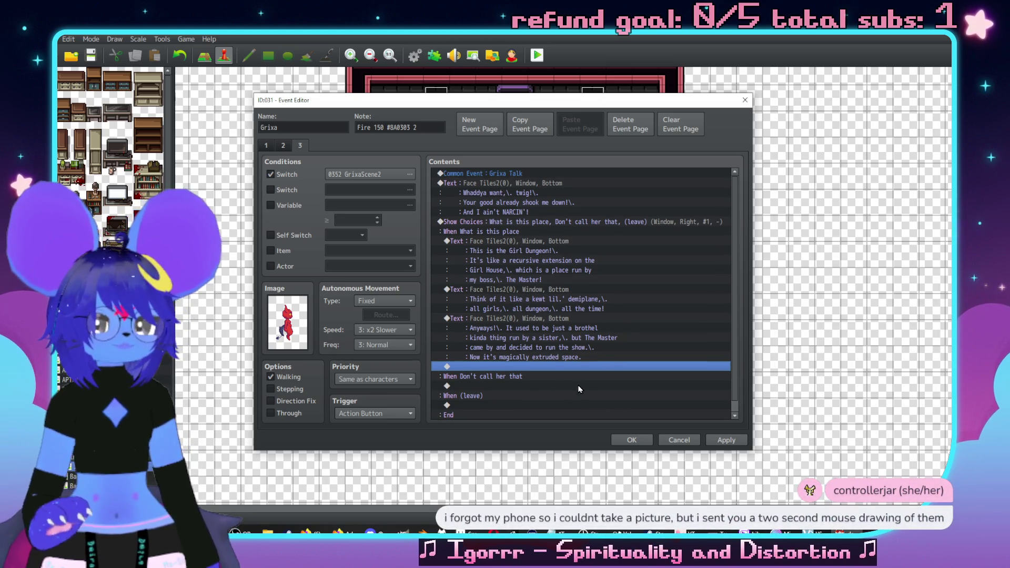
scroll(548, 376, "down", 1)
left_click(547, 377)
double_click(547, 376)
left_click(518, 172)
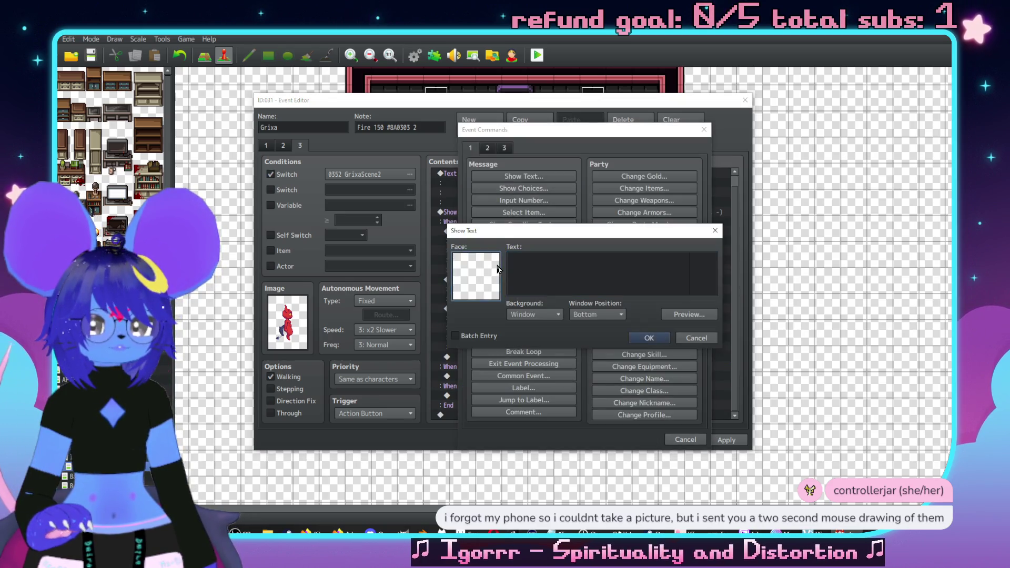
double_click(478, 273)
left_click(474, 205)
left_click(479, 213)
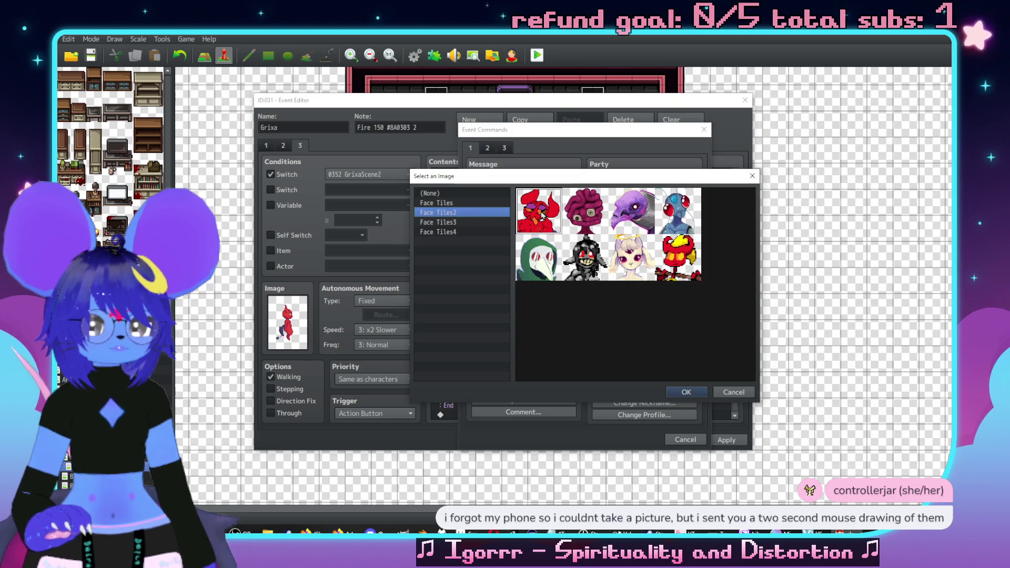
double_click(542, 213)
Step: Write the reply 'Alright, alright! I won't!' and bring up the command list on the next empty line
left_click(545, 259)
type("Alright,\\. alri")
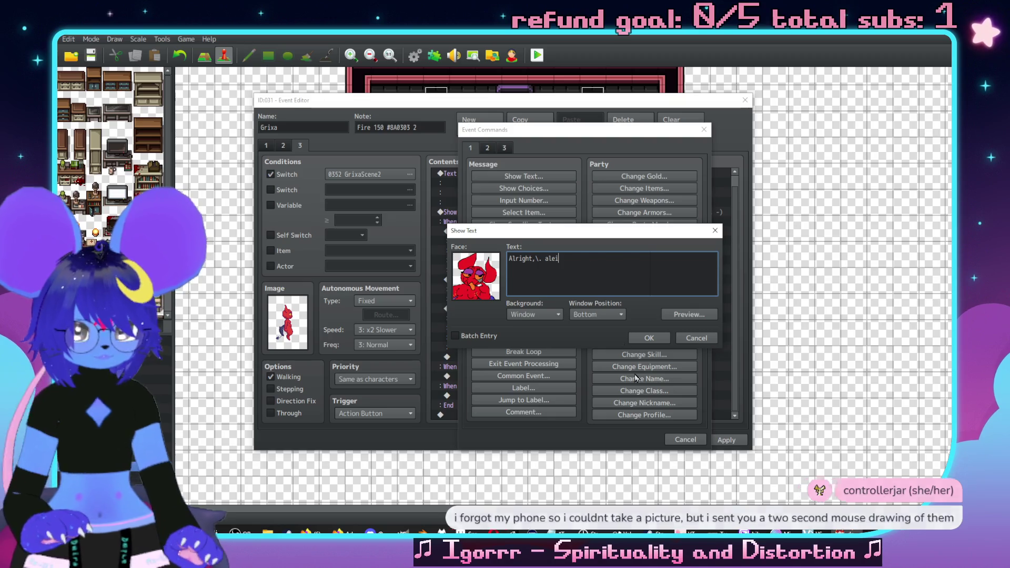
type("ght!\\. I won")
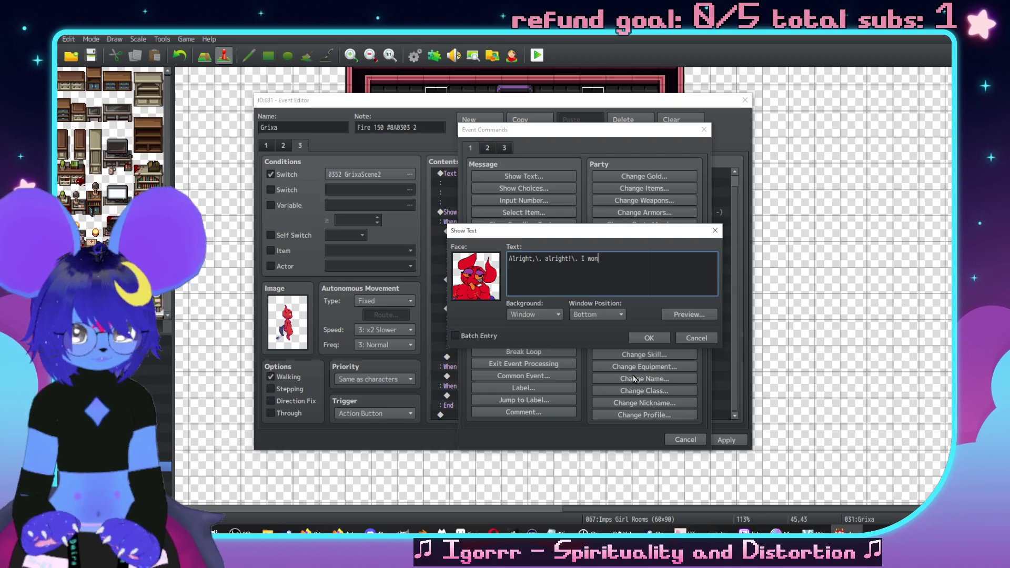
type("'t!")
left_click(649, 337)
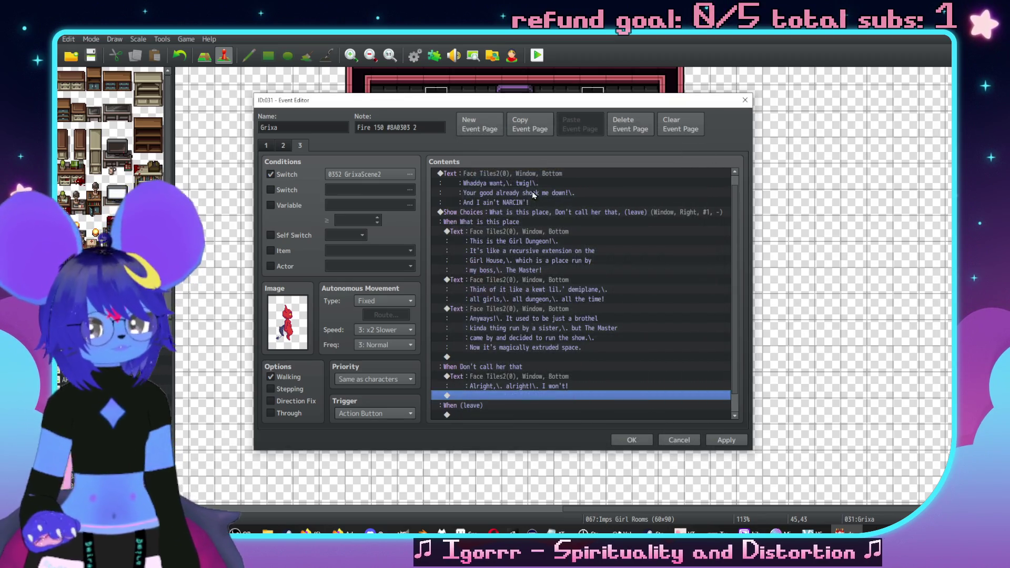
scroll(535, 368, "down", 1)
double_click(534, 378)
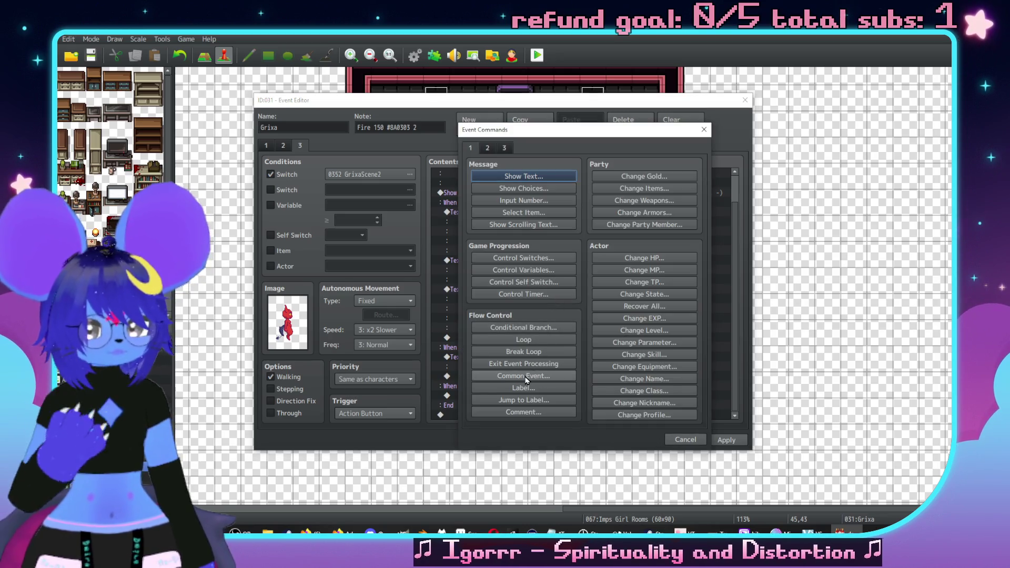